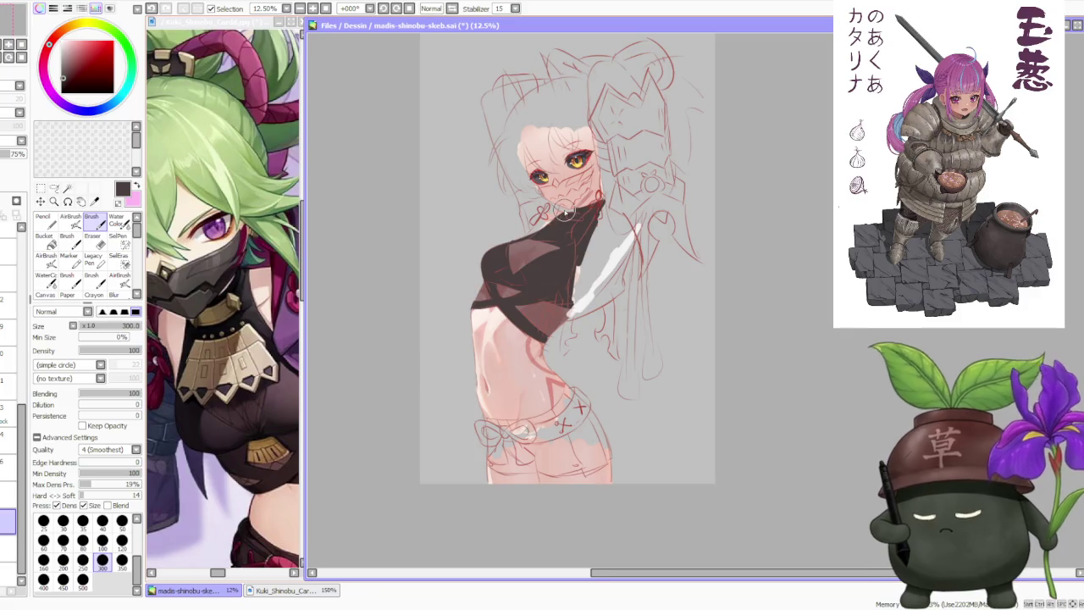
{"action": "scroll", "coordinate": [598, 158], "scroll_direction": "down", "scroll_amount": 1}
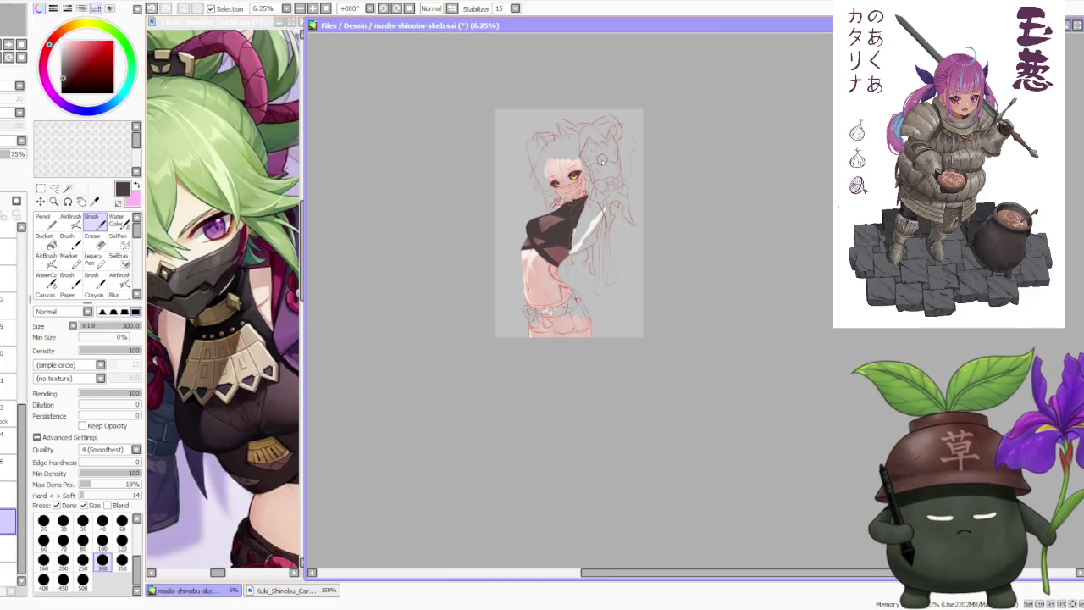
- Pick a darker pink with the Brush, then sample the light peach skin tone with Water Color
{"action": "scroll", "coordinate": [597, 199], "scroll_direction": "up", "scroll_amount": 3}
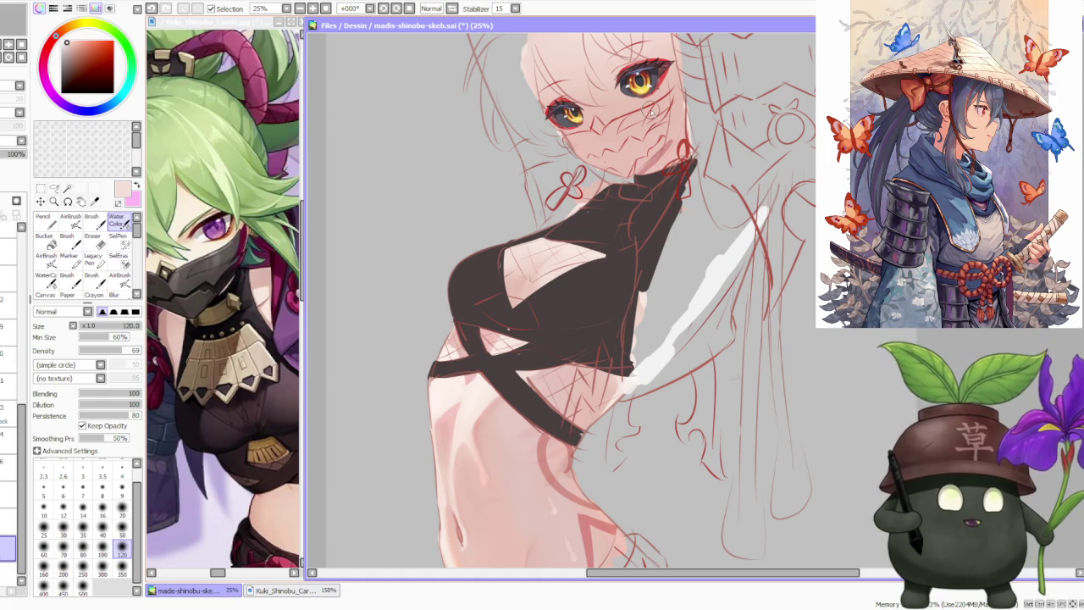
{"action": "scroll", "coordinate": [666, 205], "scroll_direction": "down", "scroll_amount": 3}
{"action": "scroll", "coordinate": [652, 210], "scroll_direction": "down", "scroll_amount": 3}
{"action": "scroll", "coordinate": [643, 212], "scroll_direction": "down", "scroll_amount": 2}
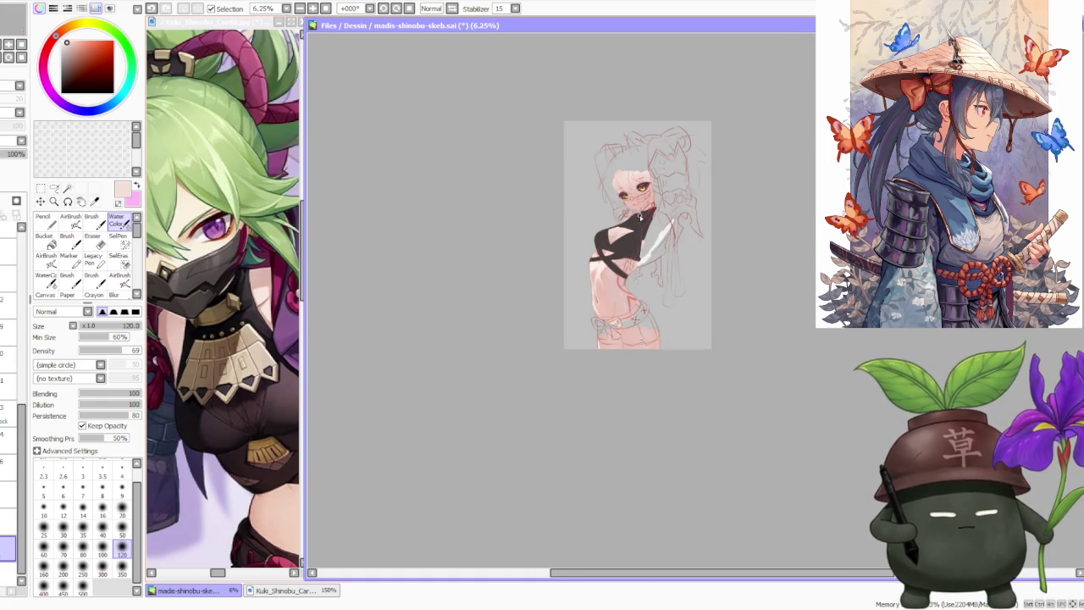
{"action": "scroll", "coordinate": [637, 215], "scroll_direction": "up", "scroll_amount": 3}
{"action": "scroll", "coordinate": [636, 216], "scroll_direction": "up", "scroll_amount": 1}
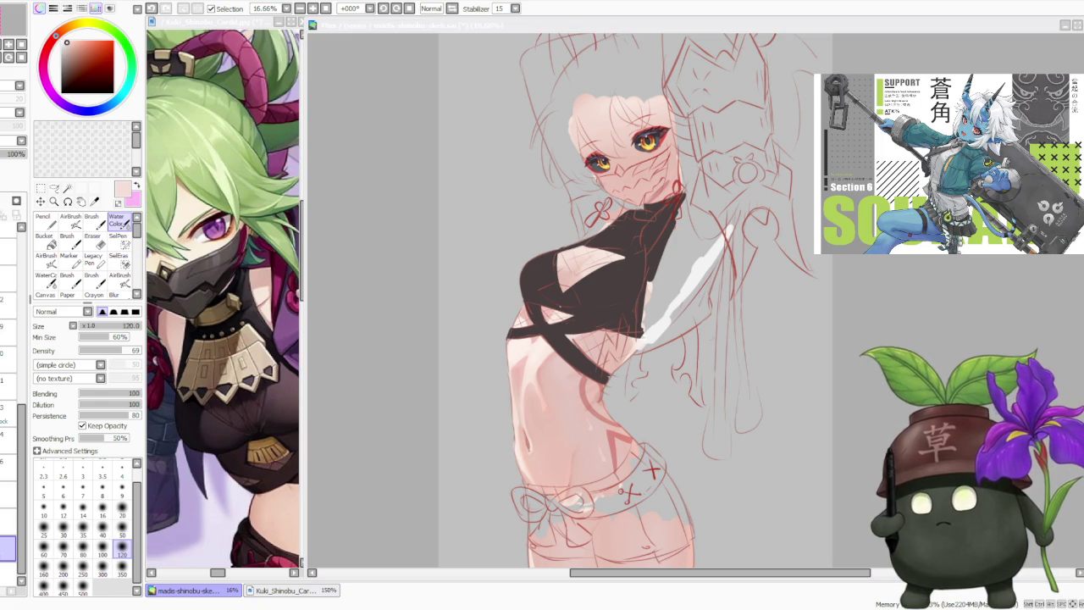
{"action": "scroll", "coordinate": [664, 288], "scroll_direction": "down", "scroll_amount": 1}
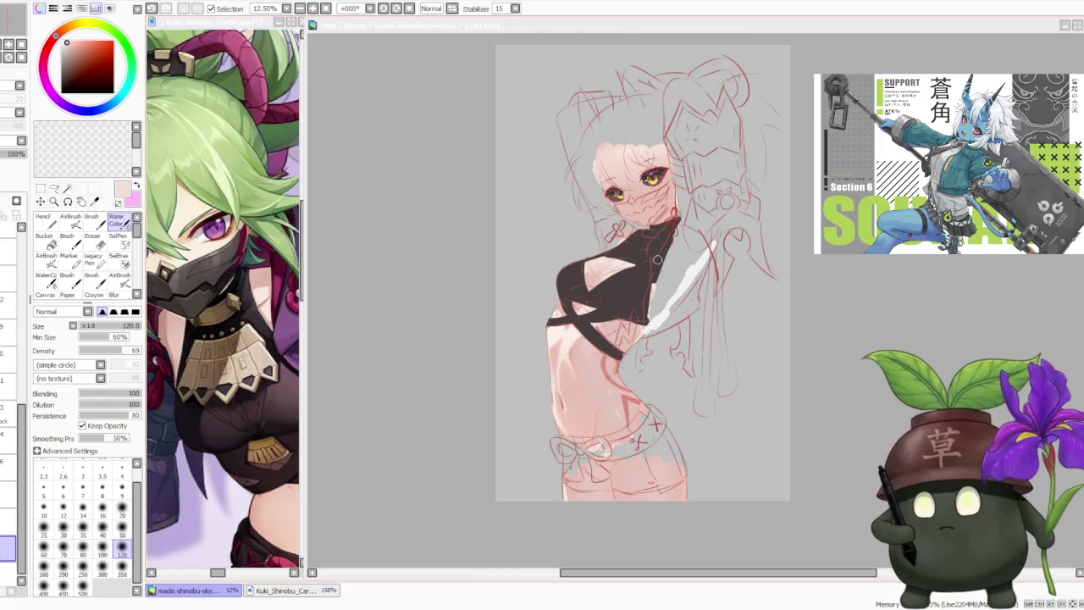
{"action": "scroll", "coordinate": [662, 263], "scroll_direction": "up", "scroll_amount": 2}
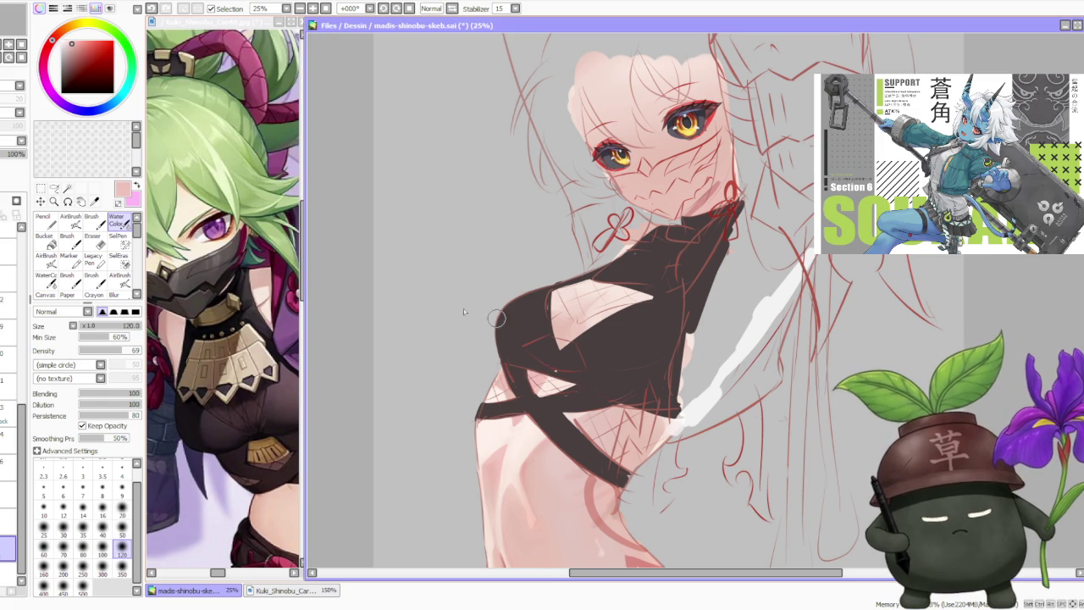
{"action": "key", "text": "b"}
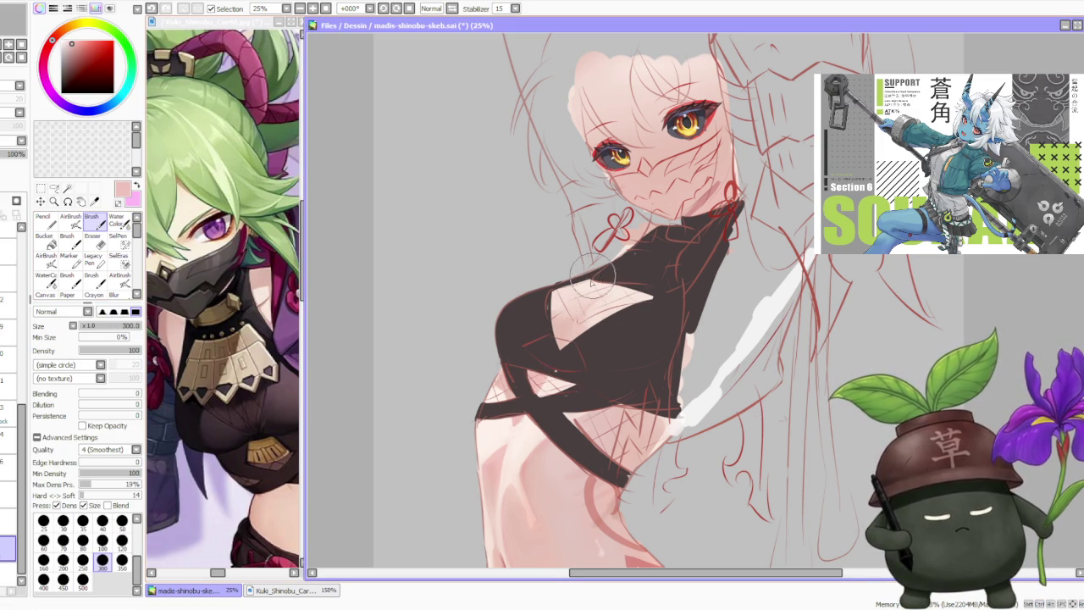
{"action": "left_click", "coordinate": [699, 206], "text": "alt"}
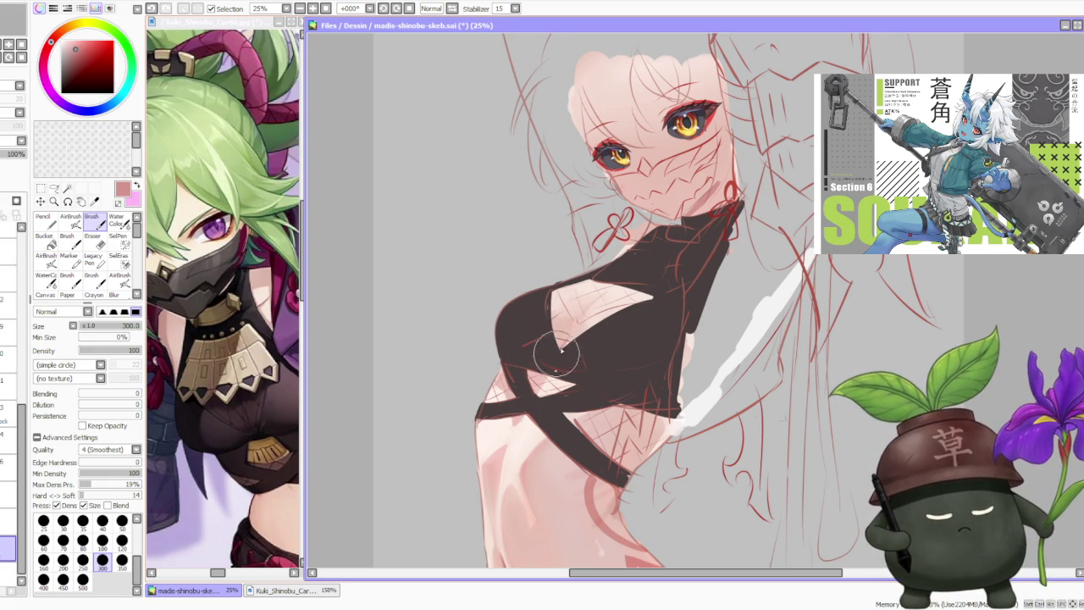
{"action": "left_click", "coordinate": [129, 223]}
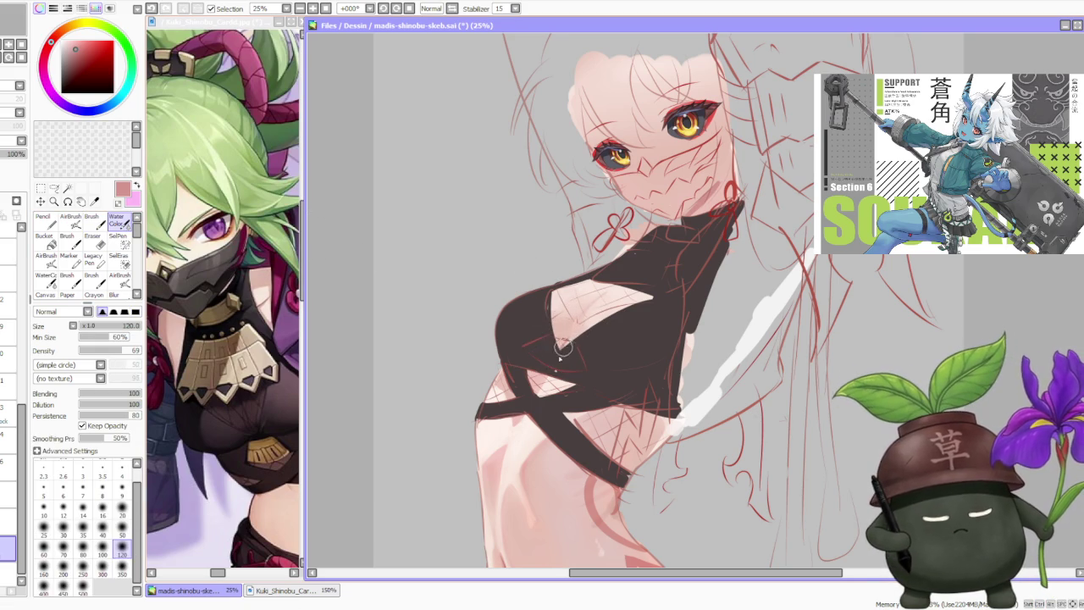
{"action": "left_click", "coordinate": [619, 292], "text": "alt"}
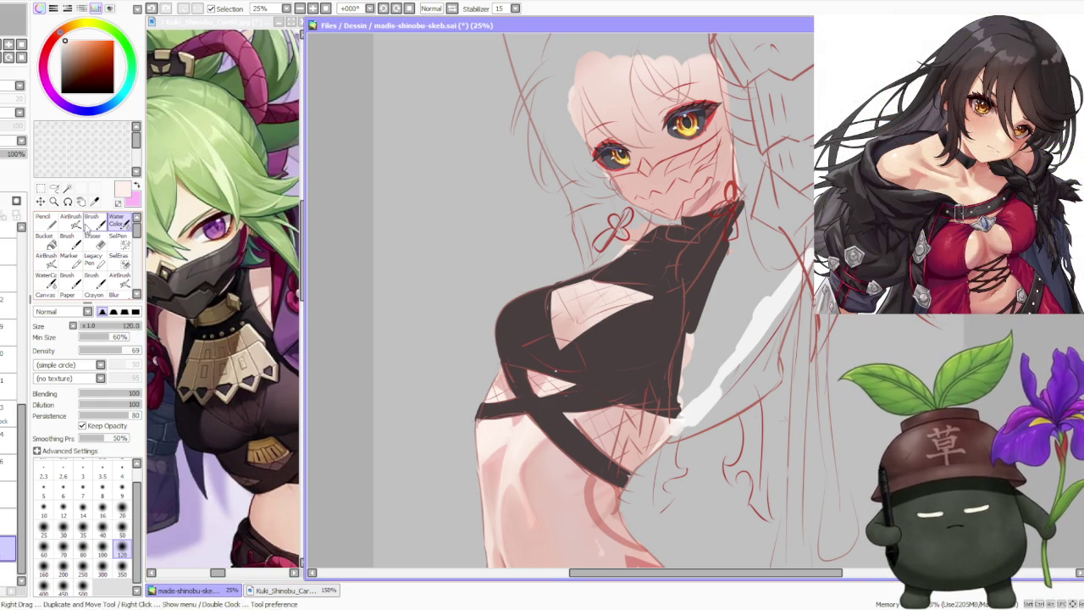
- Set up the AirBrush with a peach skin tone, trying sizes 300, 50 and 120
{"action": "key", "text": "a"}
{"action": "left_click", "coordinate": [102, 528]}
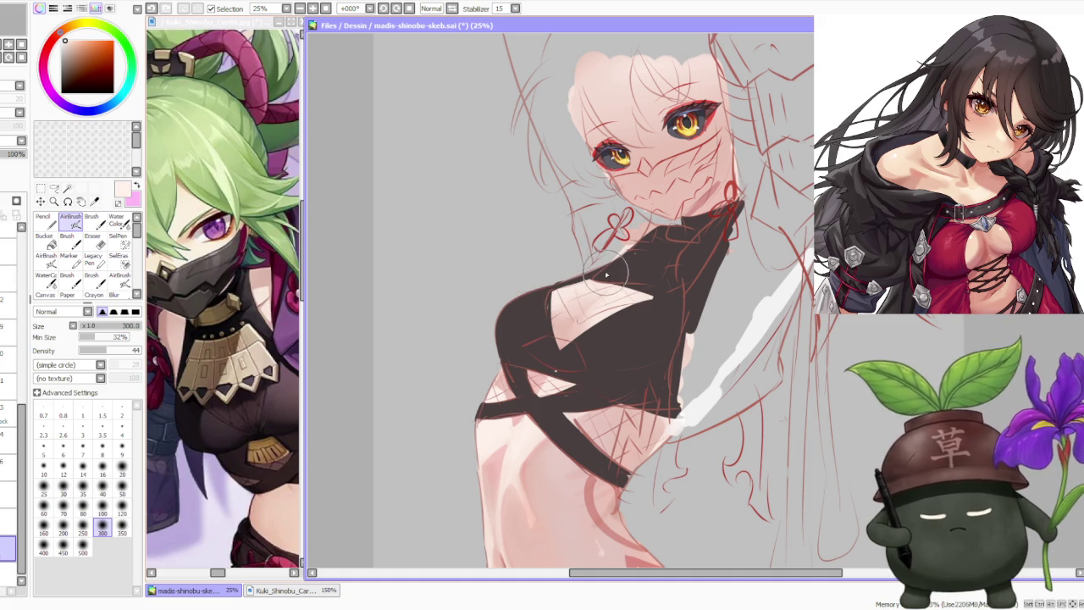
{"action": "left_click", "coordinate": [560, 329], "text": "alt"}
{"action": "left_click", "coordinate": [122, 489]}
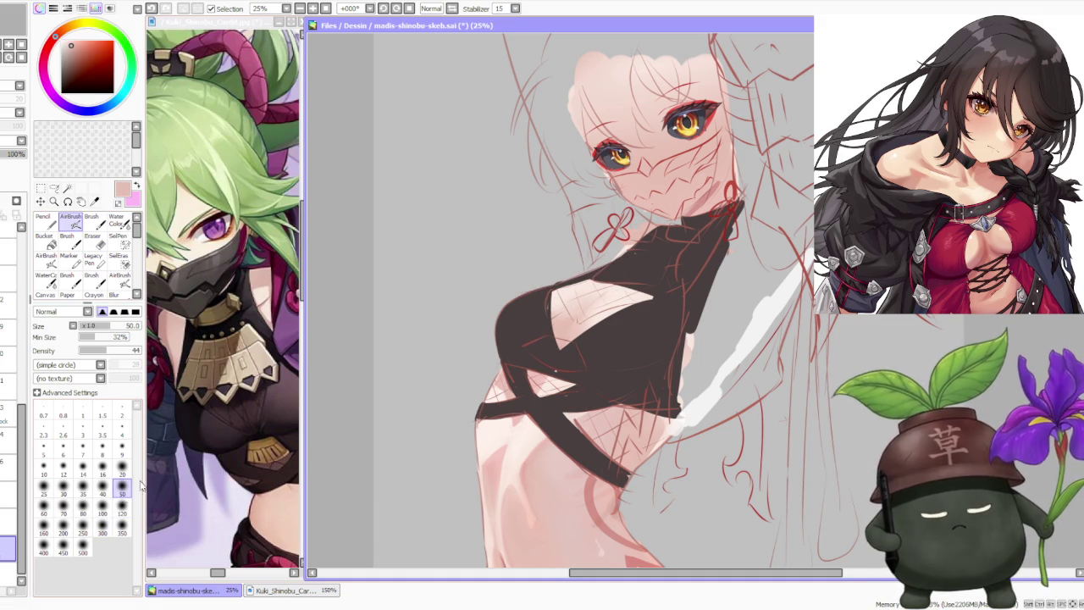
{"action": "left_click", "coordinate": [122, 508]}
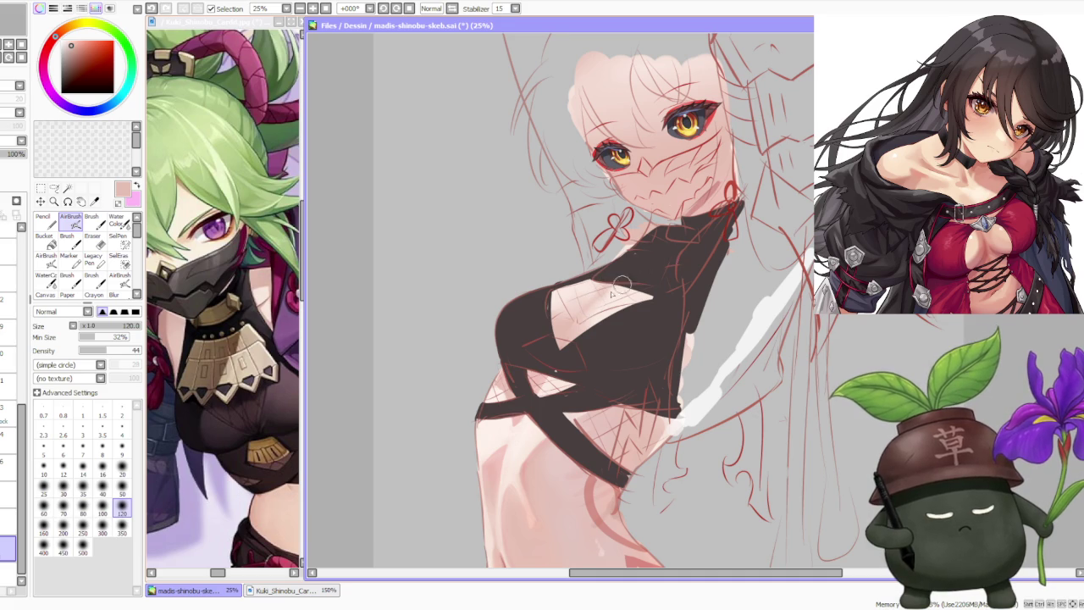
{"action": "scroll", "coordinate": [695, 234], "scroll_direction": "down", "scroll_amount": 1}
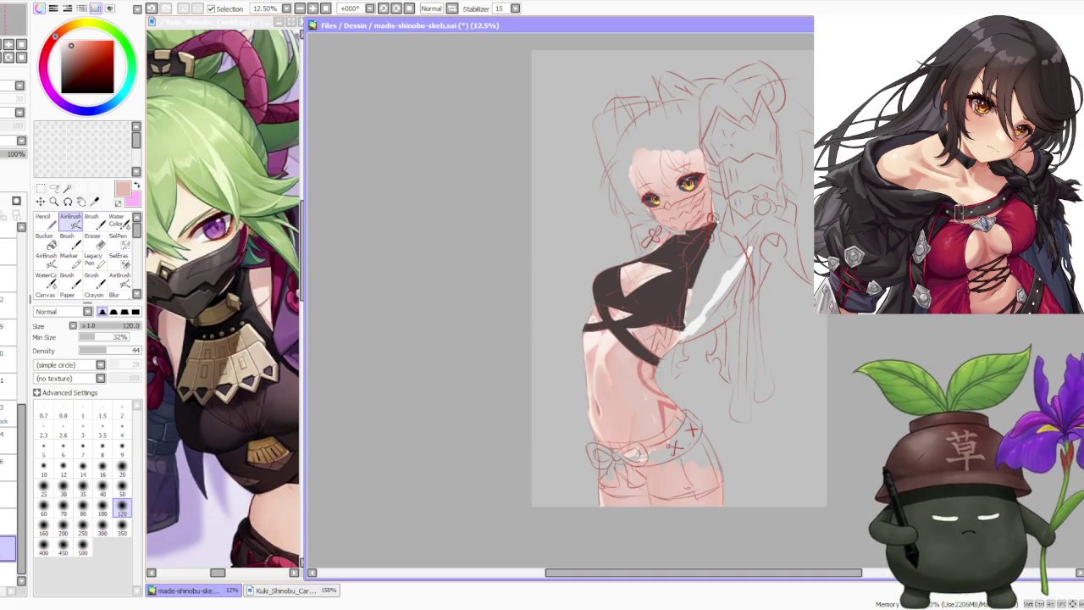
{"action": "scroll", "coordinate": [718, 244], "scroll_direction": "up", "scroll_amount": 1}
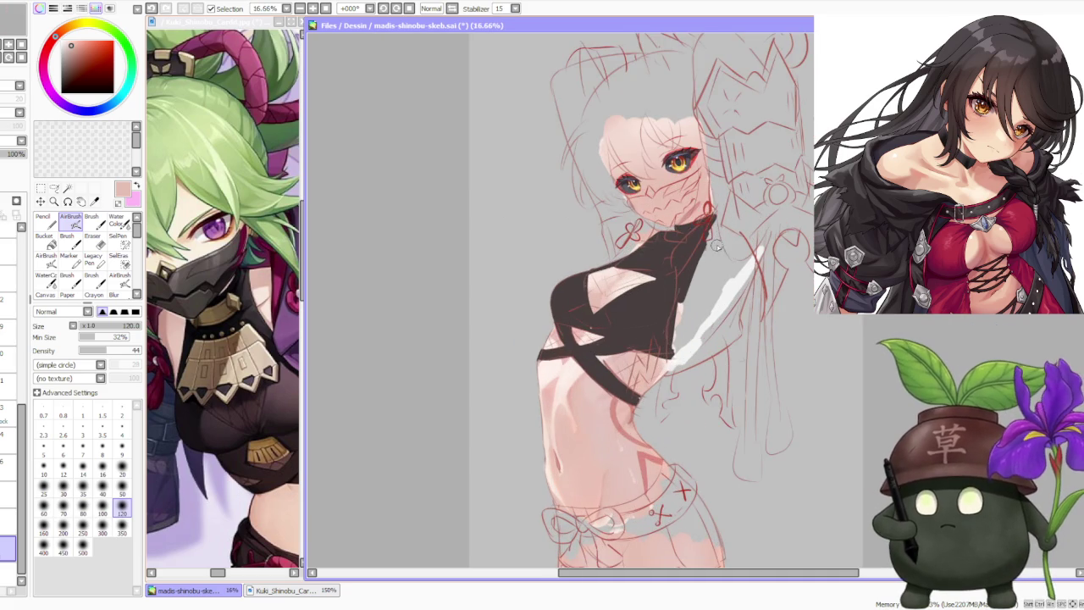
{"action": "scroll", "coordinate": [710, 241], "scroll_direction": "up", "scroll_amount": 1}
- Switch back to the Brush and then Water Color to blend the chest shading
{"action": "key", "text": "b"}
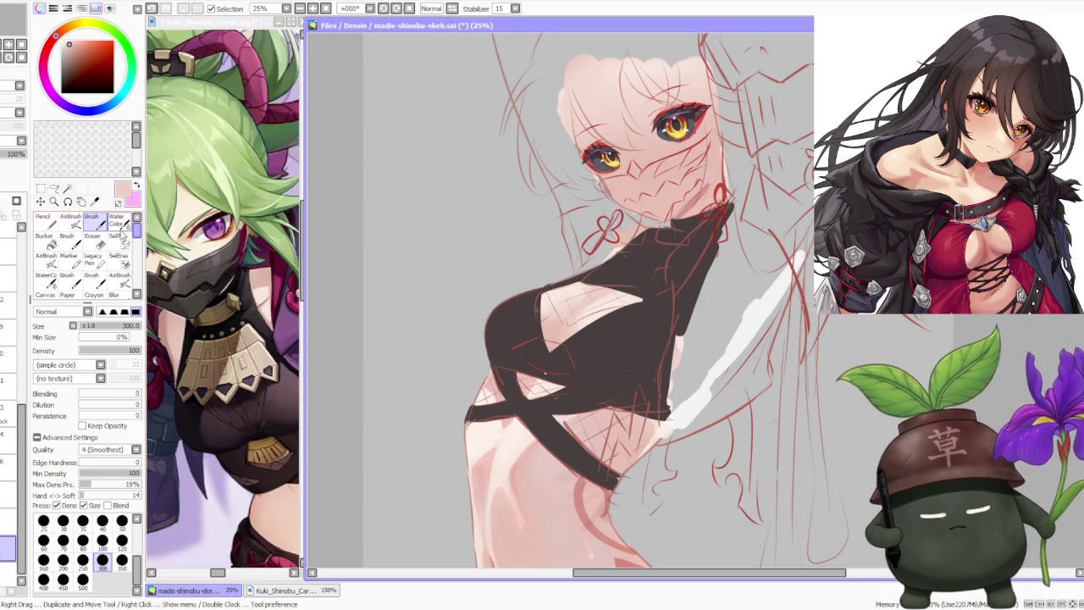
{"action": "key", "text": "c"}
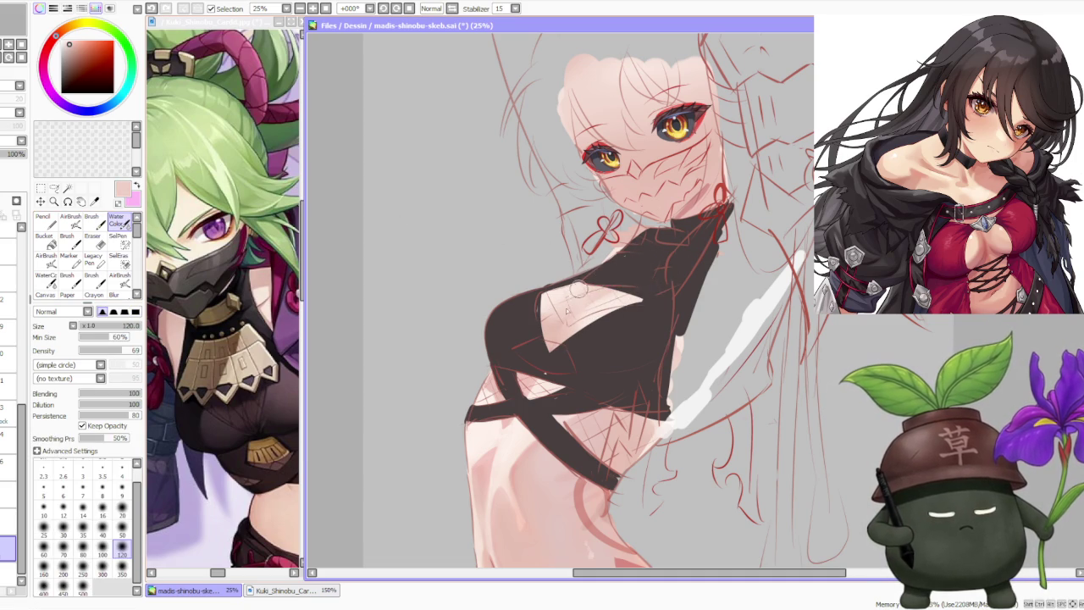
{"action": "scroll", "coordinate": [633, 257], "scroll_direction": "down", "scroll_amount": 1}
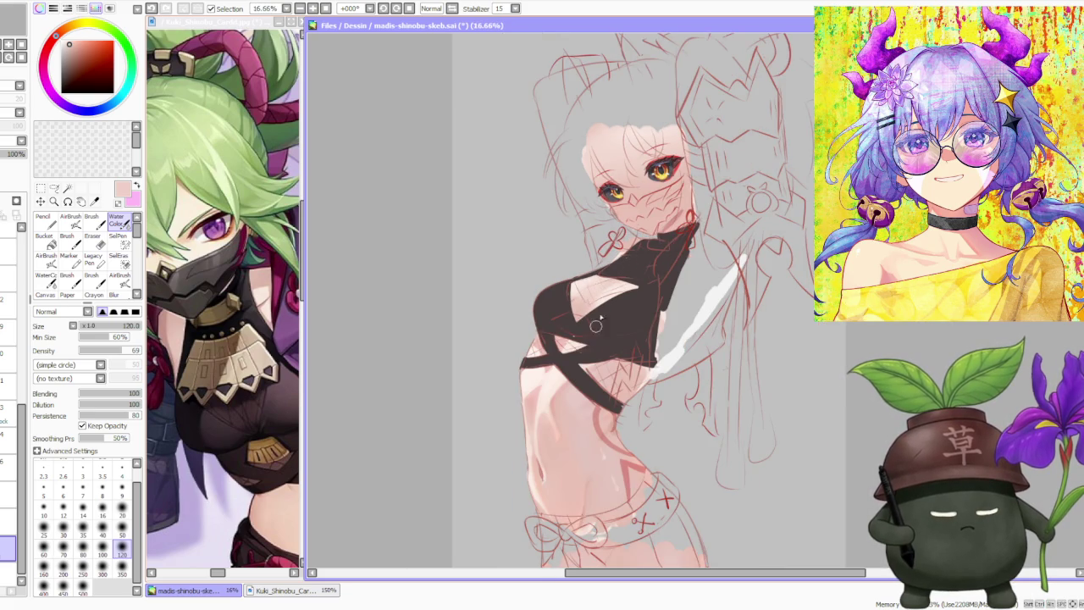
{"action": "scroll", "coordinate": [605, 275], "scroll_direction": "up", "scroll_amount": 1}
{"action": "scroll", "coordinate": [576, 332], "scroll_direction": "down", "scroll_amount": 1}
{"action": "scroll", "coordinate": [657, 234], "scroll_direction": "down", "scroll_amount": 2}
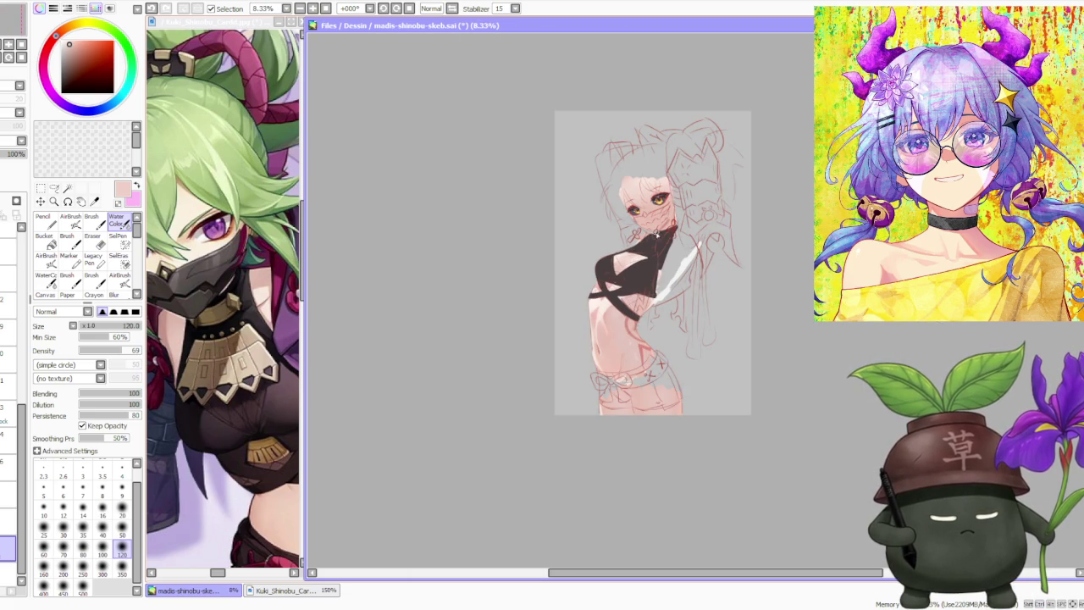
{"action": "scroll", "coordinate": [662, 238], "scroll_direction": "up", "scroll_amount": 3}
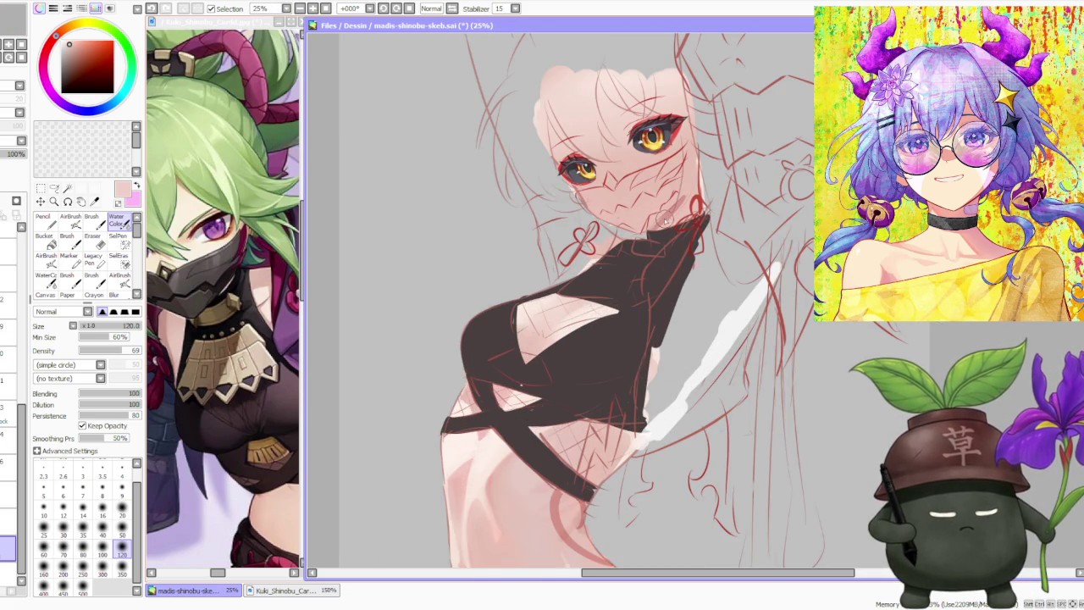
- On the layer above, sample the top's dark brown with the opaque Brush
{"action": "left_click", "coordinate": [9, 495]}
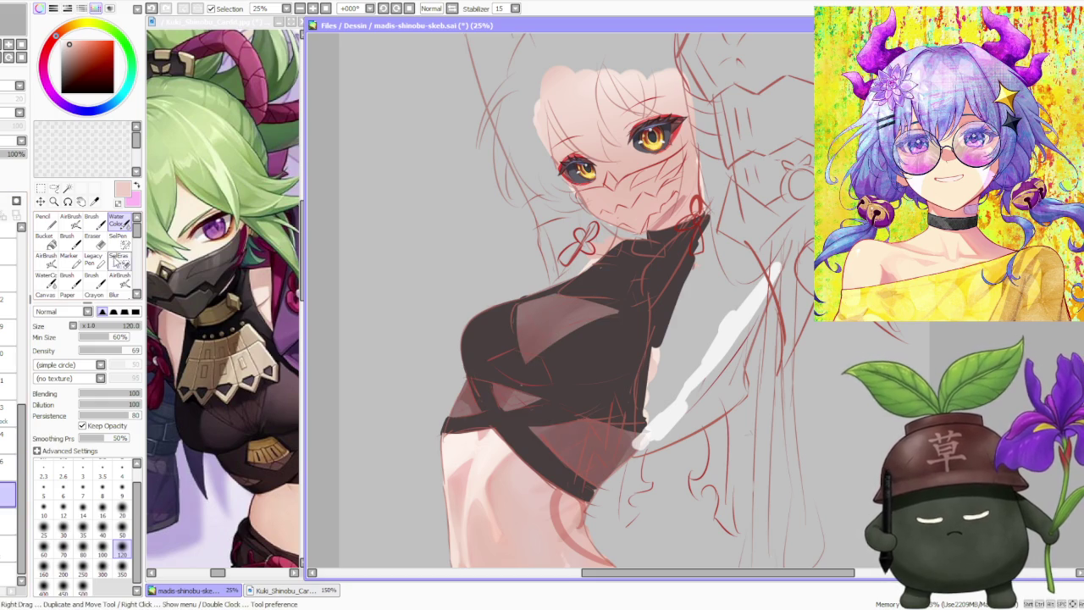
{"action": "left_click", "coordinate": [99, 225]}
{"action": "left_click", "coordinate": [597, 305], "text": "alt"}
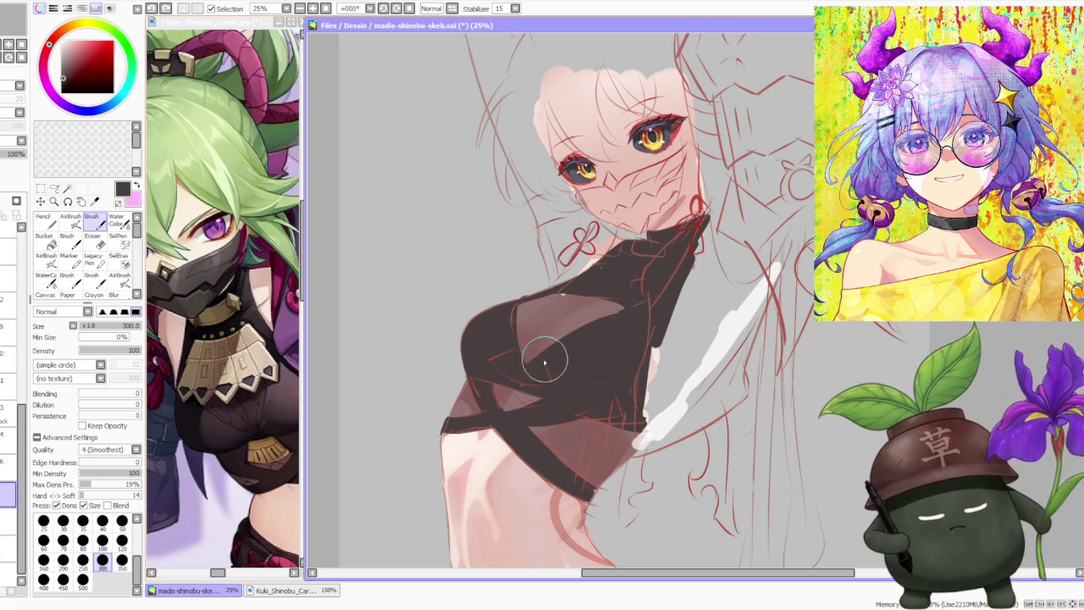
- On the crop top's 75% opacity layer, set Blending to 100 and stroke a lighter sheen across the chest
{"action": "left_click", "coordinate": [9, 521]}
{"action": "left_click", "coordinate": [135, 394]}
{"action": "left_click_drag", "start_coordinate": [547, 306], "coordinate": [628, 298]}
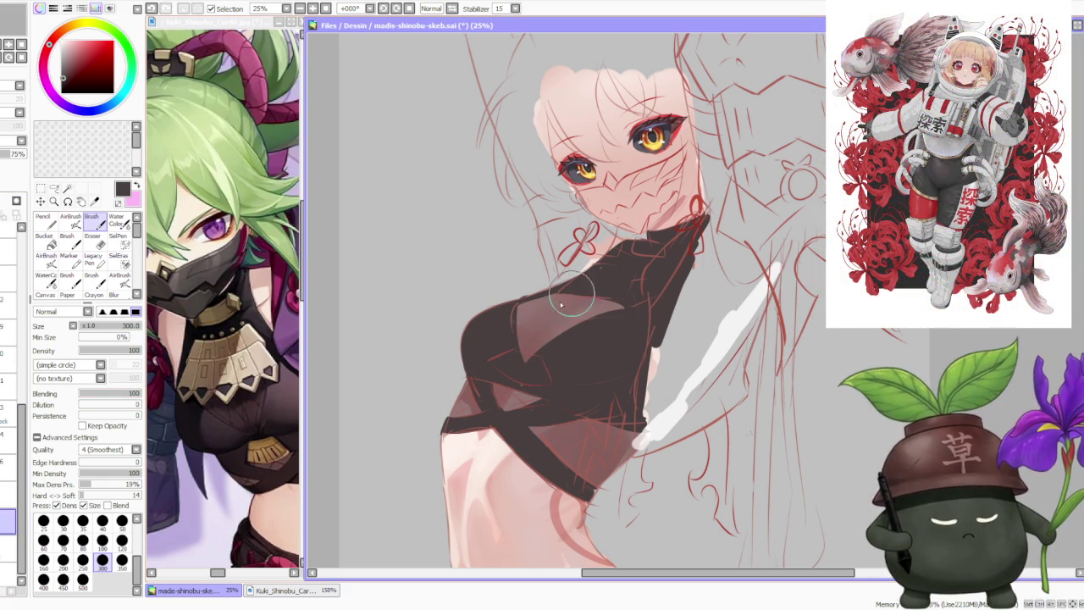
{"action": "mouse_move", "coordinate": [629, 298]}
{"action": "left_mouse_down"}
{"action": "mouse_move", "coordinate": [575, 305]}
{"action": "mouse_move", "coordinate": [633, 297]}
{"action": "left_mouse_up"}
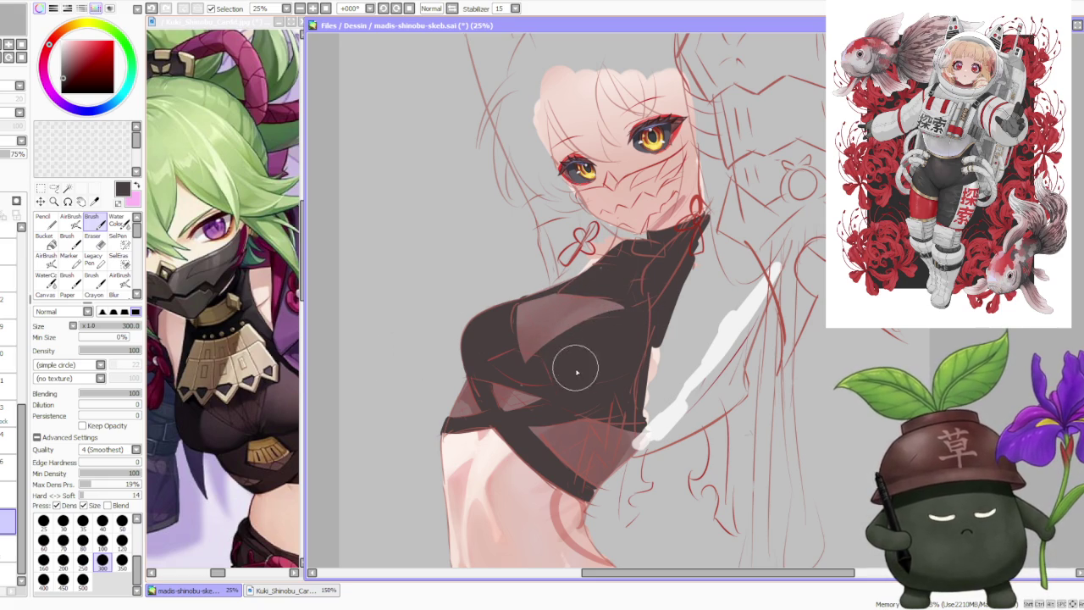
{"action": "scroll", "coordinate": [576, 359], "scroll_direction": "down", "scroll_amount": 1}
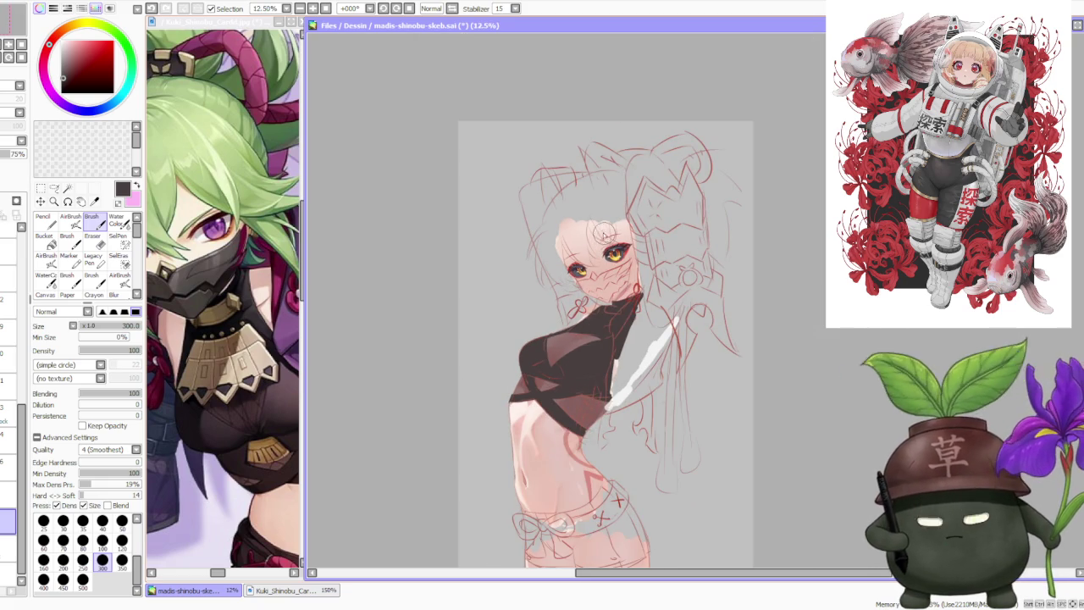
{"action": "scroll", "coordinate": [591, 217], "scroll_direction": "down", "scroll_amount": 1}
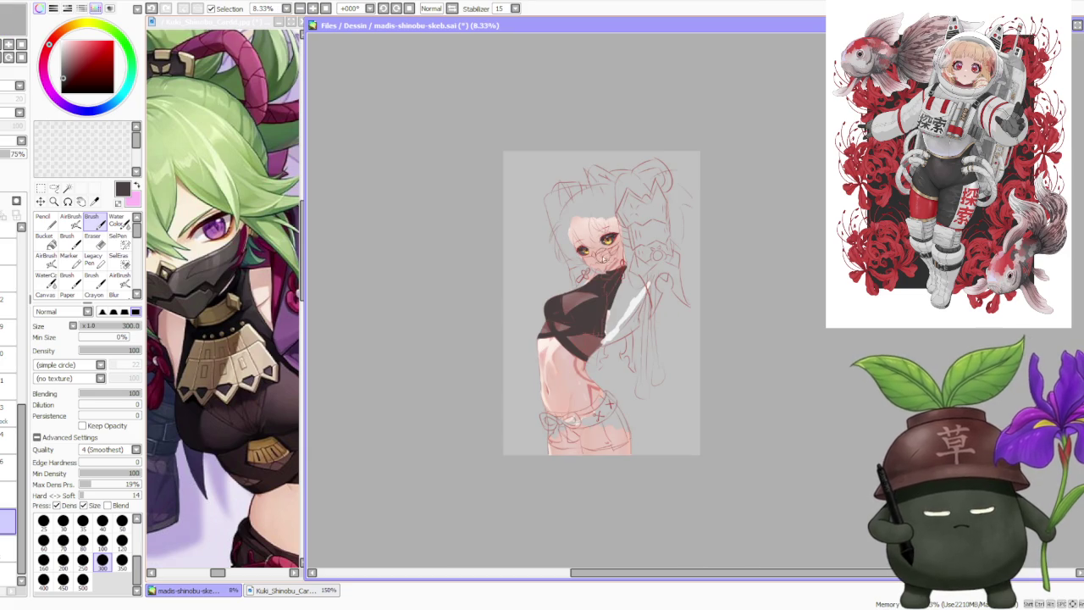
{"action": "scroll", "coordinate": [606, 266], "scroll_direction": "up", "scroll_amount": 1}
{"action": "scroll", "coordinate": [606, 270], "scroll_direction": "up", "scroll_amount": 1}
{"action": "scroll", "coordinate": [606, 272], "scroll_direction": "up", "scroll_amount": 1}
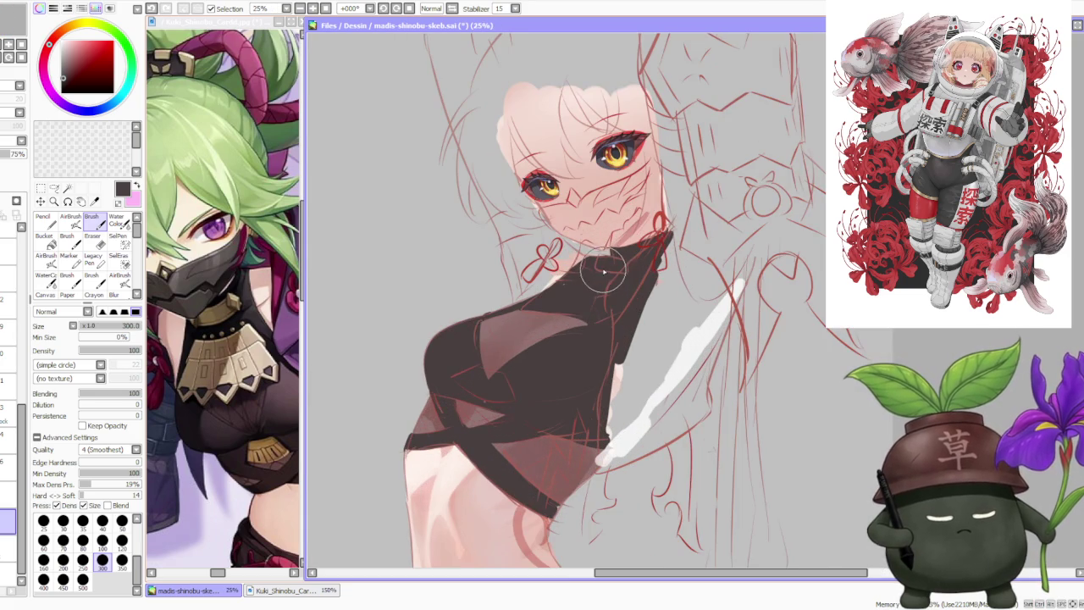
- On the 100% opacity layer above, paint dark brown over part of the chest highlight
{"action": "left_click", "coordinate": [8, 495]}
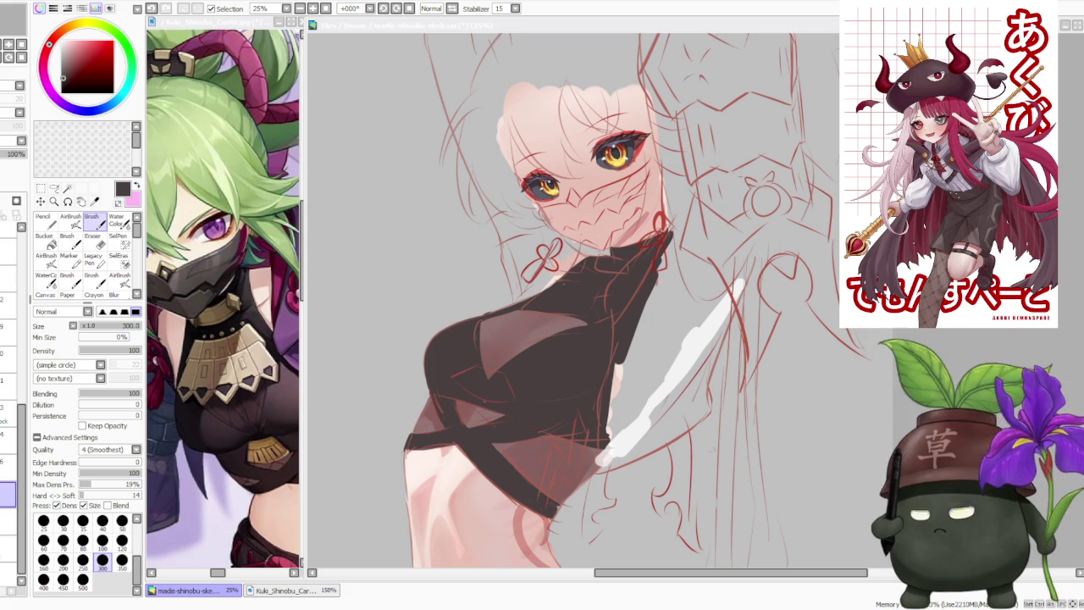
{"action": "left_click", "coordinate": [537, 358]}
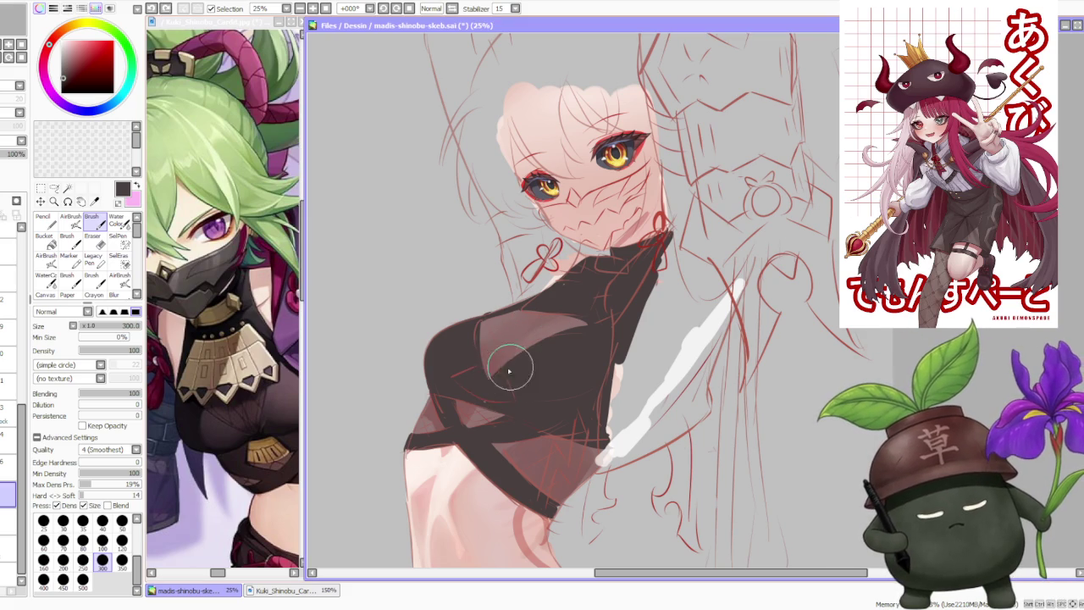
{"action": "left_click_drag", "start_coordinate": [479, 393], "coordinate": [593, 320]}
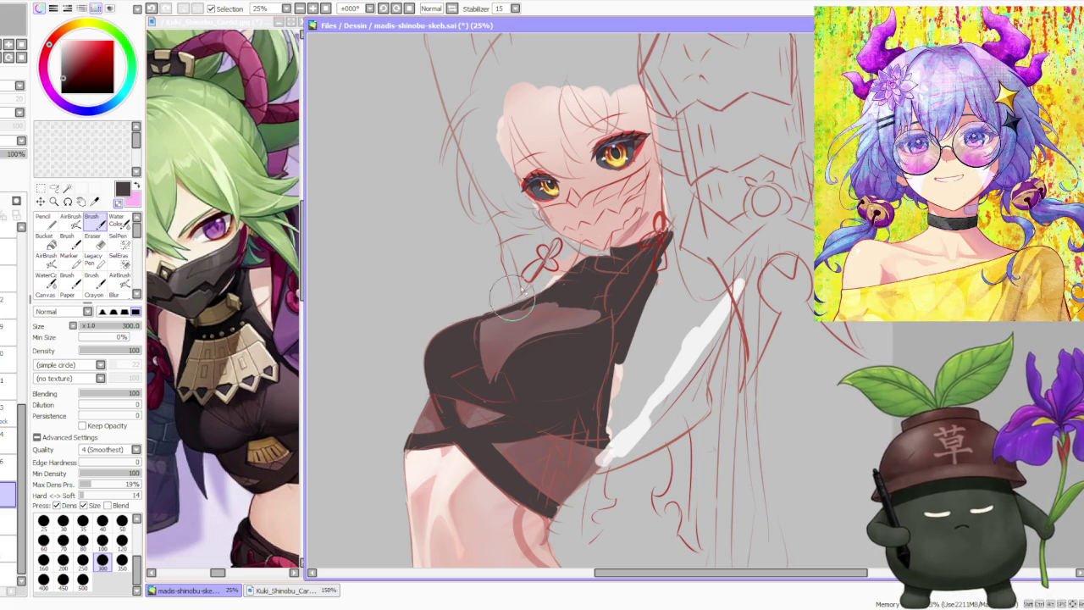
- Rotate the canvas -45°, cover the pink stroke with dark brown, then reset rotation to 0°
{"action": "left_click", "coordinate": [383, 9]}
{"action": "left_click", "coordinate": [383, 8]}
{"action": "left_click", "coordinate": [382, 9]}
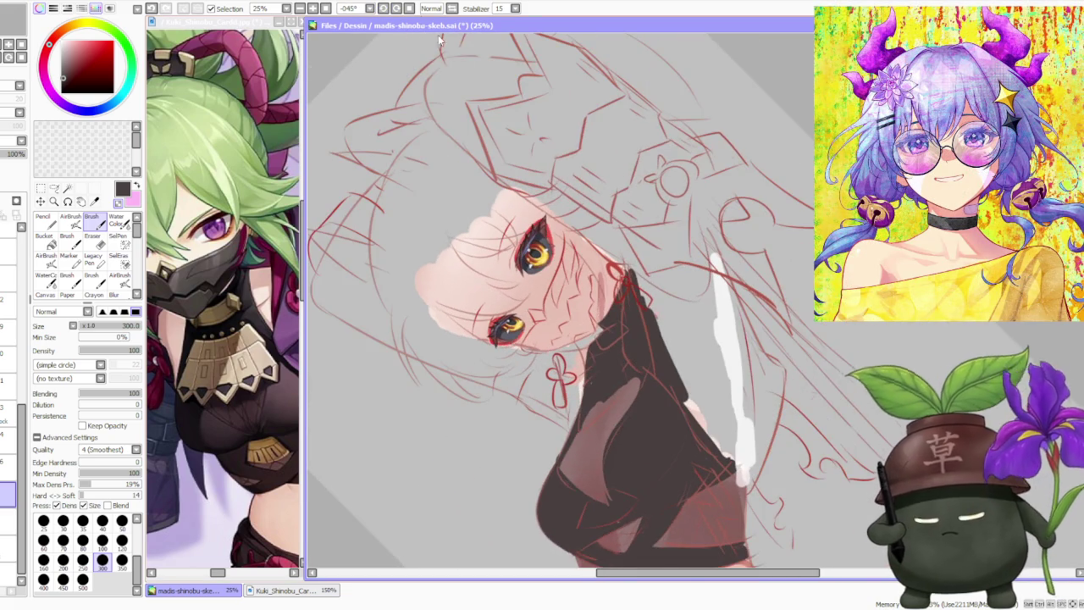
{"action": "scroll", "coordinate": [562, 489], "scroll_direction": "up", "scroll_amount": 1}
{"action": "scroll", "coordinate": [561, 488], "scroll_direction": "up", "scroll_amount": 1}
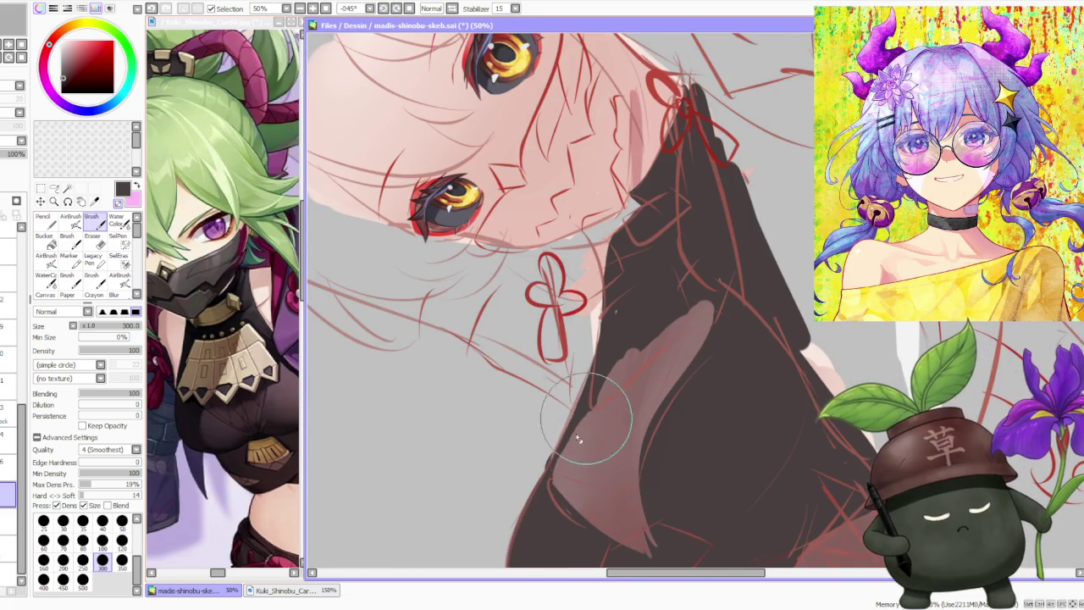
{"action": "left_click_drag", "start_coordinate": [617, 338], "coordinate": [545, 460]}
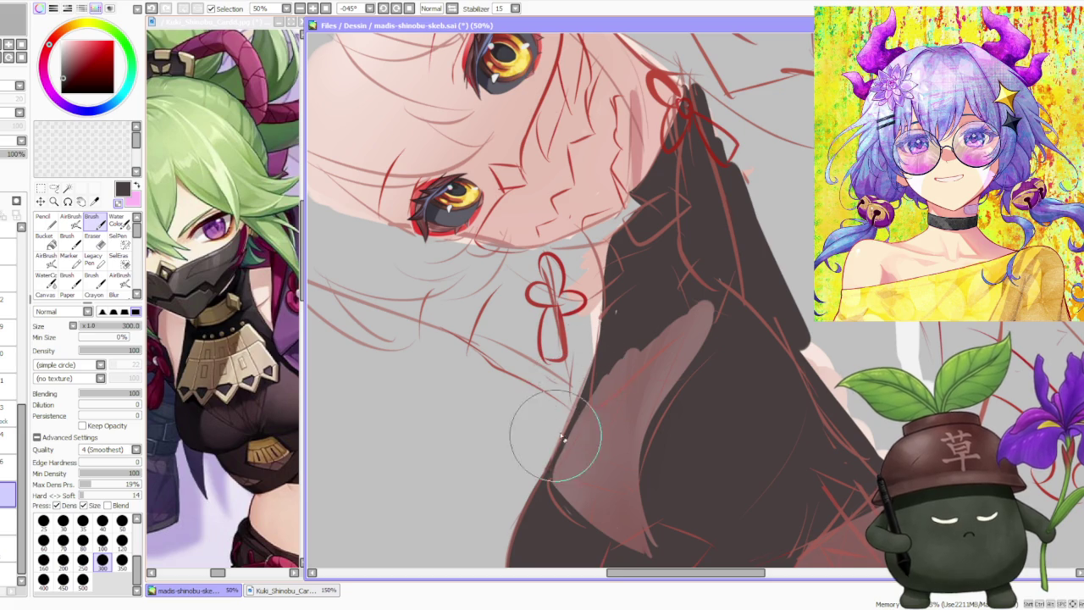
{"action": "scroll", "coordinate": [593, 339], "scroll_direction": "down", "scroll_amount": 2}
{"action": "scroll", "coordinate": [601, 332], "scroll_direction": "down", "scroll_amount": 1}
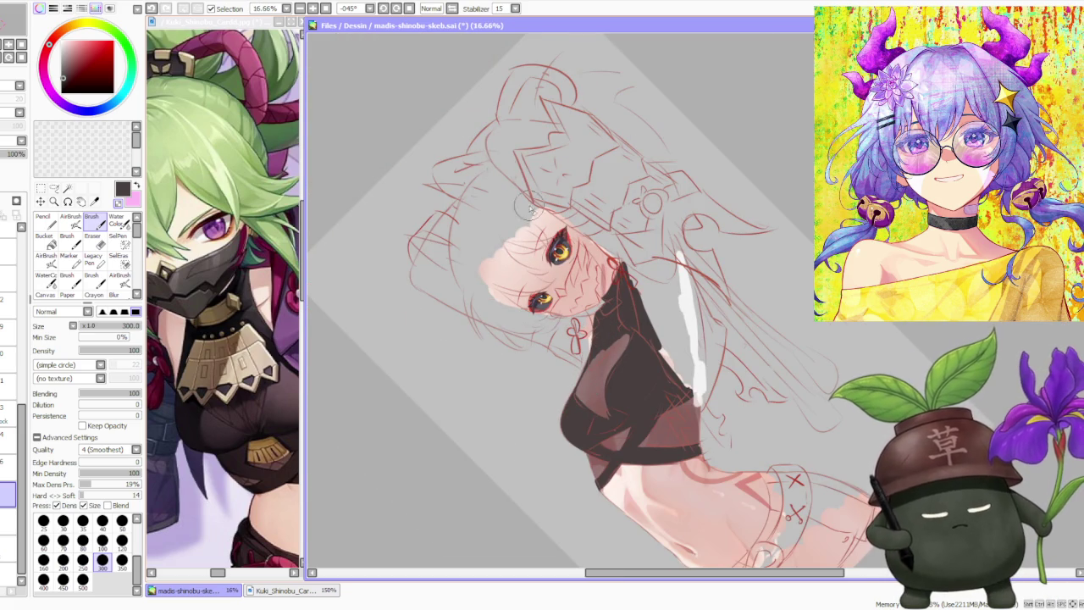
{"action": "left_click", "coordinate": [409, 9]}
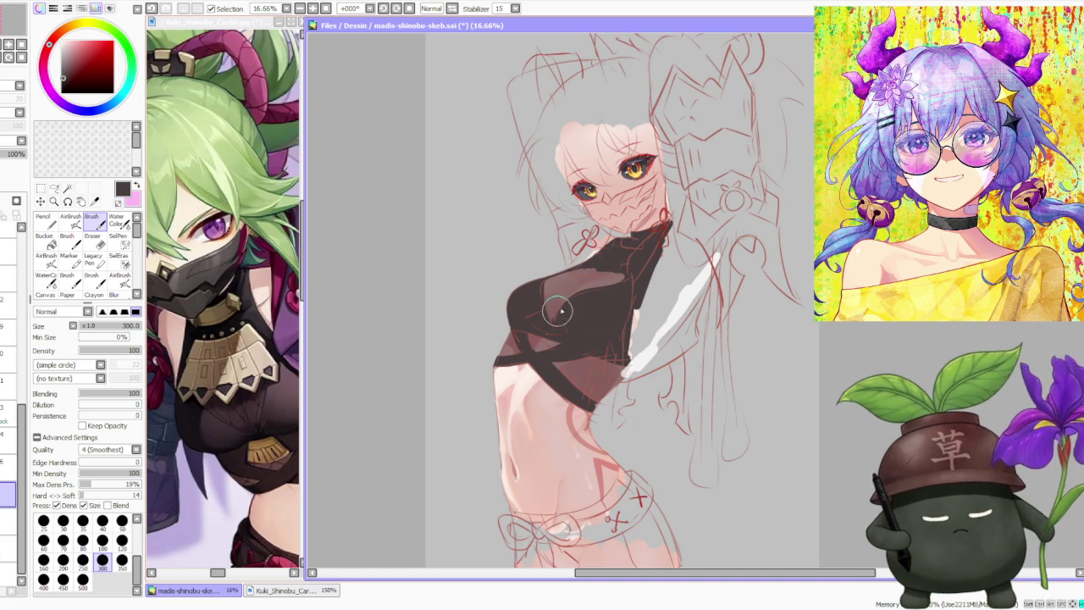
- Flip the canvas view horizontally and back to check the drawing's proportions
{"action": "scroll", "coordinate": [586, 291], "scroll_direction": "up", "scroll_amount": 2}
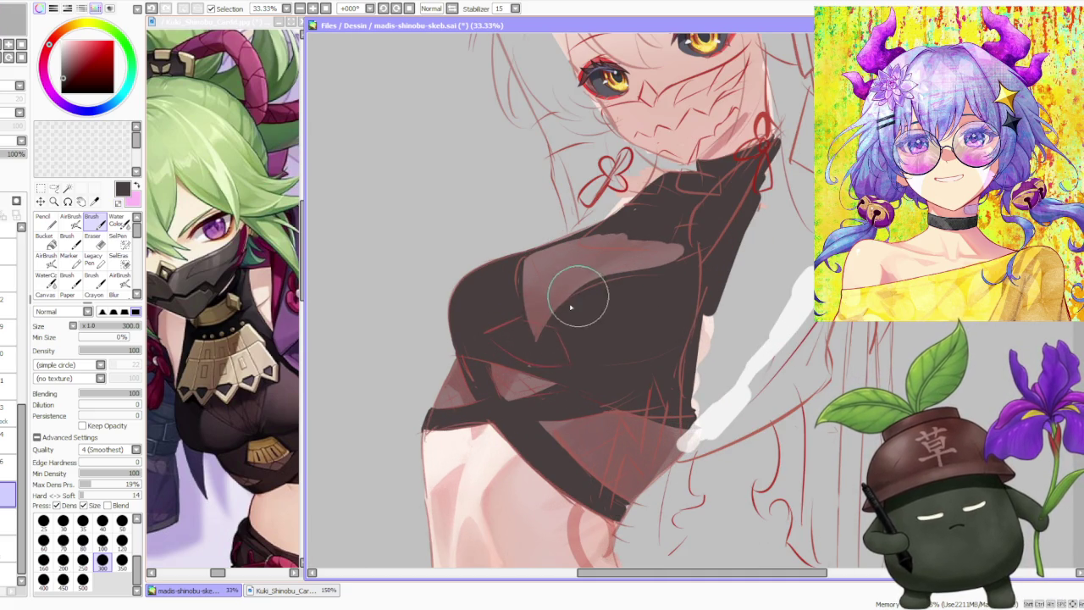
{"action": "scroll", "coordinate": [690, 268], "scroll_direction": "down", "scroll_amount": 3}
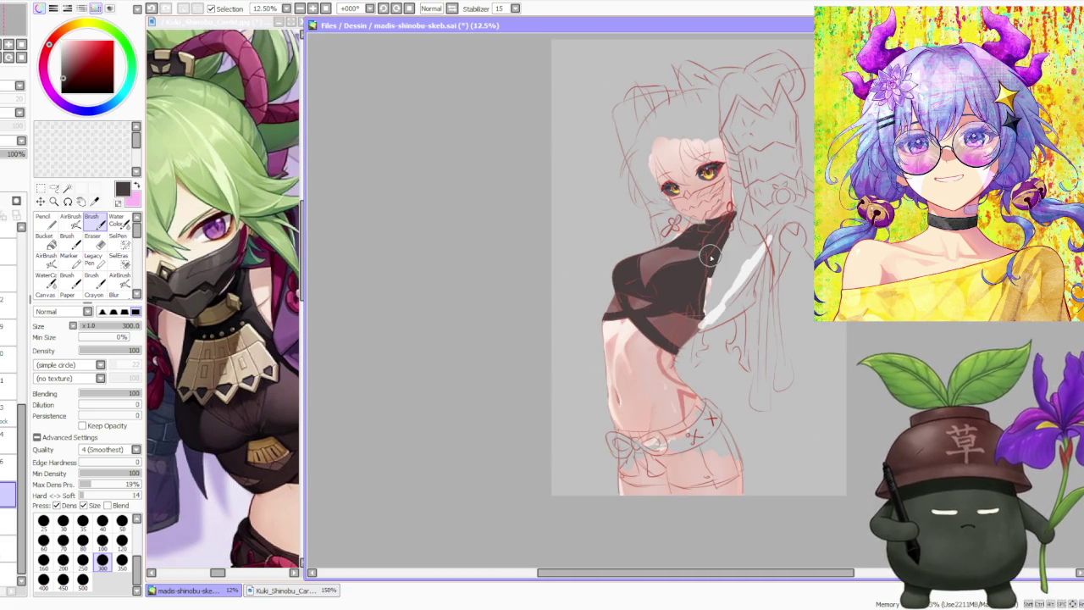
{"action": "left_click", "coordinate": [452, 8]}
{"action": "left_click", "coordinate": [453, 9]}
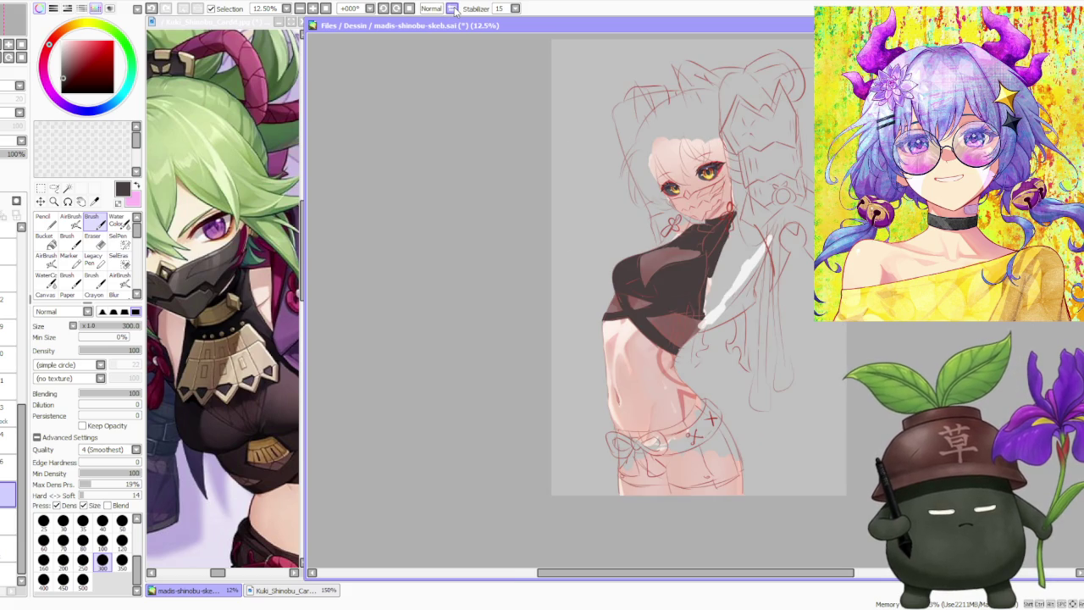
{"action": "double_click", "coordinate": [453, 9]}
{"action": "left_click", "coordinate": [453, 9]}
{"action": "left_click", "coordinate": [453, 8]}
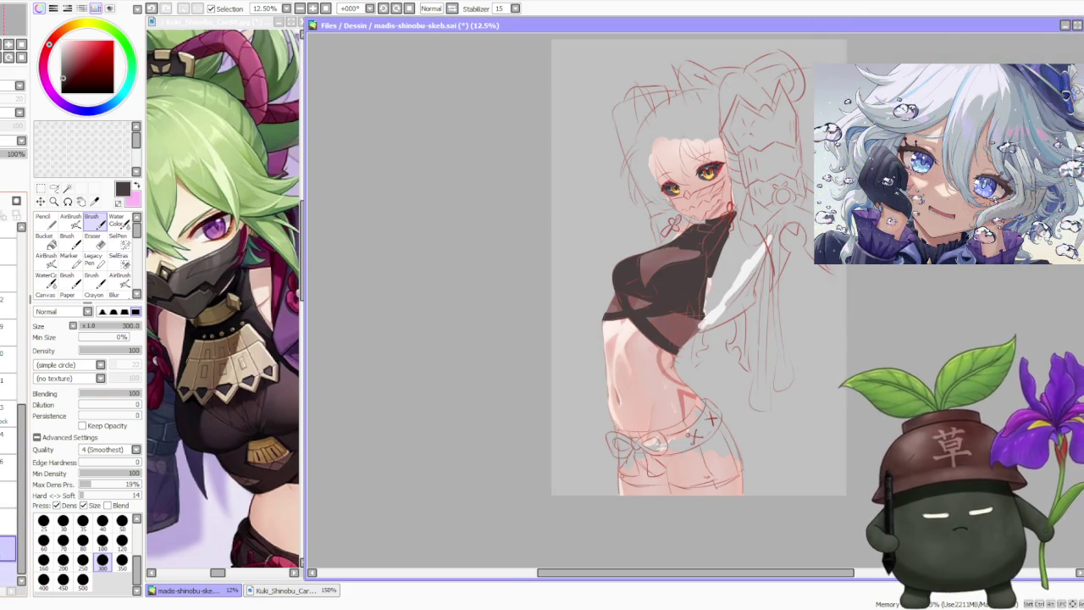
- On the mesh layer, hatch light pink strokes over the dark top with Blending at 0
{"action": "scroll", "coordinate": [678, 345], "scroll_direction": "up", "scroll_amount": 1}
{"action": "scroll", "coordinate": [677, 345], "scroll_direction": "up", "scroll_amount": 2}
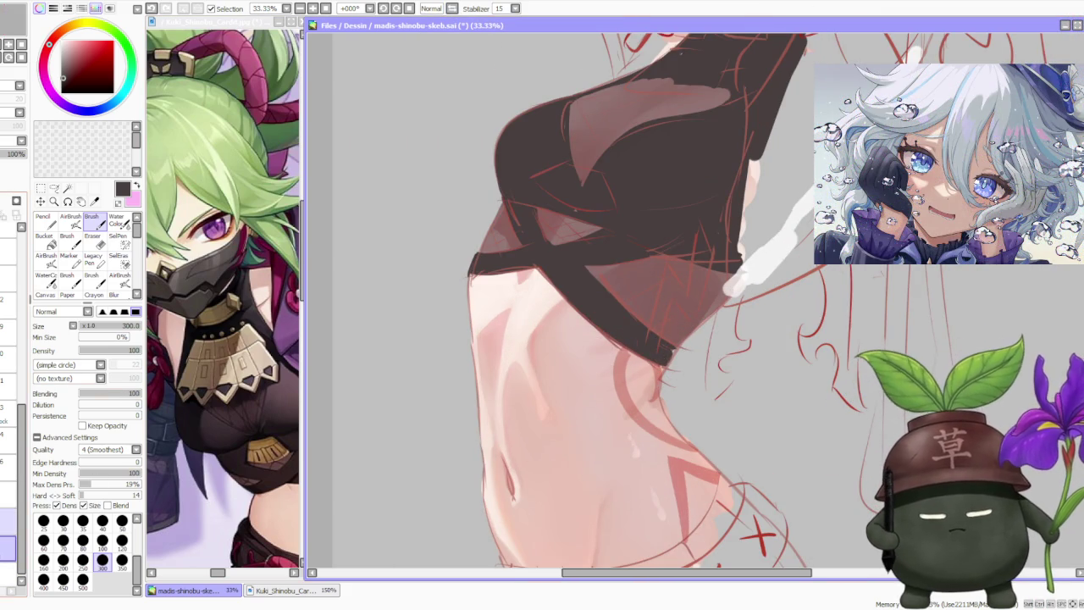
{"action": "left_click", "coordinate": [9, 521]}
{"action": "mouse_move", "coordinate": [644, 288]}
{"action": "left_mouse_down"}
{"action": "mouse_move", "coordinate": [687, 301]}
{"action": "mouse_move", "coordinate": [719, 339]}
{"action": "mouse_move", "coordinate": [728, 284]}
{"action": "mouse_move", "coordinate": [703, 259]}
{"action": "left_mouse_up"}
{"action": "left_click", "coordinate": [4, 557]}
{"action": "left_click_drag", "start_coordinate": [108, 393], "coordinate": [77, 395]}
{"action": "left_click_drag", "start_coordinate": [716, 292], "coordinate": [664, 343]}
{"action": "mouse_move", "coordinate": [749, 254]}
{"action": "left_mouse_down"}
{"action": "mouse_move", "coordinate": [703, 343]}
{"action": "mouse_move", "coordinate": [727, 277]}
{"action": "mouse_move", "coordinate": [724, 292]}
{"action": "left_mouse_up"}
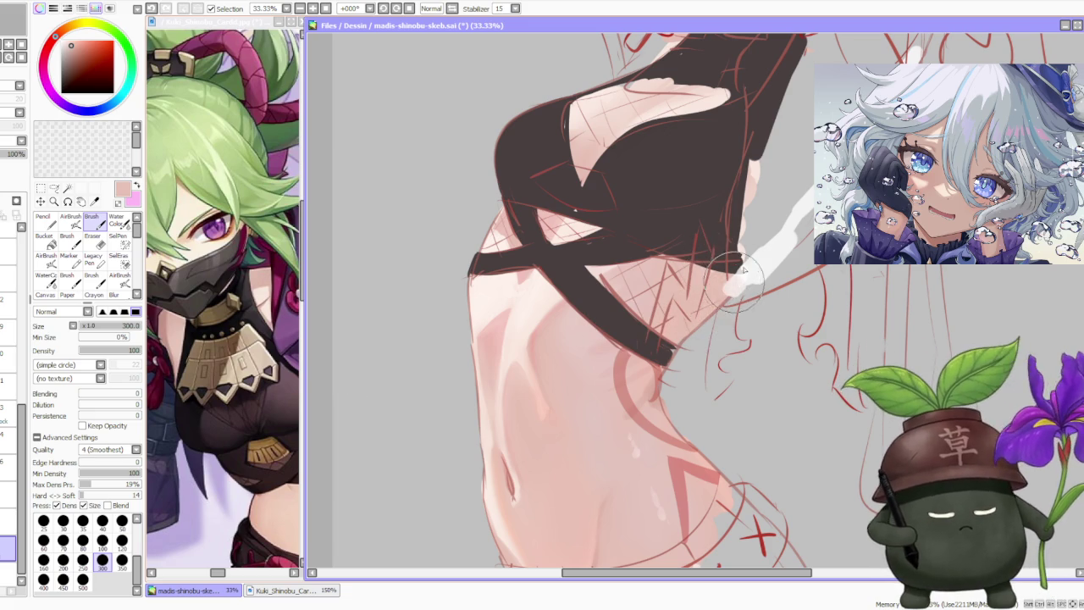
- Review the hatched top and undo the last change so it reads as sheer fabric
{"action": "scroll", "coordinate": [739, 280], "scroll_direction": "down", "scroll_amount": 1}
{"action": "scroll", "coordinate": [737, 267], "scroll_direction": "down", "scroll_amount": 1}
{"action": "scroll", "coordinate": [735, 257], "scroll_direction": "down", "scroll_amount": 1}
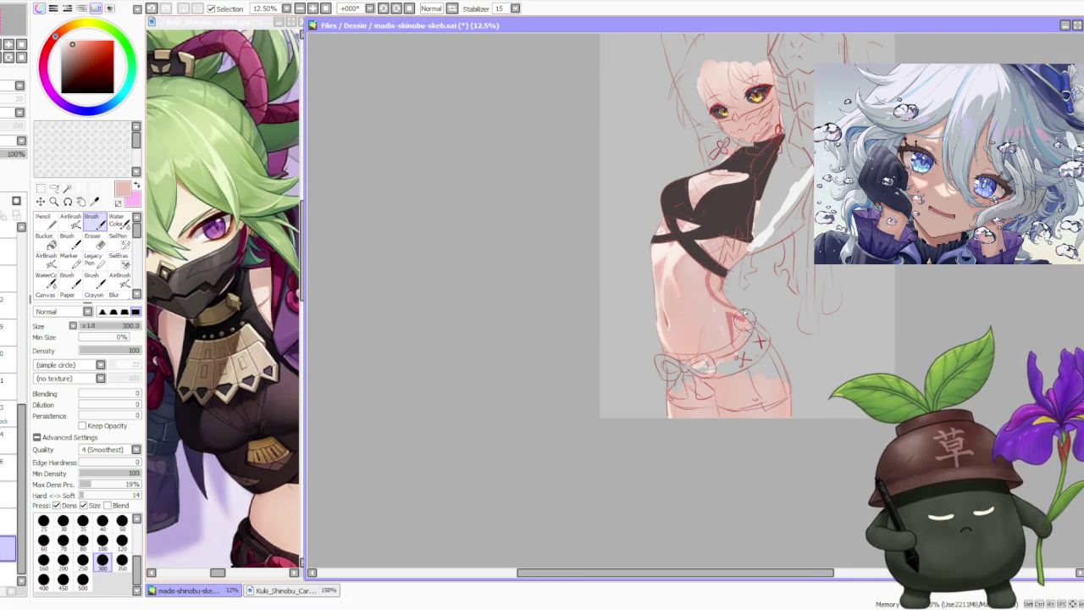
{"action": "scroll", "coordinate": [745, 323], "scroll_direction": "up", "scroll_amount": 2}
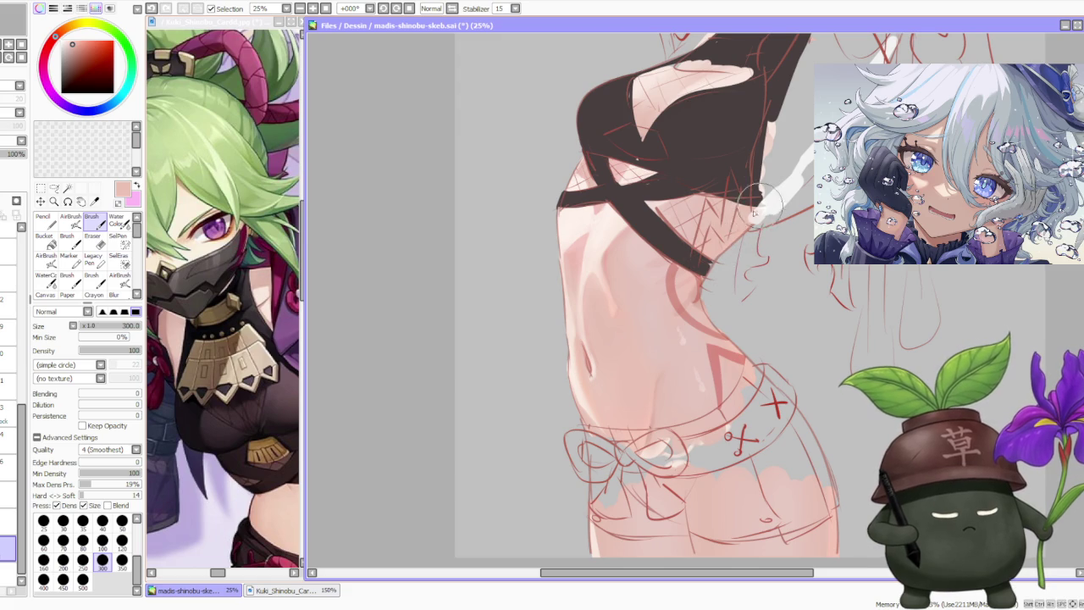
{"action": "scroll", "coordinate": [783, 182], "scroll_direction": "down", "scroll_amount": 2}
{"action": "scroll", "coordinate": [805, 163], "scroll_direction": "down", "scroll_amount": 1}
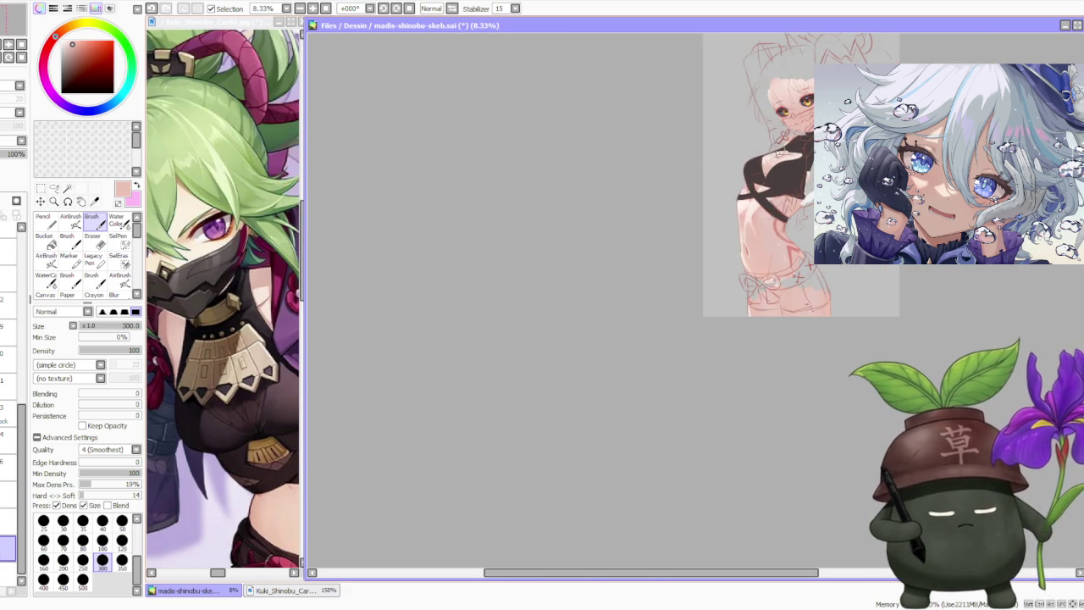
{"action": "scroll", "coordinate": [804, 163], "scroll_direction": "down", "scroll_amount": 2}
{"action": "scroll", "coordinate": [783, 202], "scroll_direction": "up", "scroll_amount": 1}
{"action": "scroll", "coordinate": [645, 356], "scroll_direction": "down", "scroll_amount": 2}
{"action": "scroll", "coordinate": [777, 186], "scroll_direction": "up", "scroll_amount": 2}
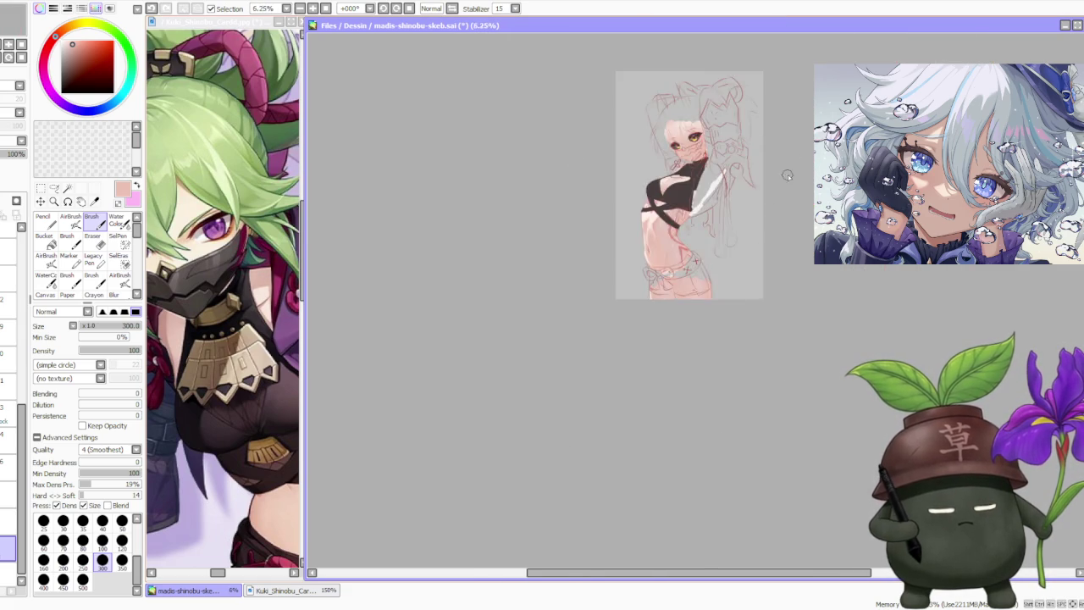
{"action": "scroll", "coordinate": [777, 186], "scroll_direction": "up", "scroll_amount": 2}
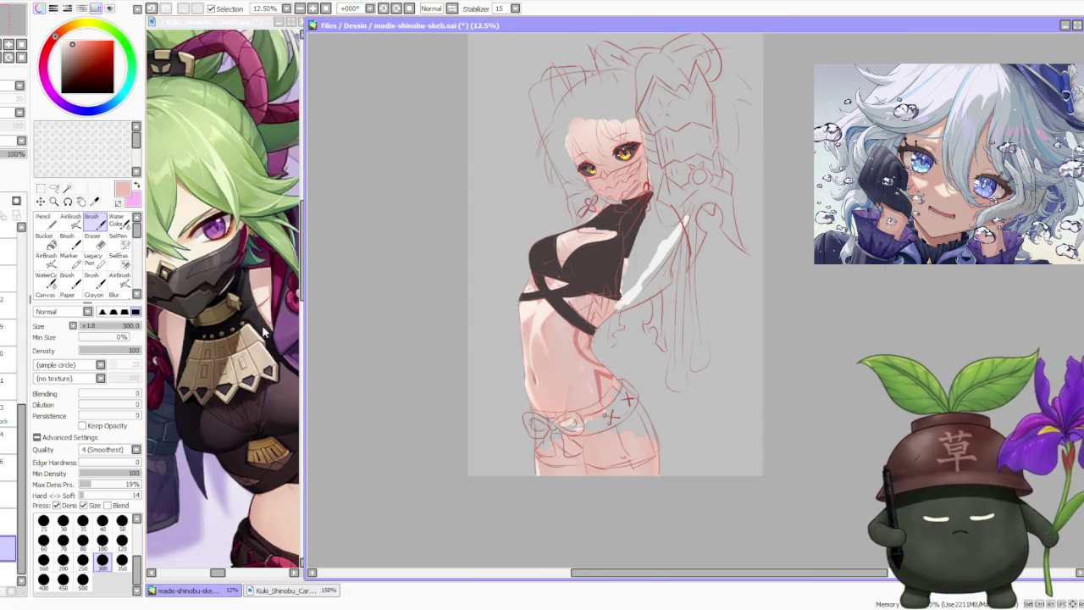
{"action": "key", "text": "ctrl+z"}
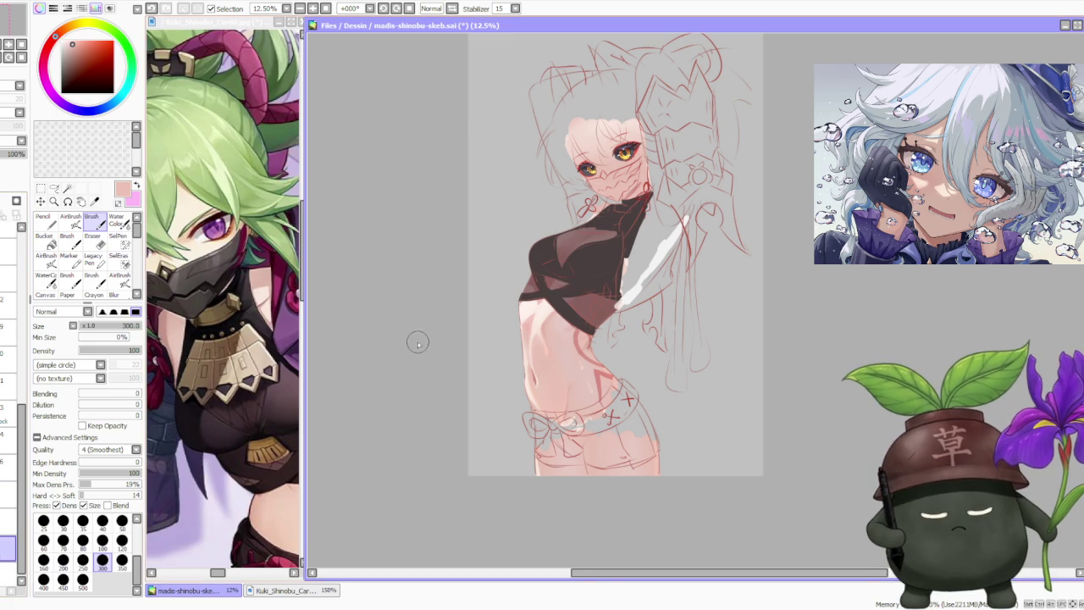
{"action": "scroll", "coordinate": [466, 326], "scroll_direction": "down", "scroll_amount": 1}
{"action": "scroll", "coordinate": [646, 257], "scroll_direction": "up", "scroll_amount": 1}
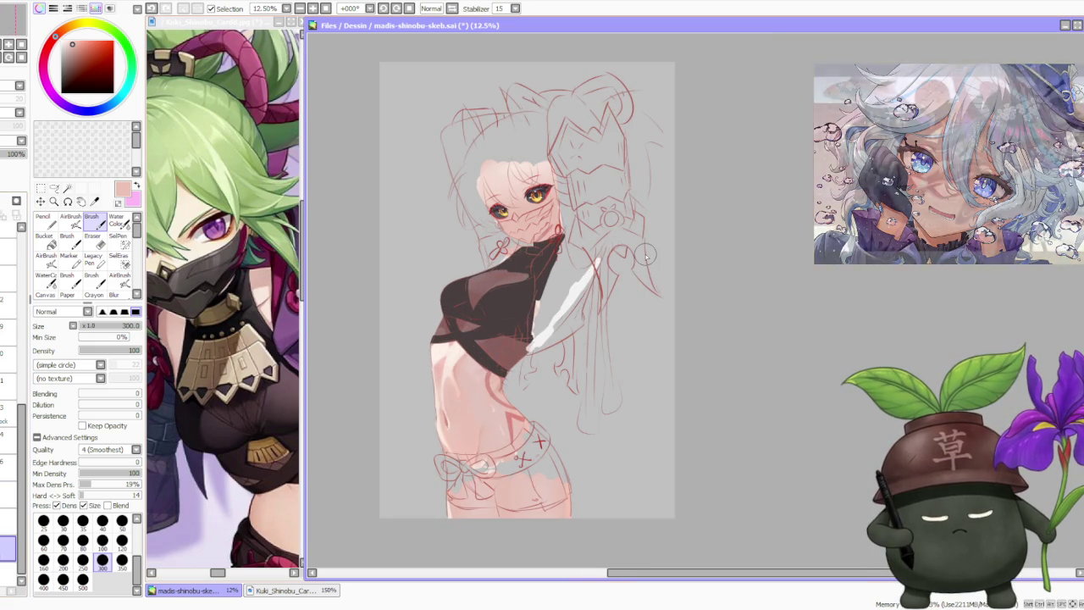
{"action": "scroll", "coordinate": [647, 254], "scroll_direction": "down", "scroll_amount": 1}
{"action": "scroll", "coordinate": [640, 253], "scroll_direction": "up", "scroll_amount": 1}
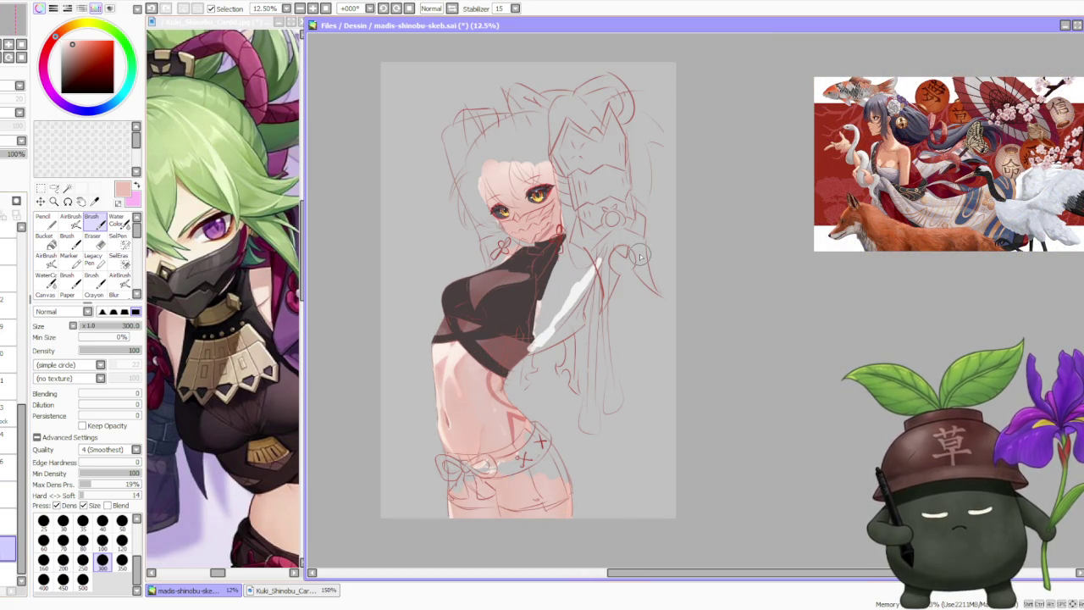
{"action": "left_click", "coordinate": [452, 9]}
{"action": "left_click", "coordinate": [452, 9]}
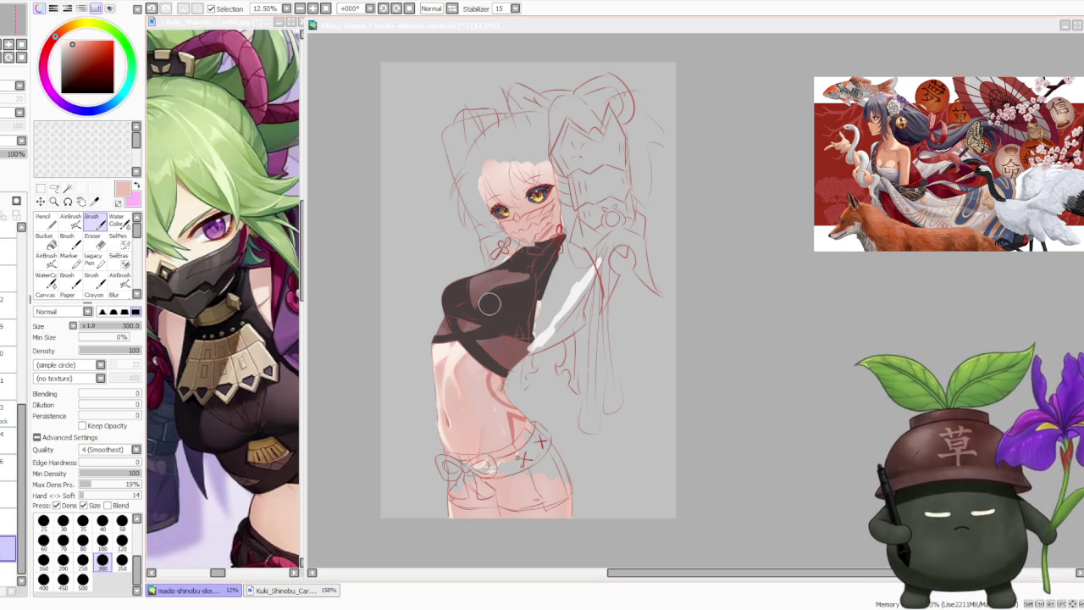
- Sample the crop top's dark brown and paint it over the top's chest area
{"action": "scroll", "coordinate": [474, 303], "scroll_direction": "up", "scroll_amount": 1}
{"action": "scroll", "coordinate": [468, 302], "scroll_direction": "up", "scroll_amount": 1}
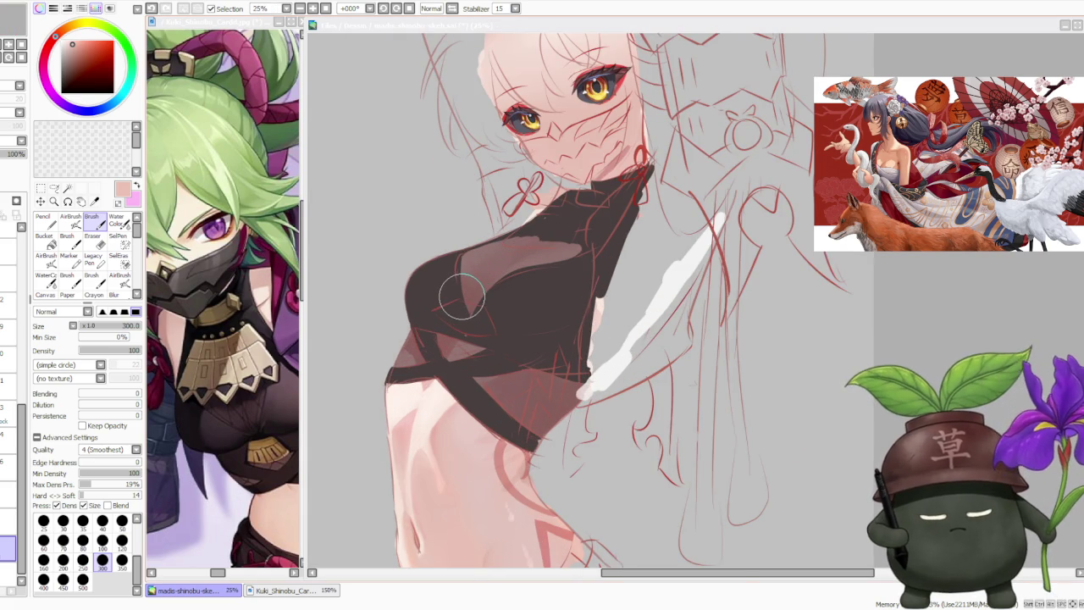
{"action": "left_click", "coordinate": [449, 365], "text": "alt"}
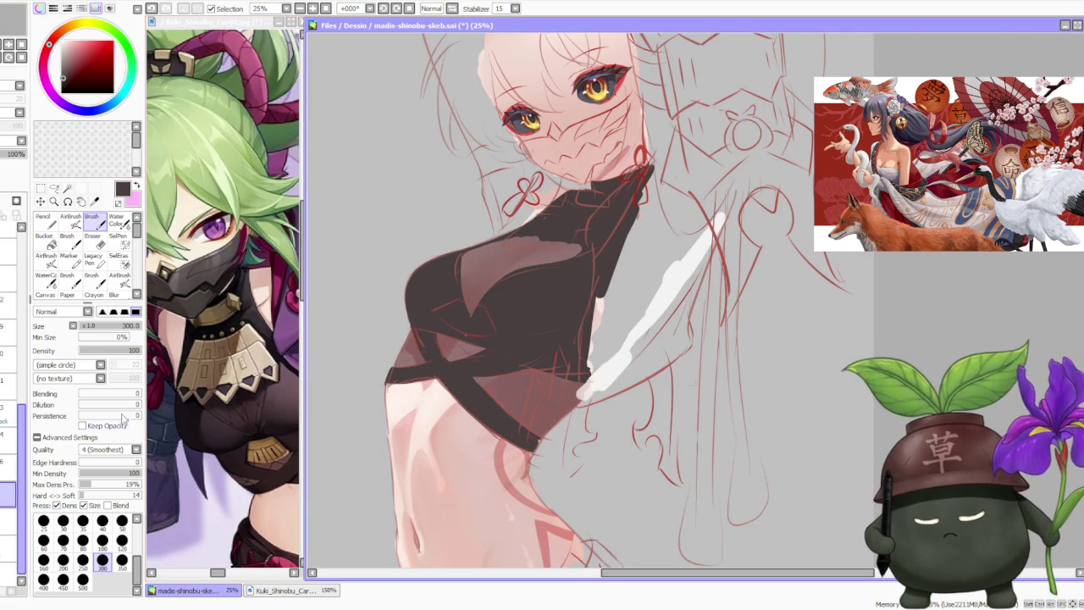
{"action": "scroll", "coordinate": [411, 347], "scroll_direction": "up", "scroll_amount": 1}
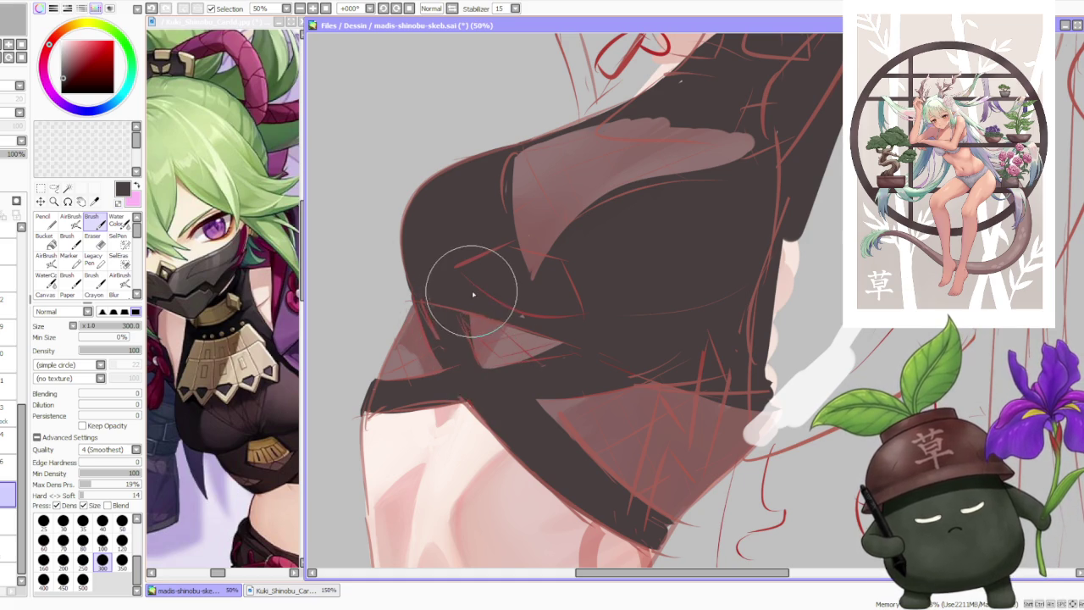
{"action": "left_click_drag", "start_coordinate": [471, 290], "coordinate": [475, 345]}
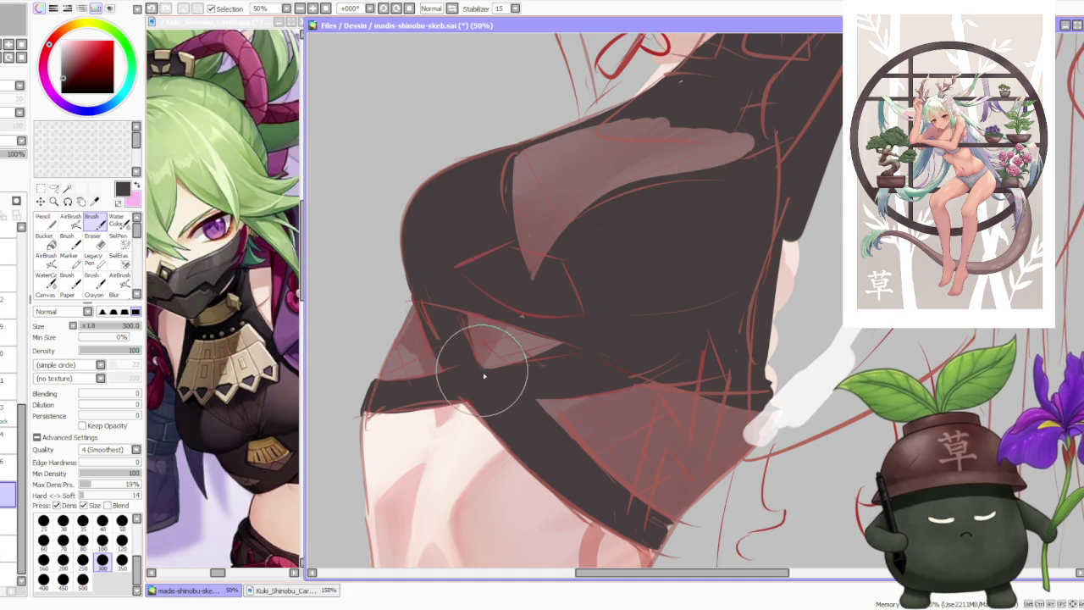
- Darken the top's left edge, the translucent patch at the hem, and the waistband edge
{"action": "scroll", "coordinate": [470, 285], "scroll_direction": "down", "scroll_amount": 4}
{"action": "scroll", "coordinate": [477, 294], "scroll_direction": "up", "scroll_amount": 1}
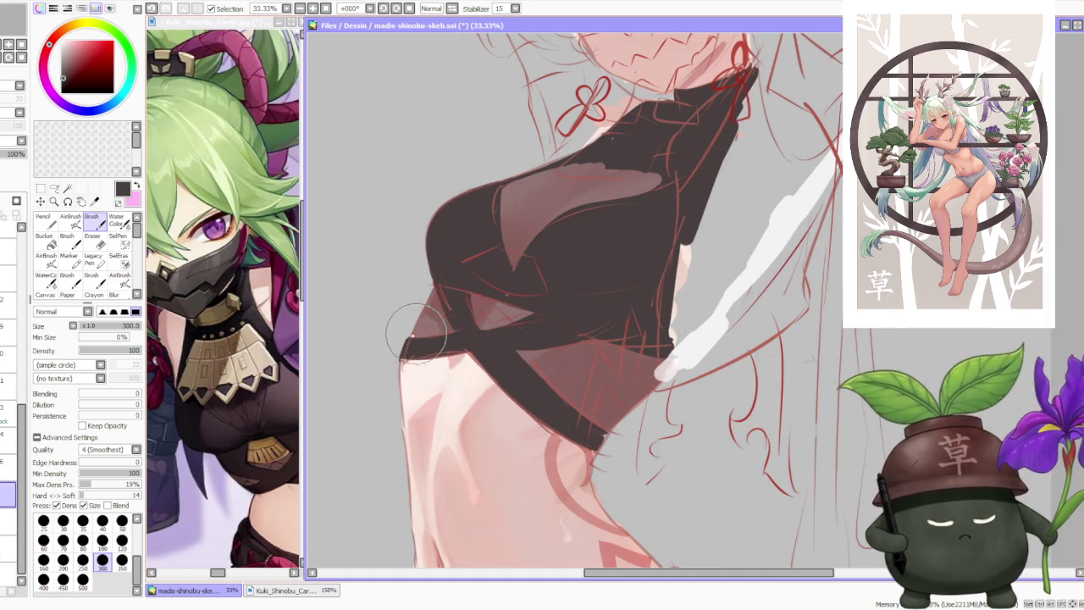
{"action": "left_click_drag", "start_coordinate": [447, 328], "coordinate": [414, 359]}
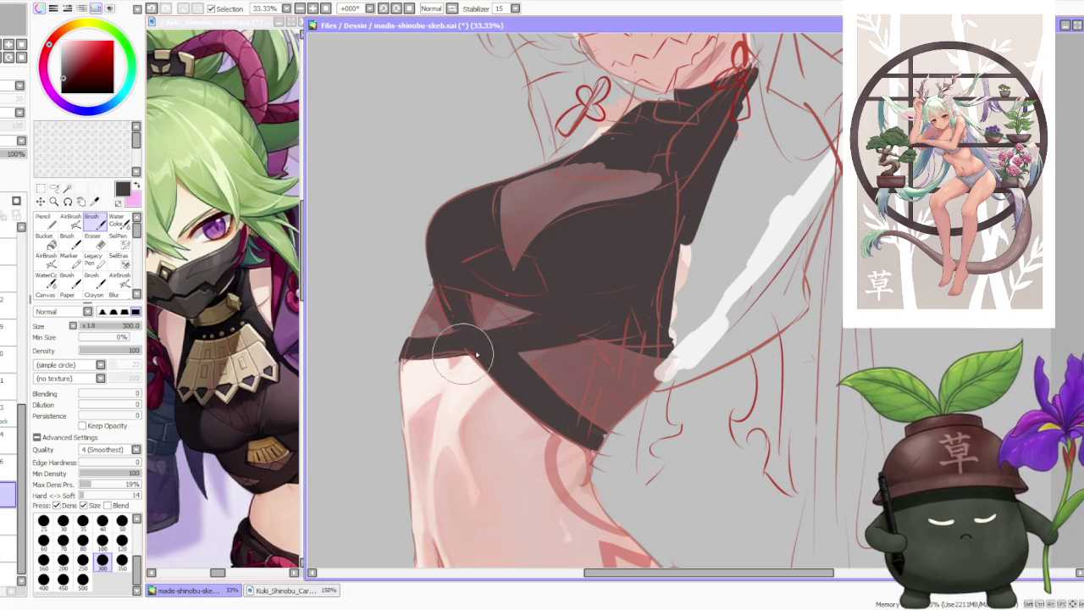
{"action": "scroll", "coordinate": [542, 260], "scroll_direction": "down", "scroll_amount": 3}
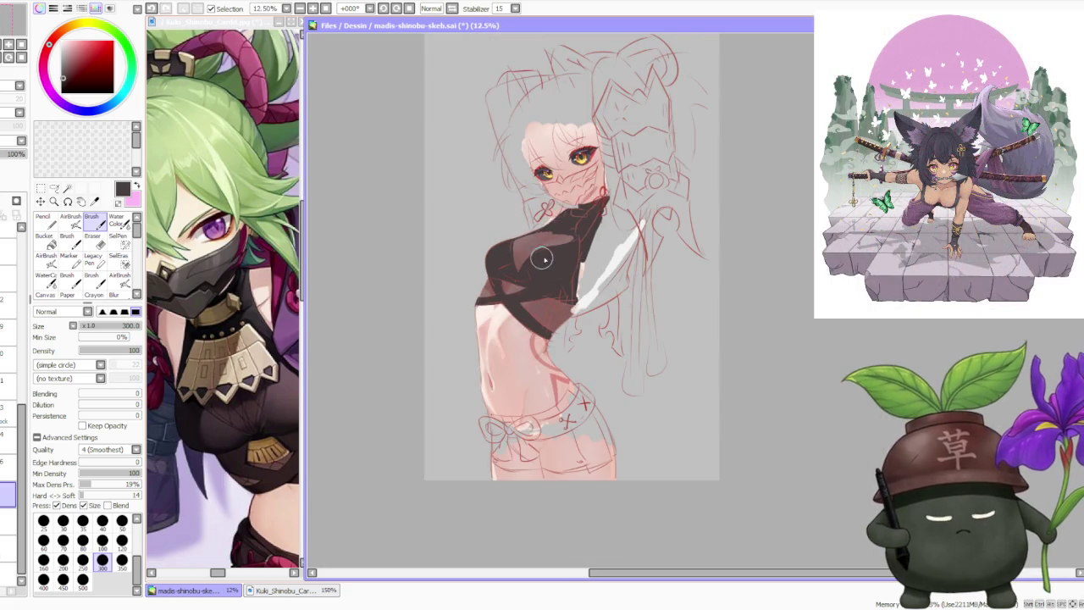
{"action": "scroll", "coordinate": [509, 259], "scroll_direction": "up", "scroll_amount": 3}
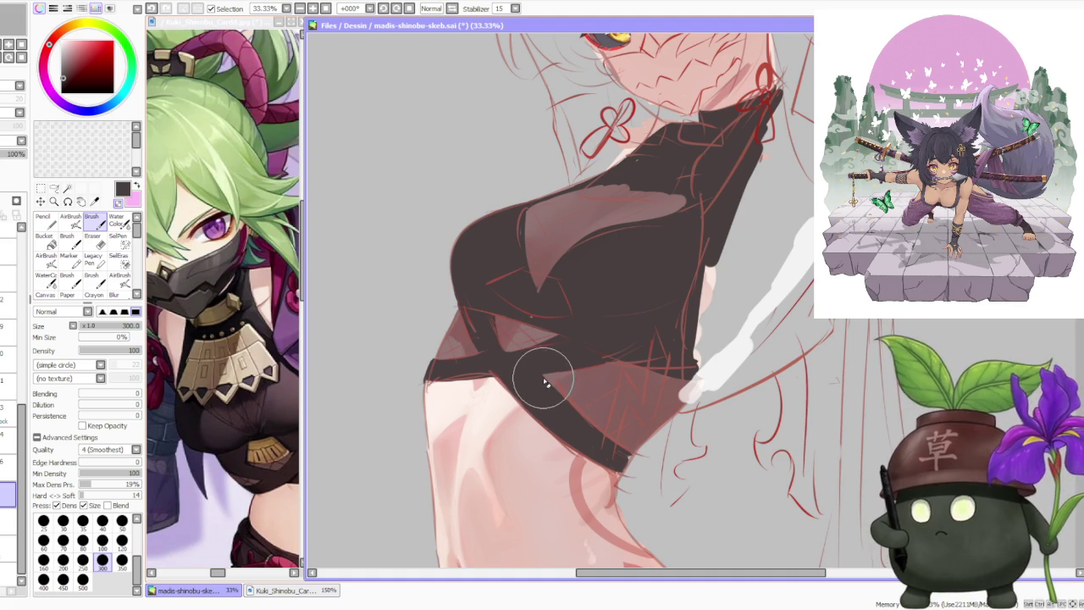
{"action": "mouse_move", "coordinate": [513, 358]}
{"action": "left_mouse_down"}
{"action": "mouse_move", "coordinate": [494, 314]}
{"action": "mouse_move", "coordinate": [527, 368]}
{"action": "mouse_move", "coordinate": [491, 305]}
{"action": "mouse_move", "coordinate": [492, 344]}
{"action": "left_mouse_up"}
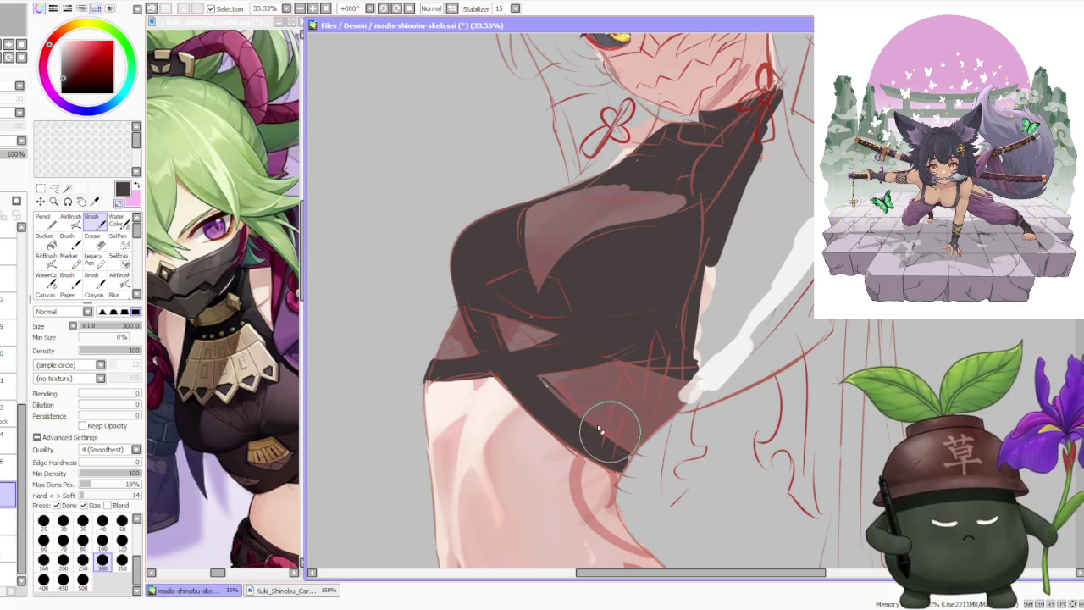
{"action": "left_click_drag", "start_coordinate": [561, 404], "coordinate": [572, 410]}
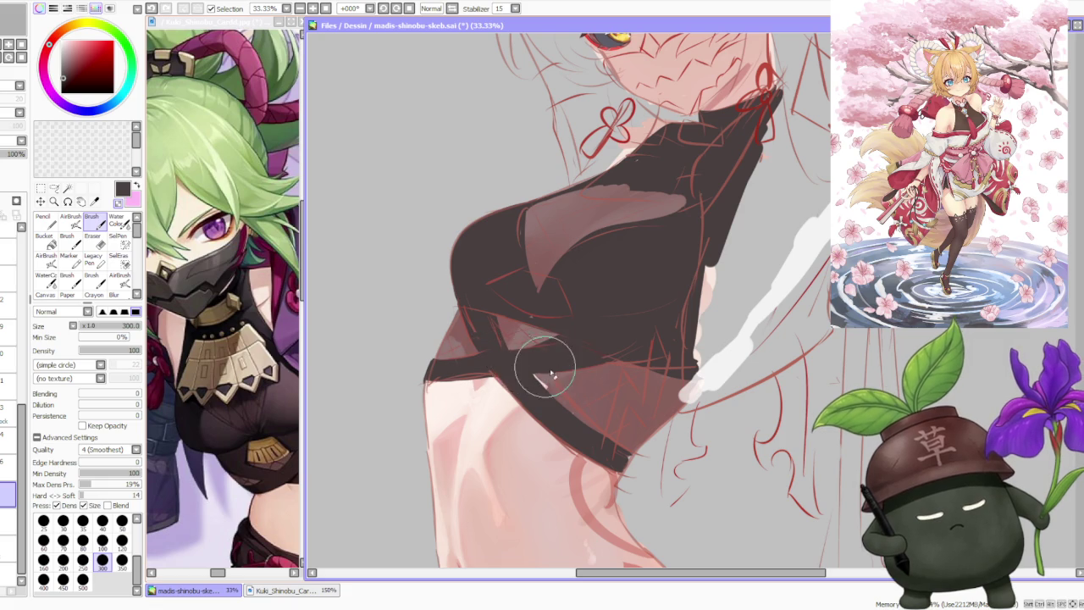
{"action": "scroll", "coordinate": [431, 316], "scroll_direction": "down", "scroll_amount": 1}
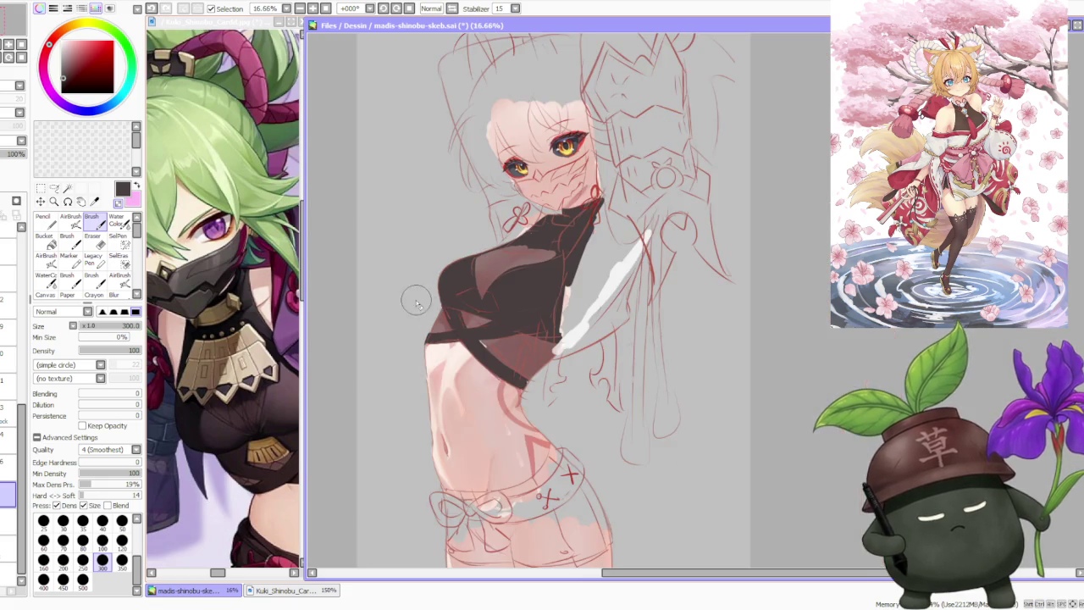
- Zoom out and pan to review the whole figure
{"action": "scroll", "coordinate": [431, 316], "scroll_direction": "up", "scroll_amount": 1}
{"action": "scroll", "coordinate": [474, 326], "scroll_direction": "up", "scroll_amount": 1}
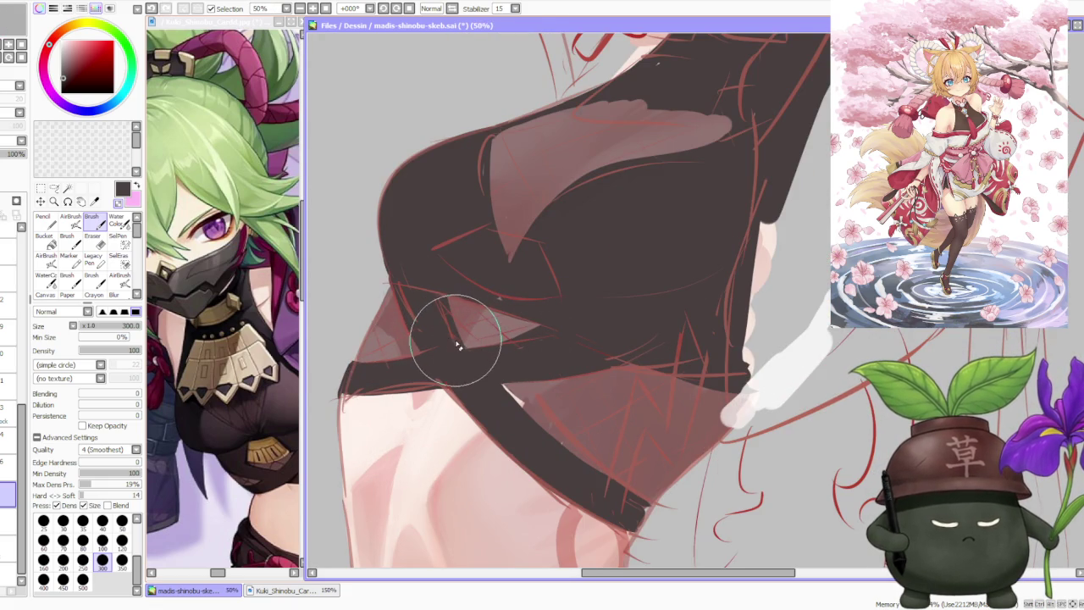
{"action": "scroll", "coordinate": [449, 322], "scroll_direction": "down", "scroll_amount": 1}
{"action": "scroll", "coordinate": [474, 279], "scroll_direction": "down", "scroll_amount": 1}
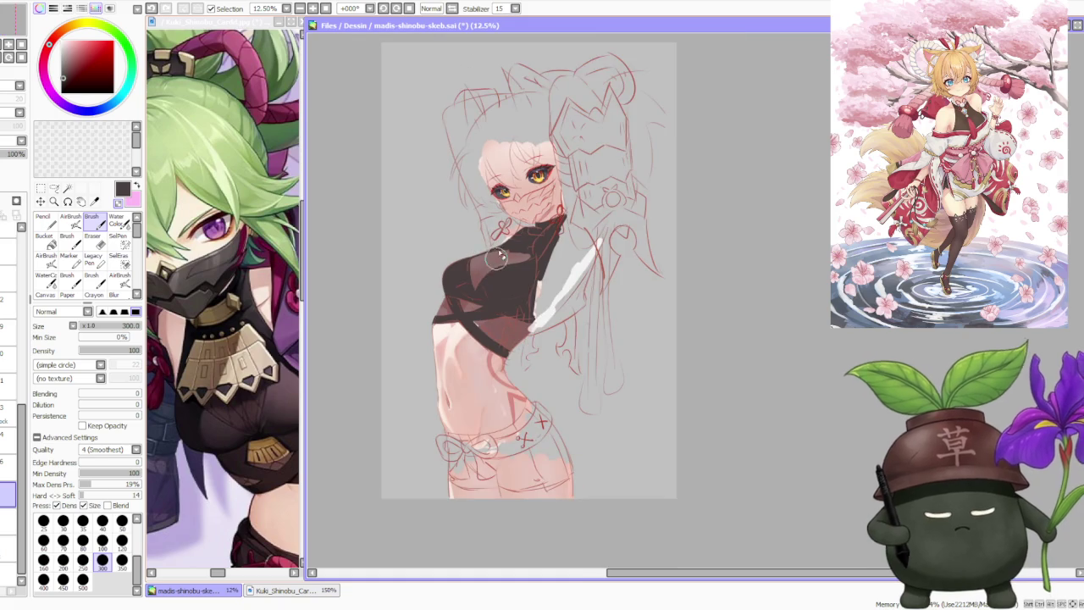
{"action": "scroll", "coordinate": [496, 263], "scroll_direction": "up", "scroll_amount": 1}
{"action": "scroll", "coordinate": [501, 330], "scroll_direction": "up", "scroll_amount": 1}
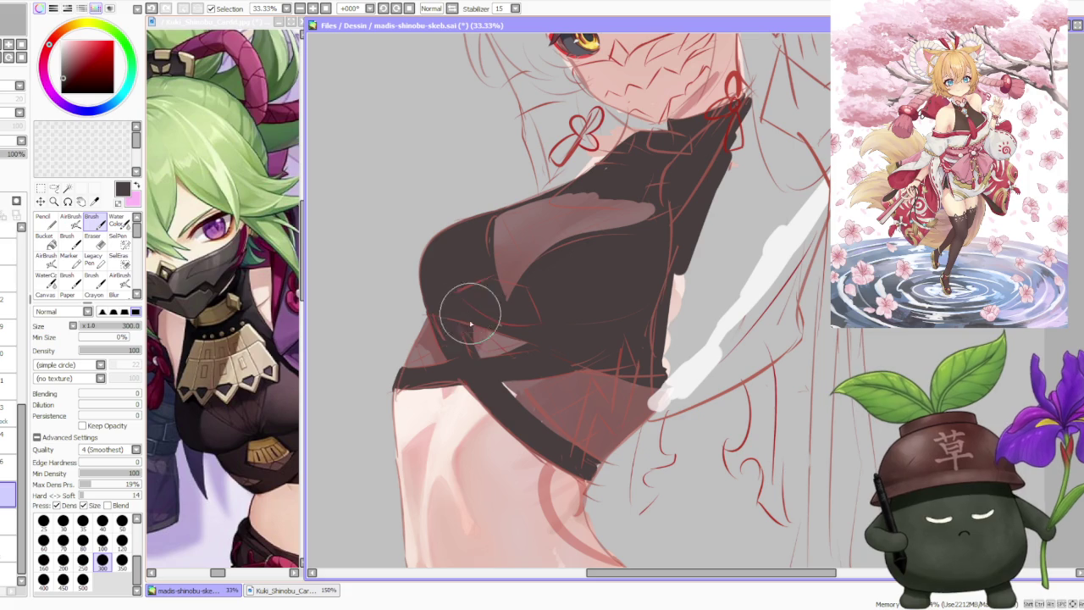
{"action": "scroll", "coordinate": [472, 290], "scroll_direction": "down", "scroll_amount": 2}
{"action": "scroll", "coordinate": [472, 290], "scroll_direction": "down", "scroll_amount": 1}
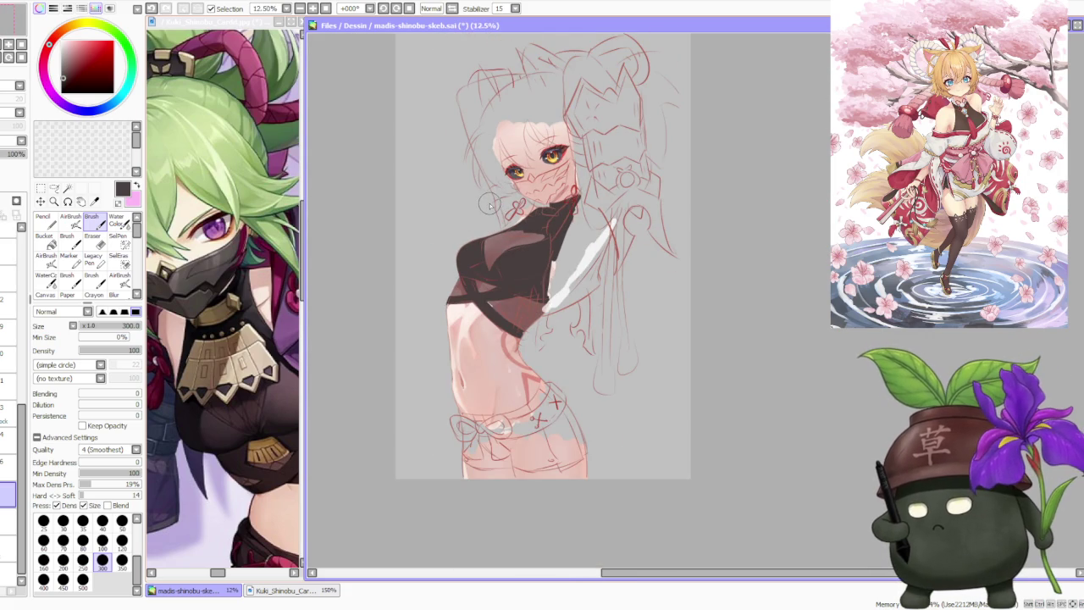
{"action": "scroll", "coordinate": [471, 269], "scroll_direction": "down", "scroll_amount": 2}
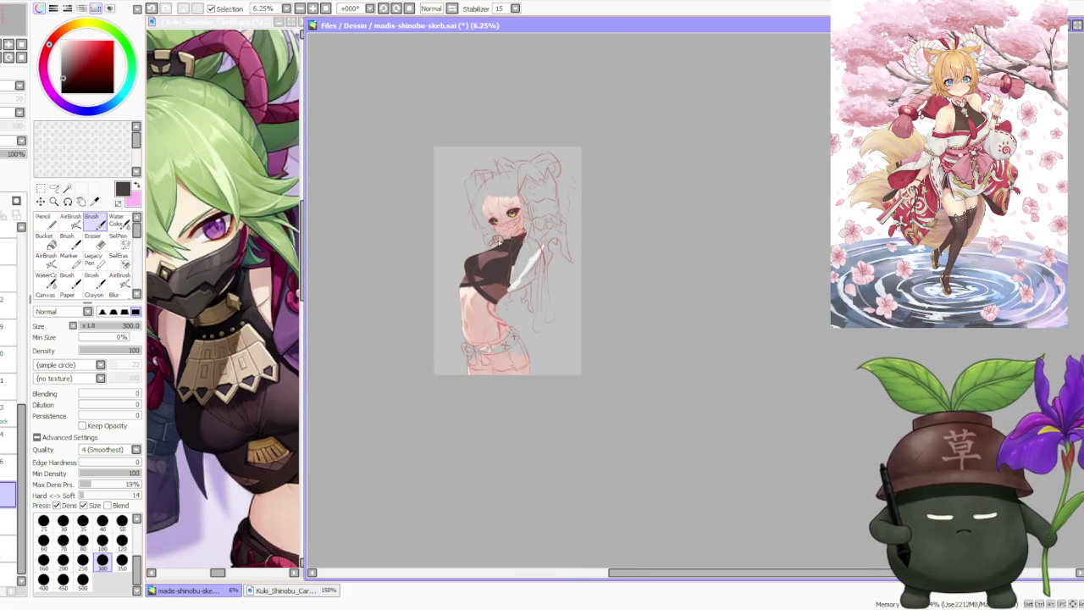
{"action": "scroll", "coordinate": [508, 262], "scroll_direction": "up", "scroll_amount": 1}
{"action": "scroll", "coordinate": [508, 271], "scroll_direction": "up", "scroll_amount": 1}
- Make the lower 75% opacity layer active and keep inspecting the figure
{"action": "left_click", "coordinate": [8, 521]}
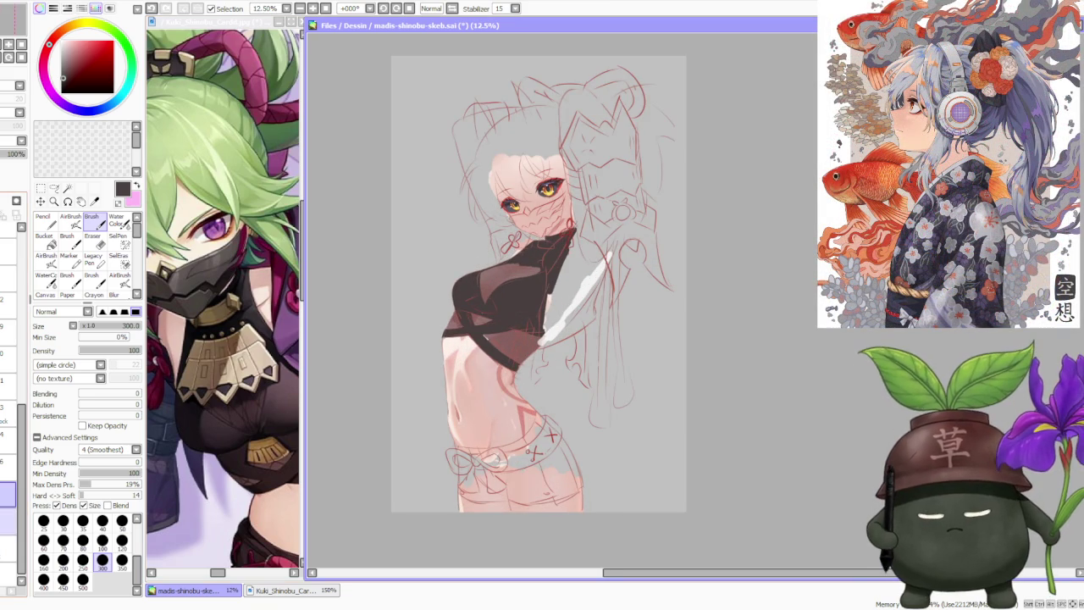
{"action": "scroll", "coordinate": [490, 339], "scroll_direction": "up", "scroll_amount": 2}
{"action": "scroll", "coordinate": [489, 344], "scroll_direction": "down", "scroll_amount": 2}
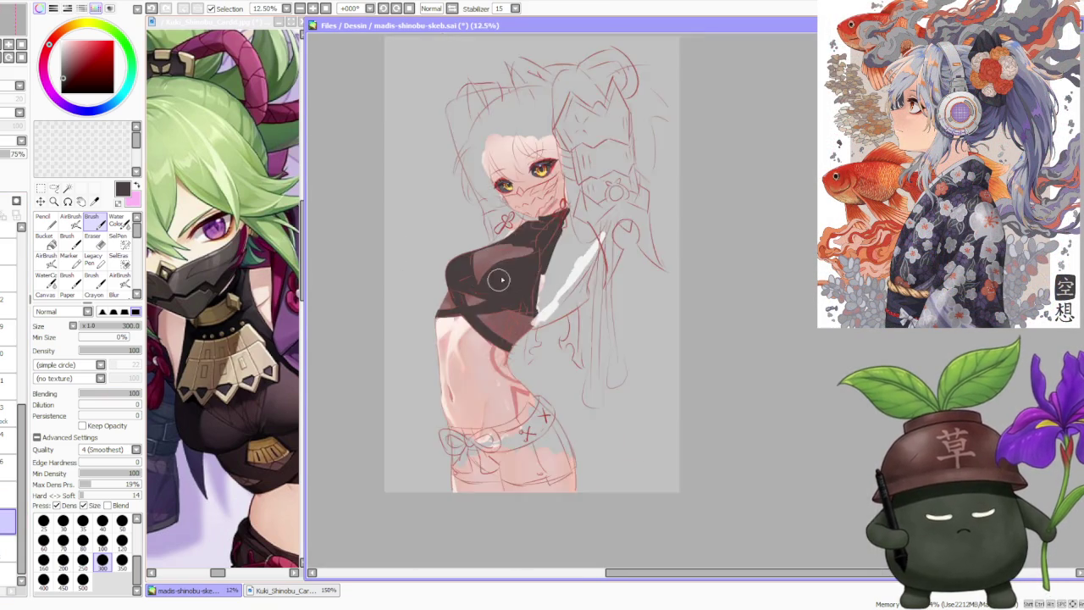
{"action": "scroll", "coordinate": [544, 258], "scroll_direction": "down", "scroll_amount": 1}
{"action": "scroll", "coordinate": [521, 199], "scroll_direction": "up", "scroll_amount": 1}
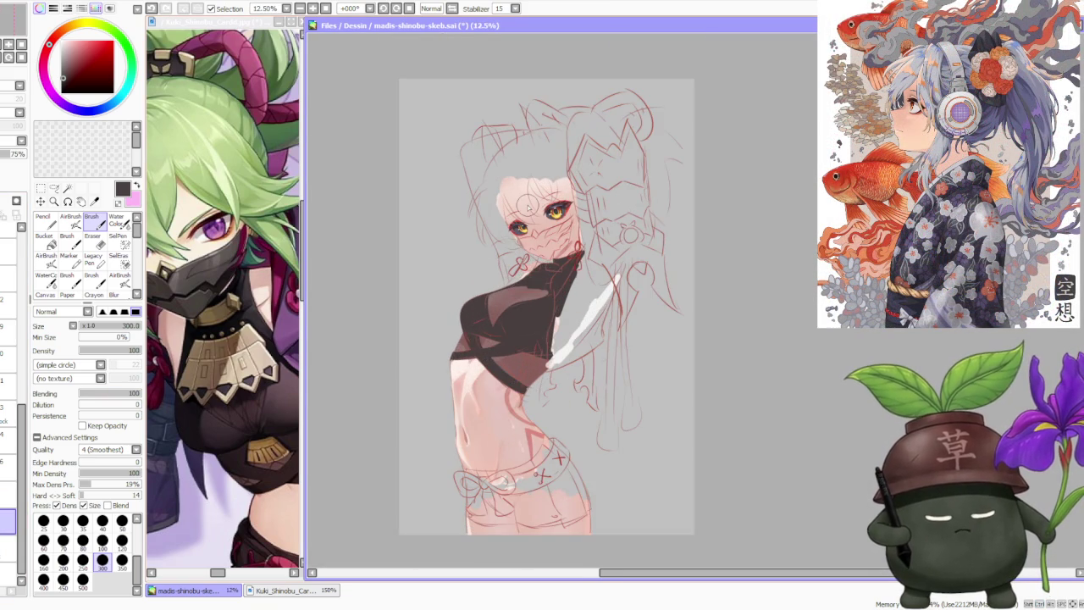
{"action": "scroll", "coordinate": [567, 269], "scroll_direction": "down", "scroll_amount": 1}
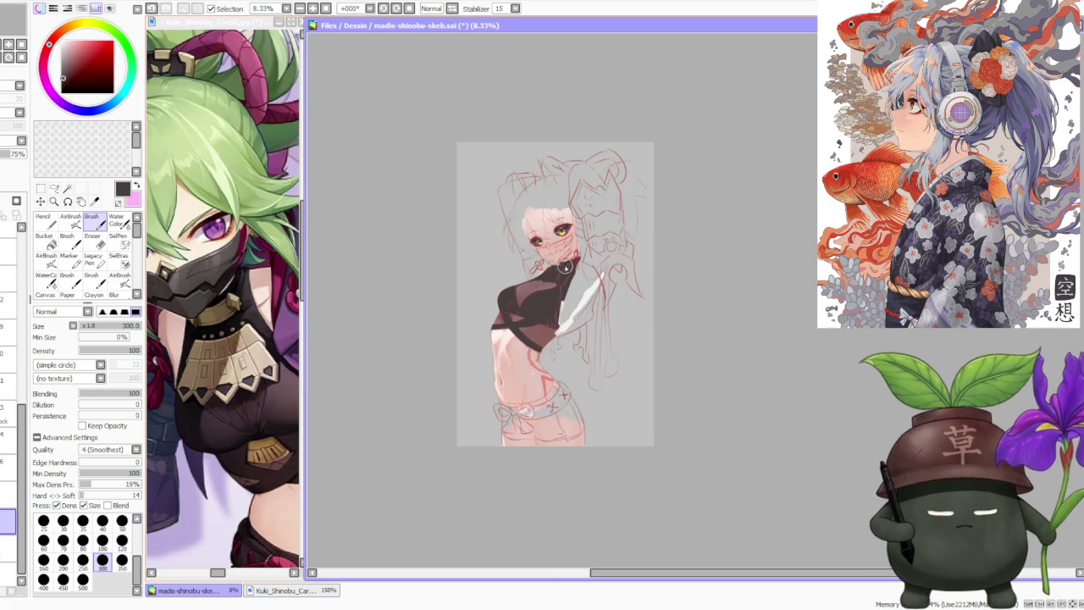
{"action": "scroll", "coordinate": [536, 267], "scroll_direction": "up", "scroll_amount": 1}
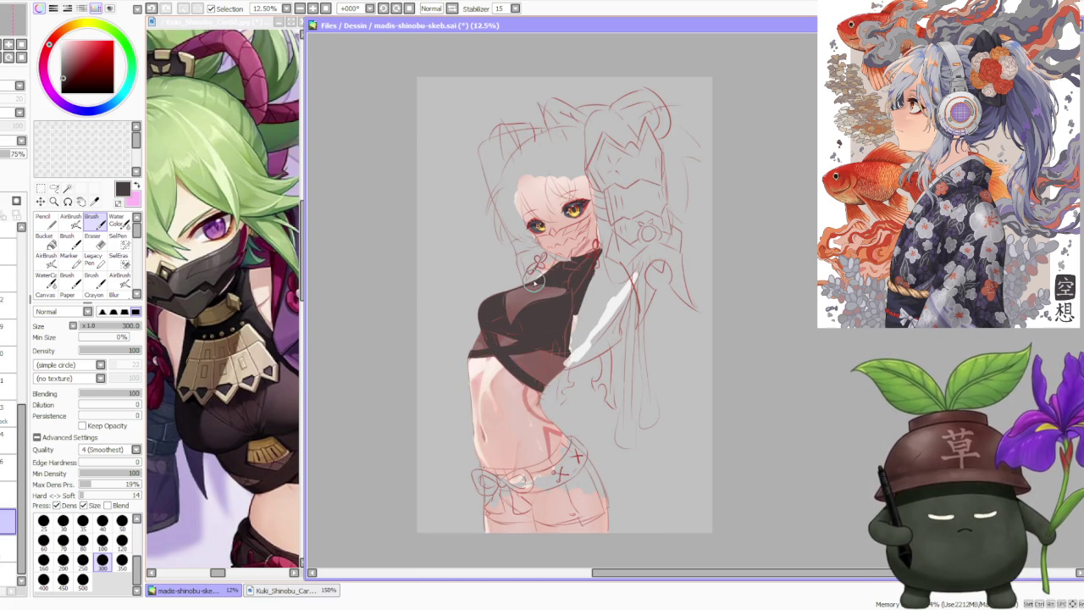
{"action": "scroll", "coordinate": [535, 279], "scroll_direction": "down", "scroll_amount": 1}
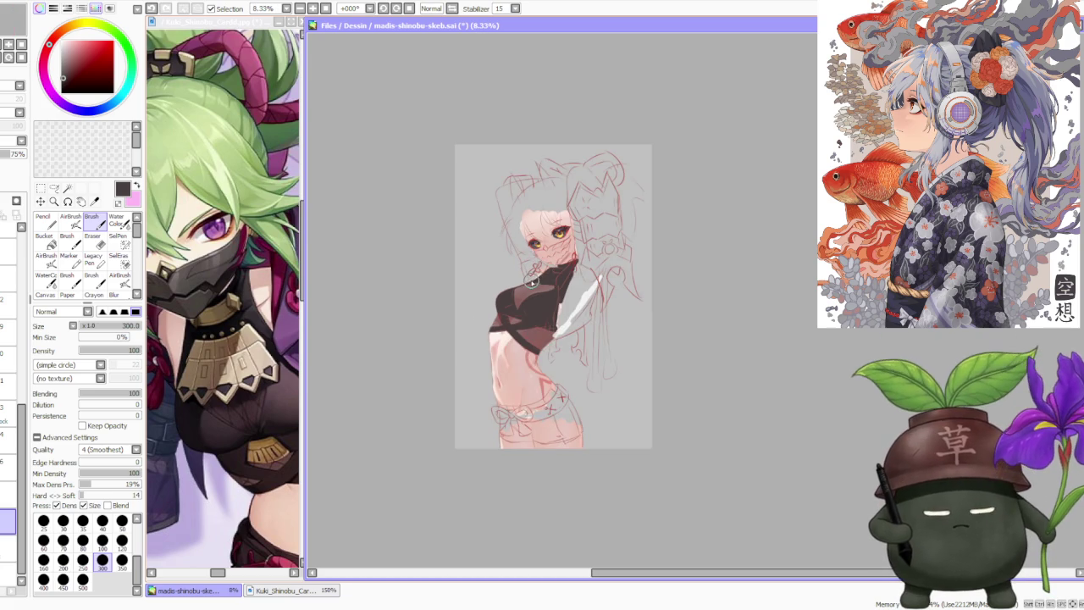
{"action": "scroll", "coordinate": [536, 271], "scroll_direction": "up", "scroll_amount": 1}
{"action": "scroll", "coordinate": [538, 266], "scroll_direction": "up", "scroll_amount": 1}
{"action": "scroll", "coordinate": [539, 266], "scroll_direction": "down", "scroll_amount": 1}
{"action": "scroll", "coordinate": [539, 266], "scroll_direction": "down", "scroll_amount": 1}
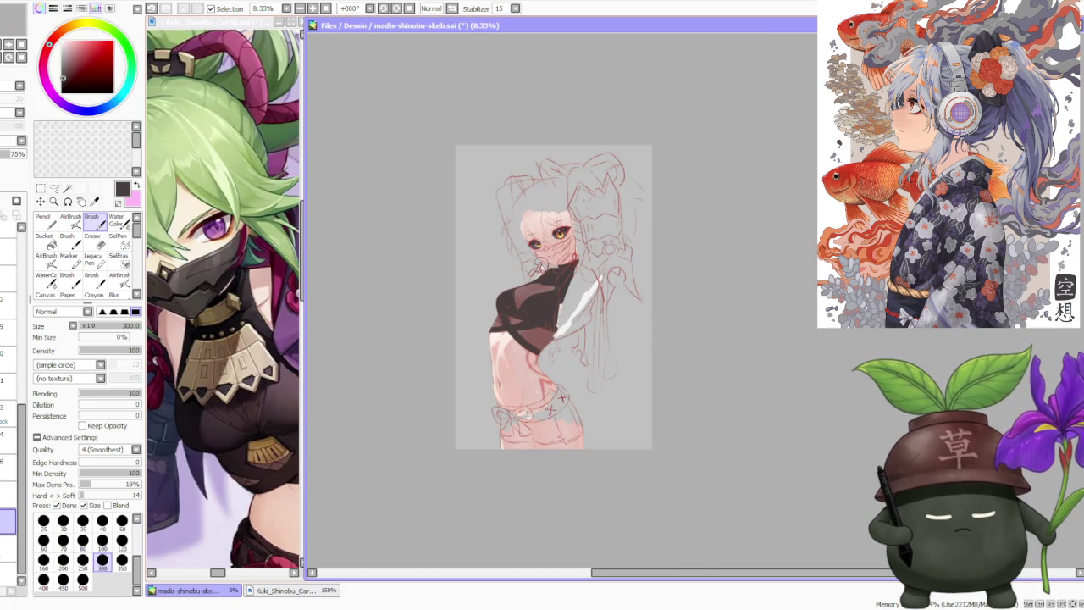
{"action": "scroll", "coordinate": [560, 265], "scroll_direction": "up", "scroll_amount": 1}
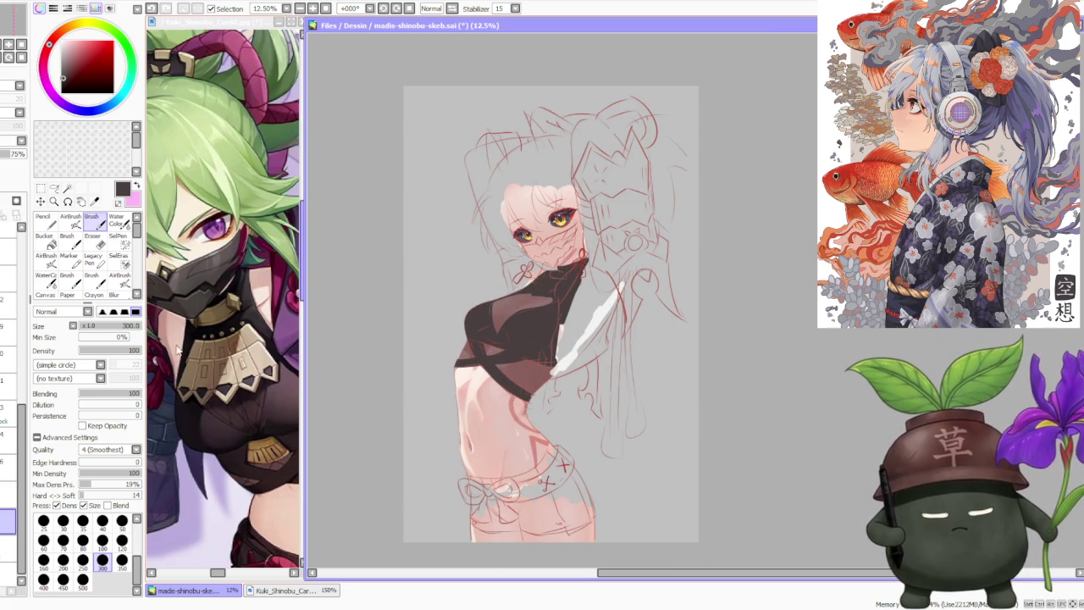
- Make the upper 100% opacity layer active in the Layer panel
{"action": "left_click", "coordinate": [9, 359]}
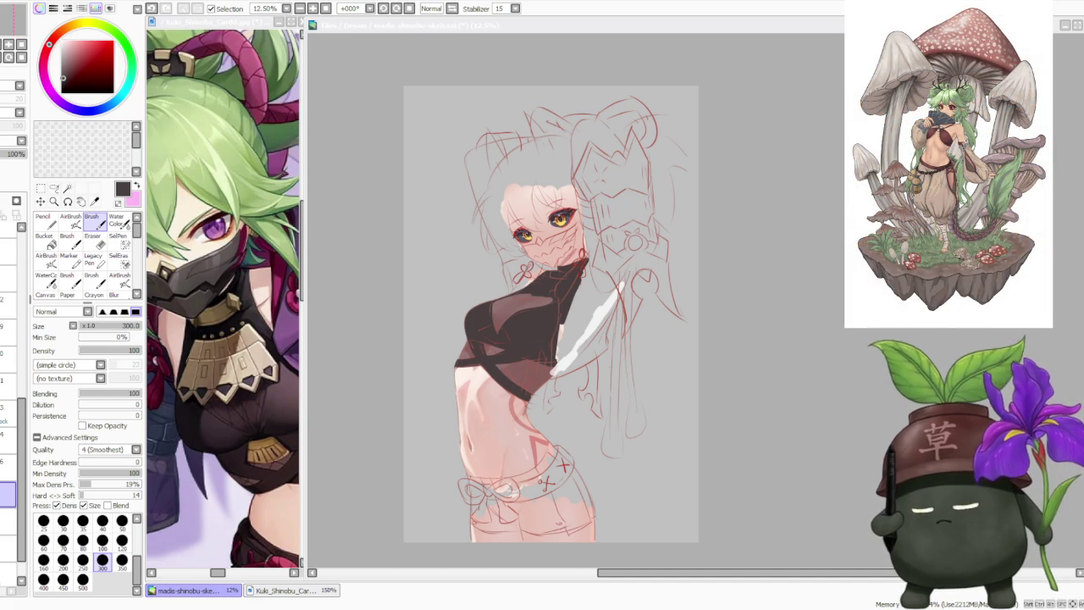
- Choose light beige on the colour wheel, with Blending at 0 and brush size 250
{"action": "scroll", "coordinate": [675, 288], "scroll_direction": "down", "scroll_amount": 1}
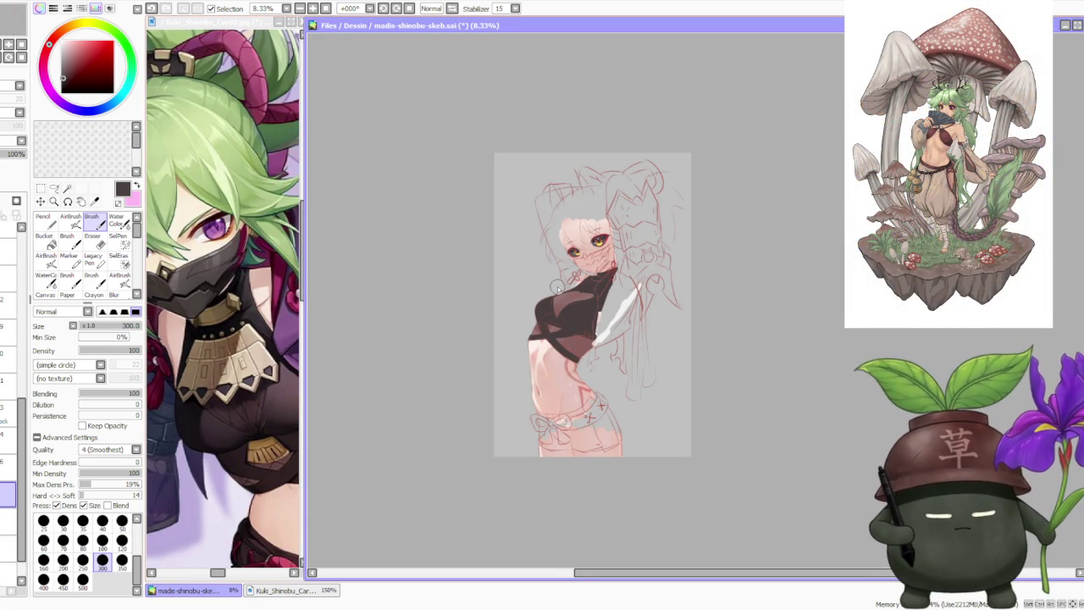
{"action": "scroll", "coordinate": [559, 288], "scroll_direction": "up", "scroll_amount": 2}
{"action": "scroll", "coordinate": [591, 331], "scroll_direction": "up", "scroll_amount": 1}
{"action": "scroll", "coordinate": [591, 330], "scroll_direction": "up", "scroll_amount": 1}
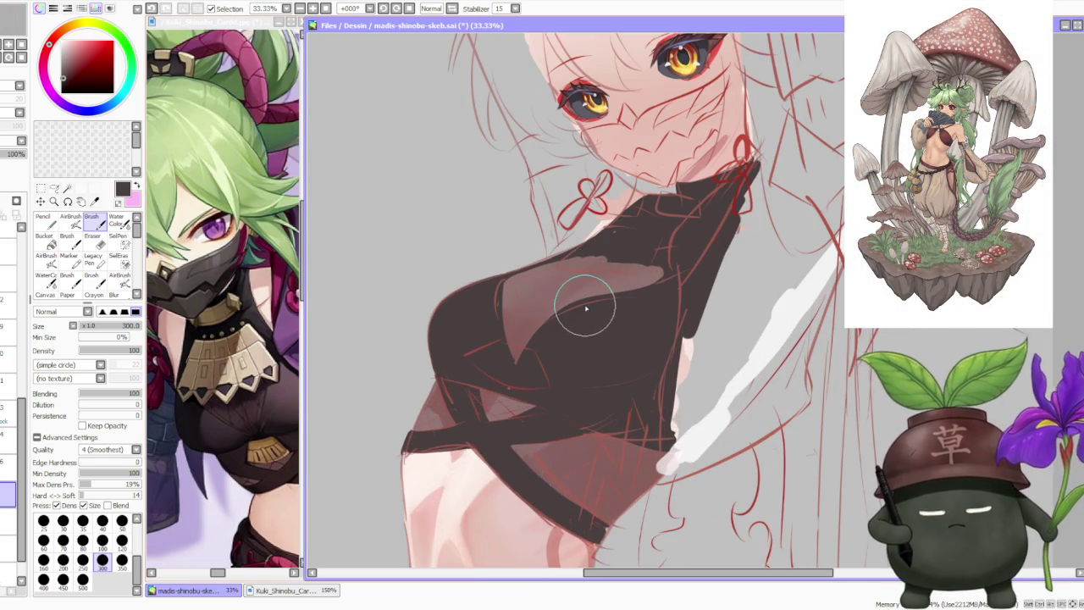
{"action": "scroll", "coordinate": [584, 302], "scroll_direction": "down", "scroll_amount": 1}
{"action": "scroll", "coordinate": [583, 302], "scroll_direction": "down", "scroll_amount": 1}
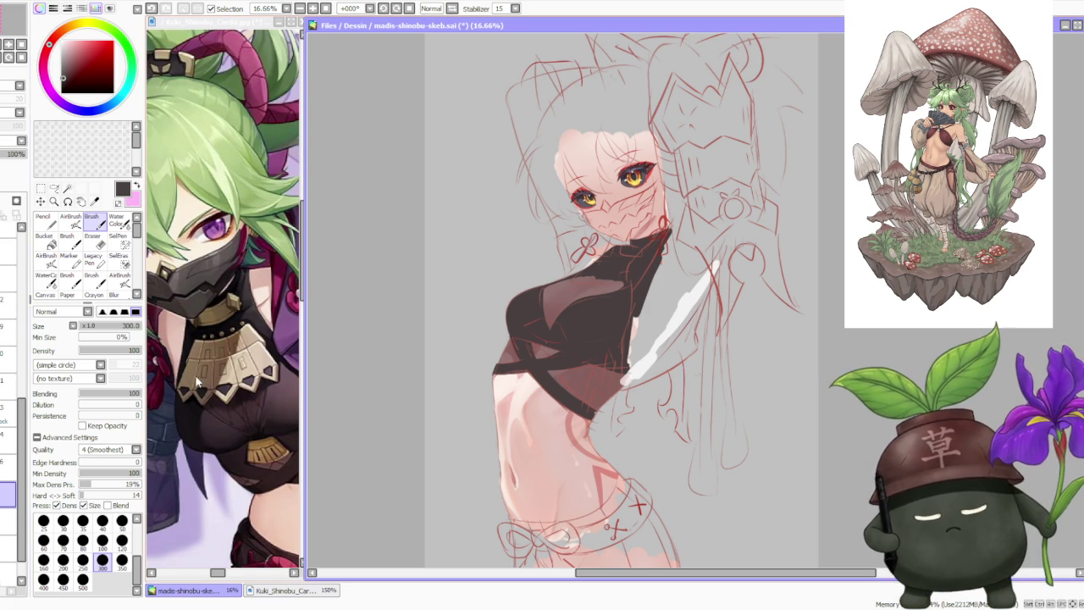
{"action": "left_click", "coordinate": [219, 402], "text": "alt"}
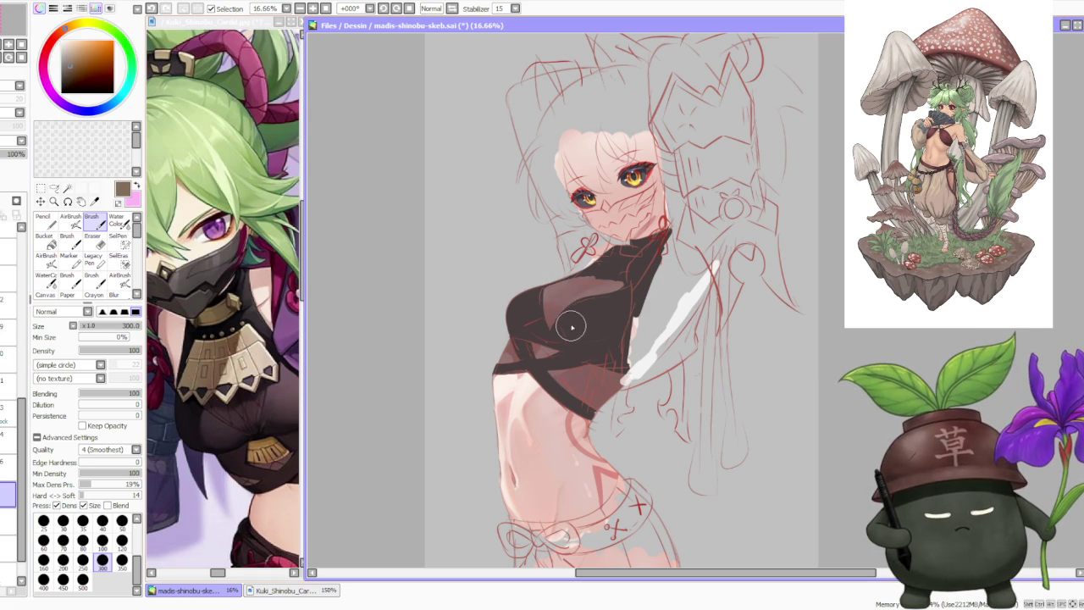
{"action": "left_click", "coordinate": [251, 376], "text": "alt"}
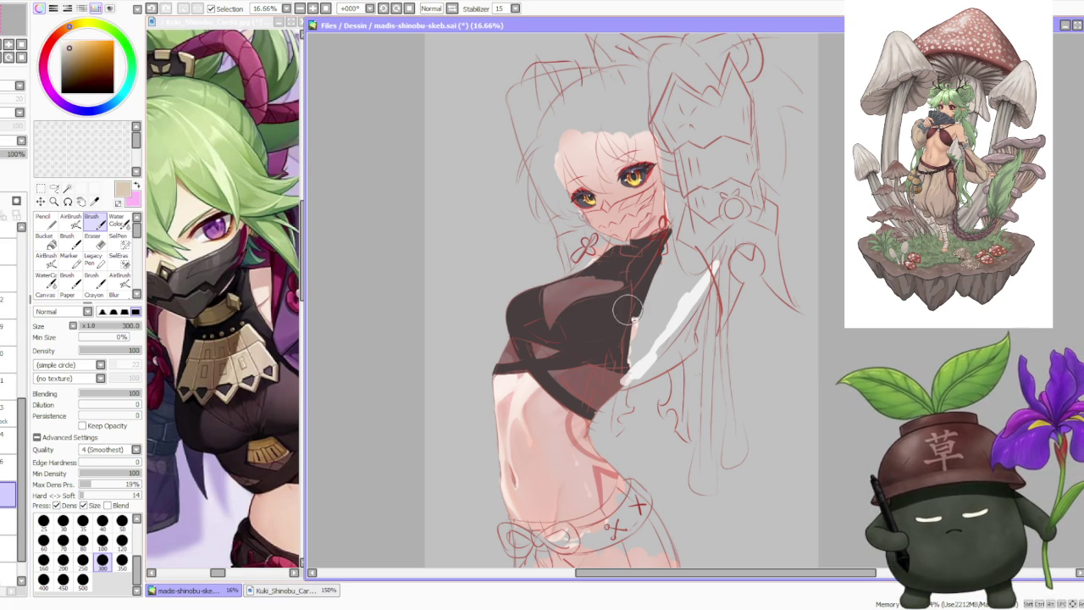
{"action": "left_click_drag", "start_coordinate": [124, 396], "coordinate": [72, 410]}
{"action": "left_click", "coordinate": [82, 559]}
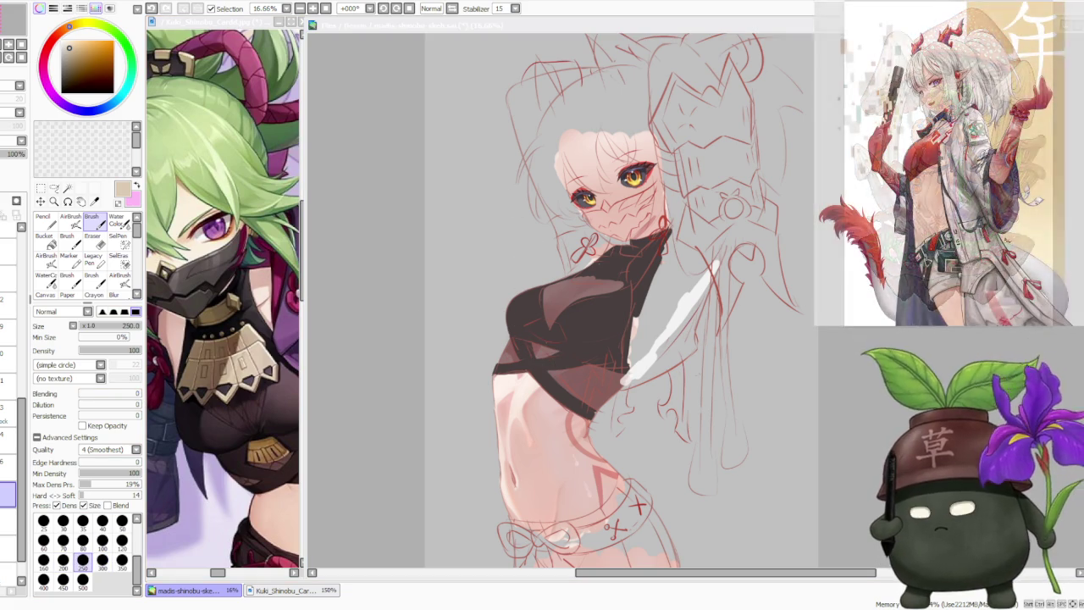
- Draw the beige pentagon emblem outline on the chest and rotate it slightly clockwise
{"action": "left_click", "coordinate": [543, 316]}
{"action": "left_click_drag", "start_coordinate": [542, 318], "coordinate": [565, 326]}
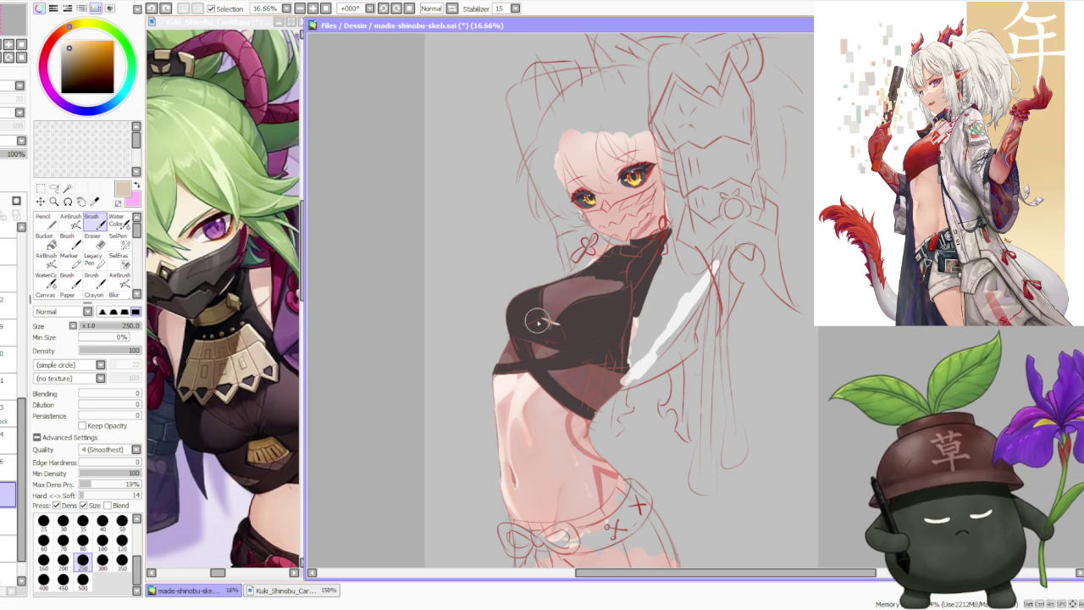
{"action": "mouse_move", "coordinate": [525, 335]}
{"action": "left_mouse_down"}
{"action": "mouse_move", "coordinate": [546, 320]}
{"action": "mouse_move", "coordinate": [559, 344]}
{"action": "left_mouse_up"}
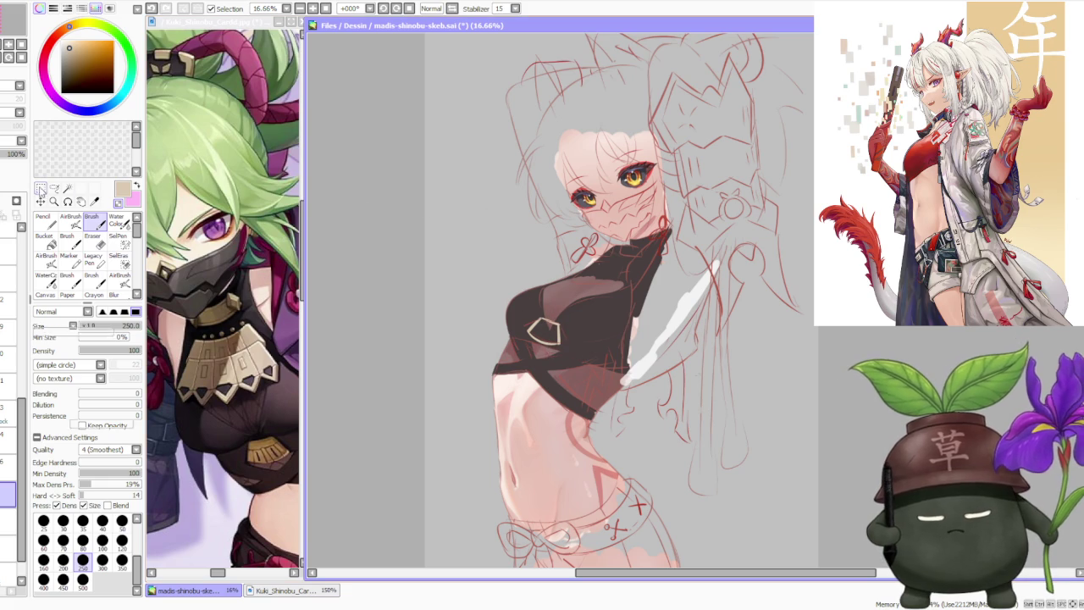
{"action": "key", "text": "ctrl+t"}
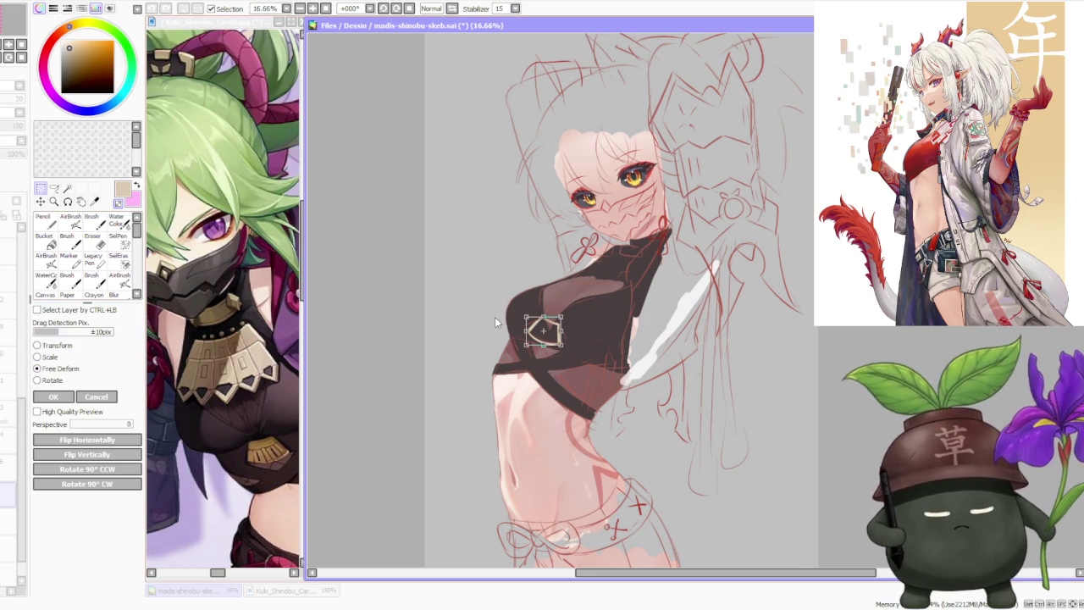
{"action": "scroll", "coordinate": [447, 323], "scroll_direction": "up", "scroll_amount": 1}
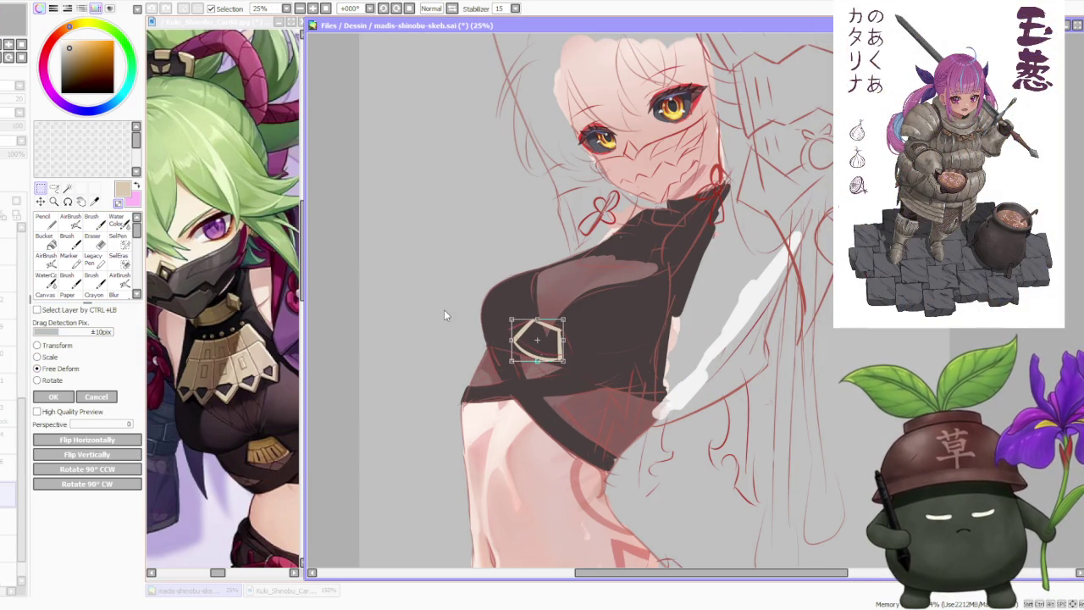
{"action": "mouse_move", "coordinate": [596, 312]}
{"action": "left_mouse_down"}
{"action": "mouse_move", "coordinate": [577, 310]}
{"action": "mouse_move", "coordinate": [565, 338]}
{"action": "left_mouse_up"}
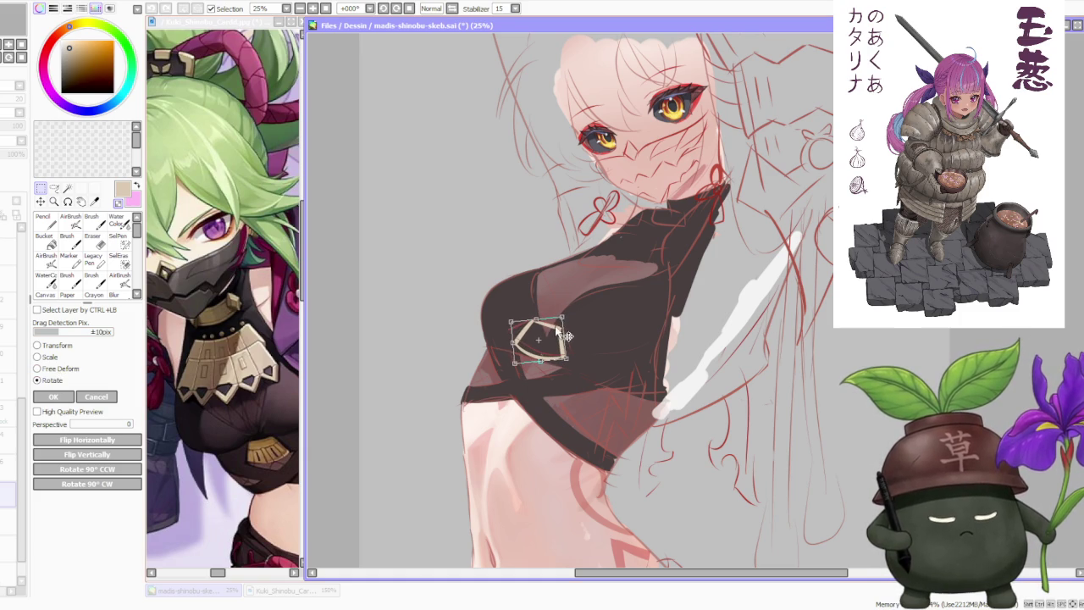
{"action": "left_click", "coordinate": [68, 401]}
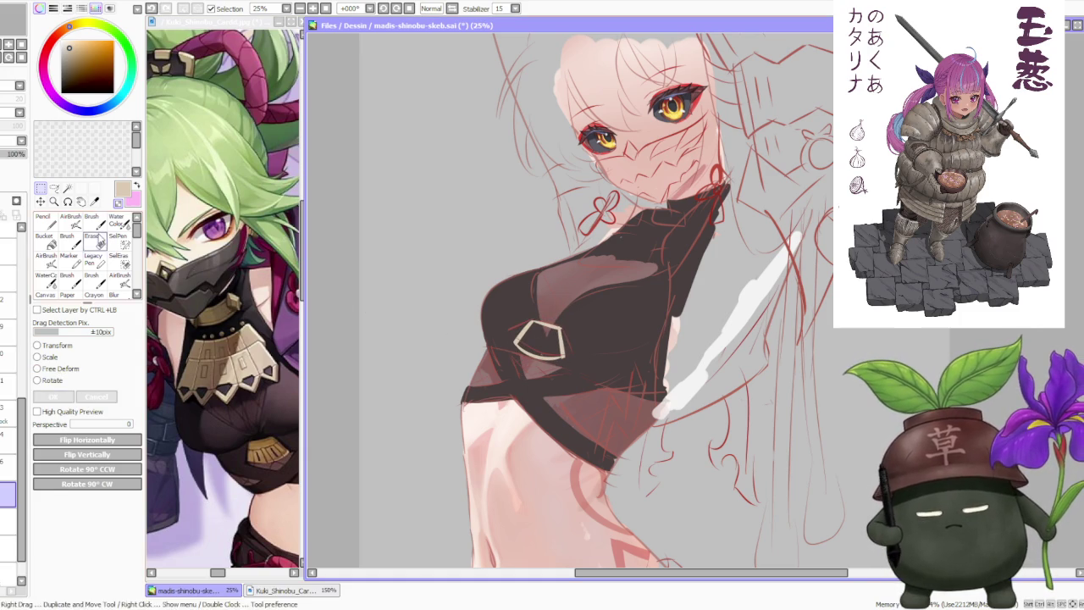
- Fill the emblem outline with solid beige using the Bucket
{"action": "left_click", "coordinate": [94, 223]}
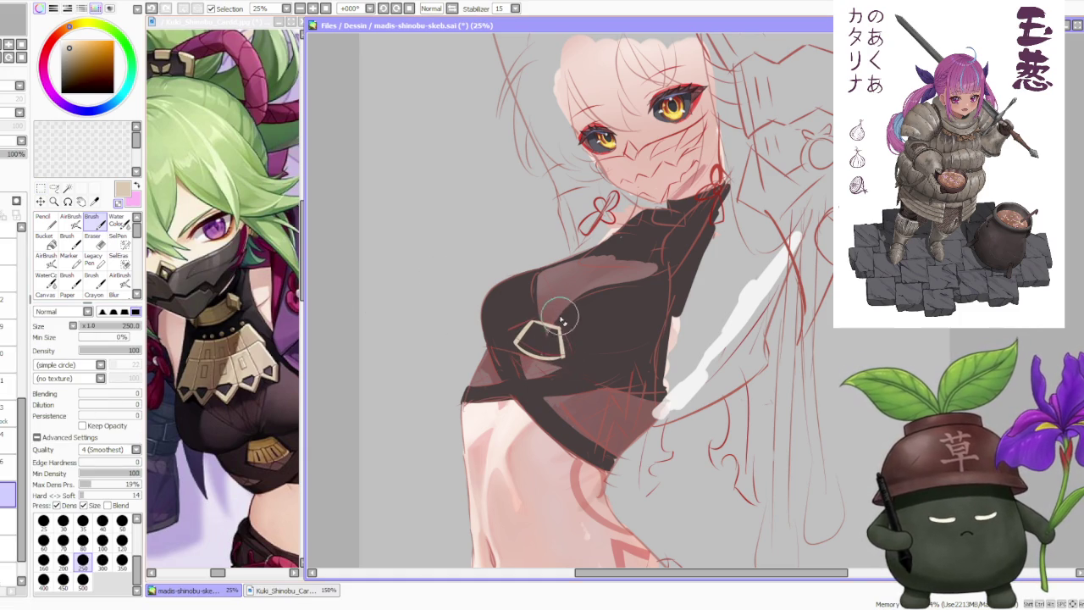
{"action": "scroll", "coordinate": [514, 343], "scroll_direction": "up", "scroll_amount": 1}
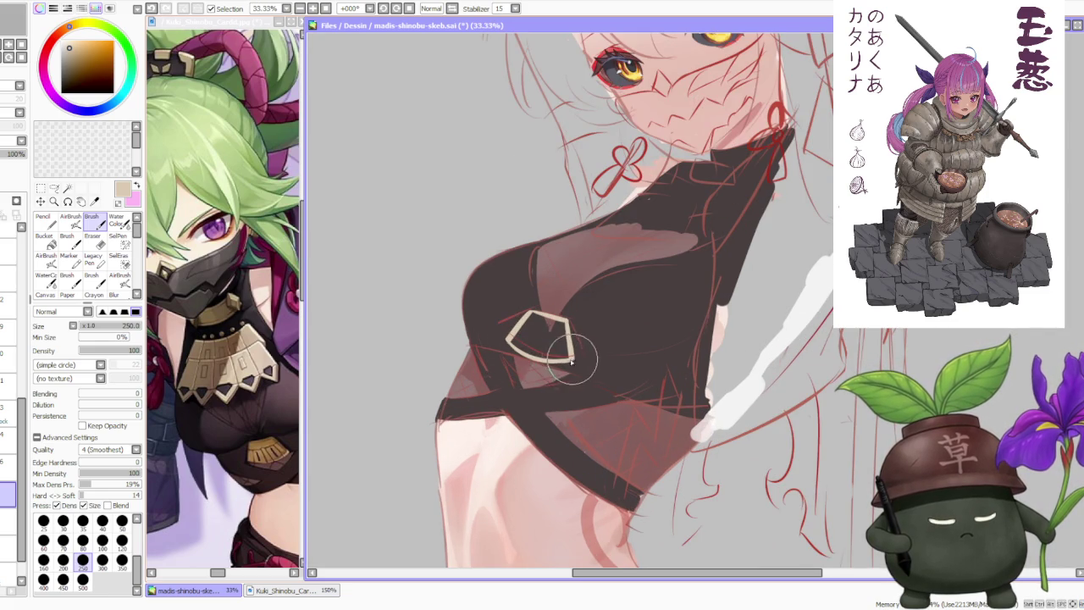
{"action": "left_click", "coordinate": [44, 242]}
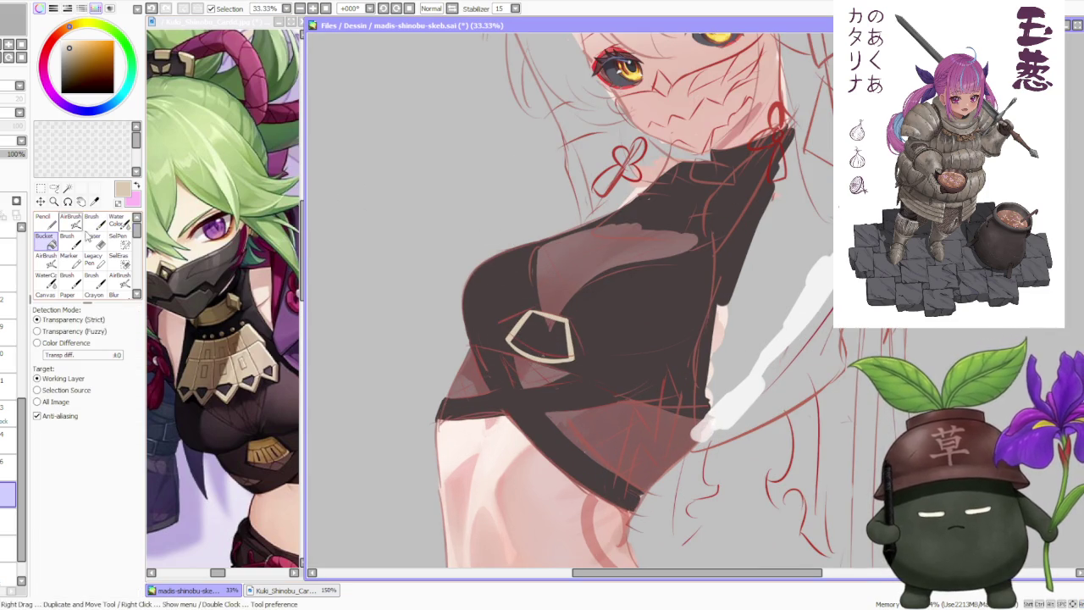
{"action": "left_click", "coordinate": [542, 335]}
{"action": "scroll", "coordinate": [566, 309], "scroll_direction": "down", "scroll_amount": 4}
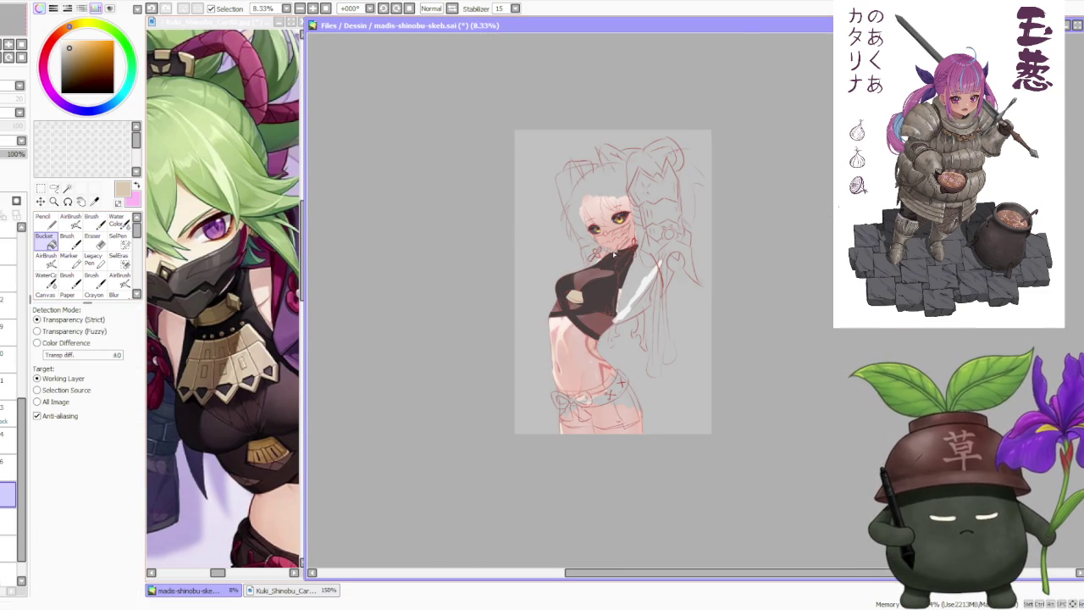
{"action": "scroll", "coordinate": [612, 255], "scroll_direction": "up", "scroll_amount": 1}
{"action": "scroll", "coordinate": [608, 246], "scroll_direction": "up", "scroll_amount": 1}
- Zoom out to check the whole figure, zoom back to the chest, and start free-deforming the tan emblem
{"action": "key", "text": "b"}
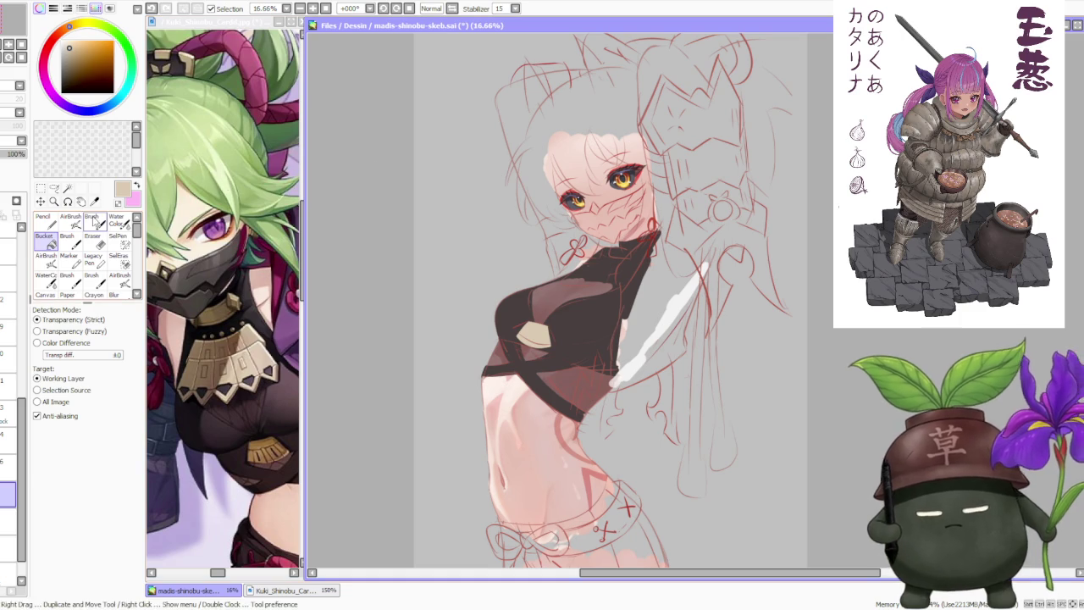
{"action": "scroll", "coordinate": [549, 331], "scroll_direction": "up", "scroll_amount": 1}
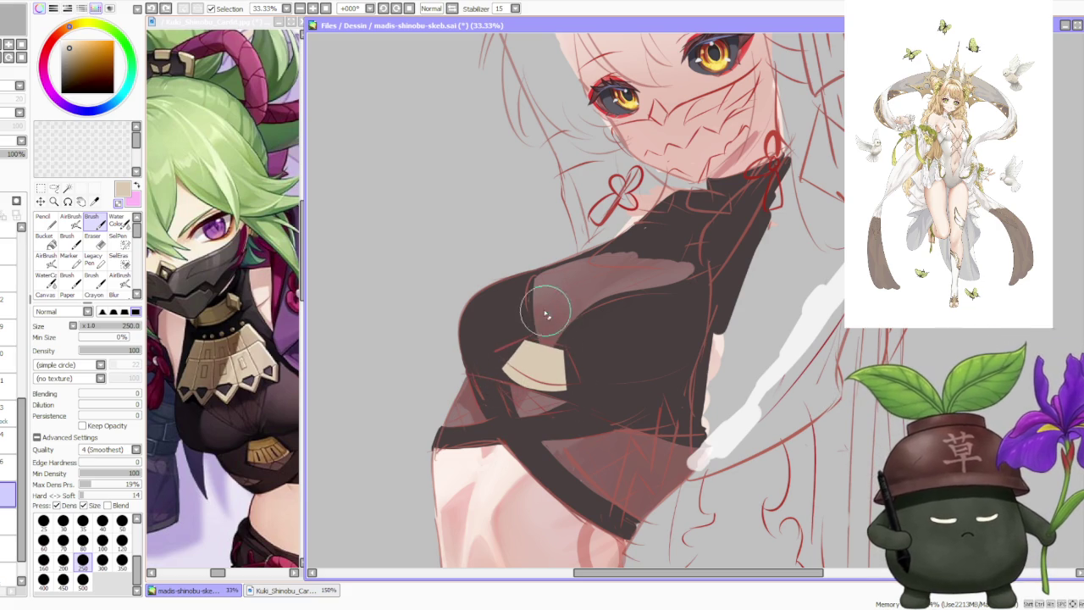
{"action": "scroll", "coordinate": [559, 296], "scroll_direction": "down", "scroll_amount": 3}
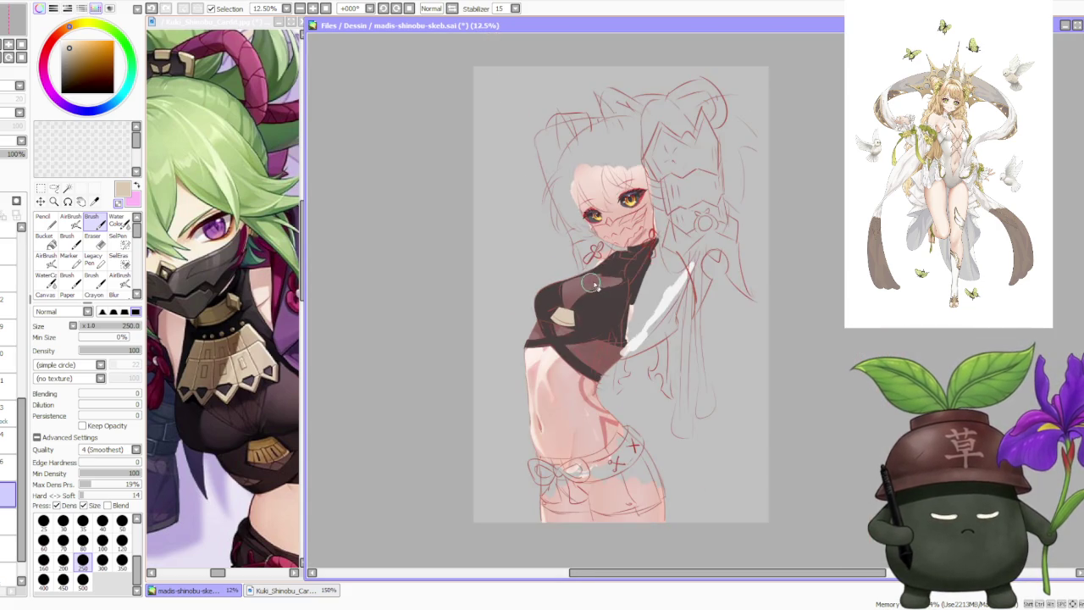
{"action": "scroll", "coordinate": [582, 284], "scroll_direction": "up", "scroll_amount": 3}
{"action": "scroll", "coordinate": [571, 398], "scroll_direction": "down", "scroll_amount": 3}
{"action": "scroll", "coordinate": [611, 288], "scroll_direction": "down", "scroll_amount": 1}
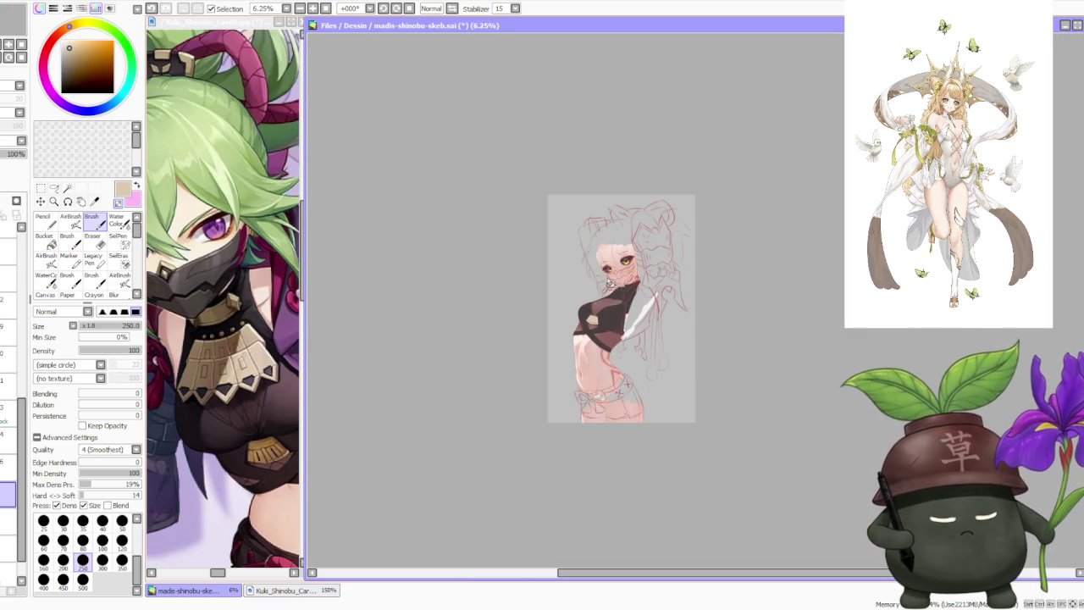
{"action": "scroll", "coordinate": [604, 279], "scroll_direction": "up", "scroll_amount": 1}
{"action": "scroll", "coordinate": [610, 309], "scroll_direction": "up", "scroll_amount": 2}
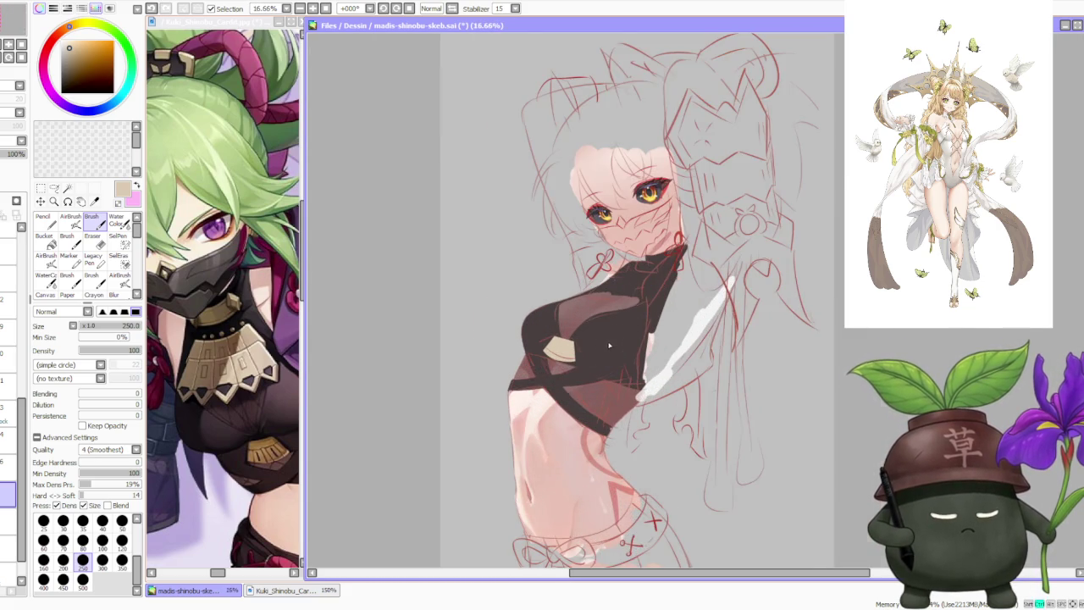
{"action": "scroll", "coordinate": [616, 336], "scroll_direction": "up", "scroll_amount": 1}
{"action": "key", "text": "ctrl+t"}
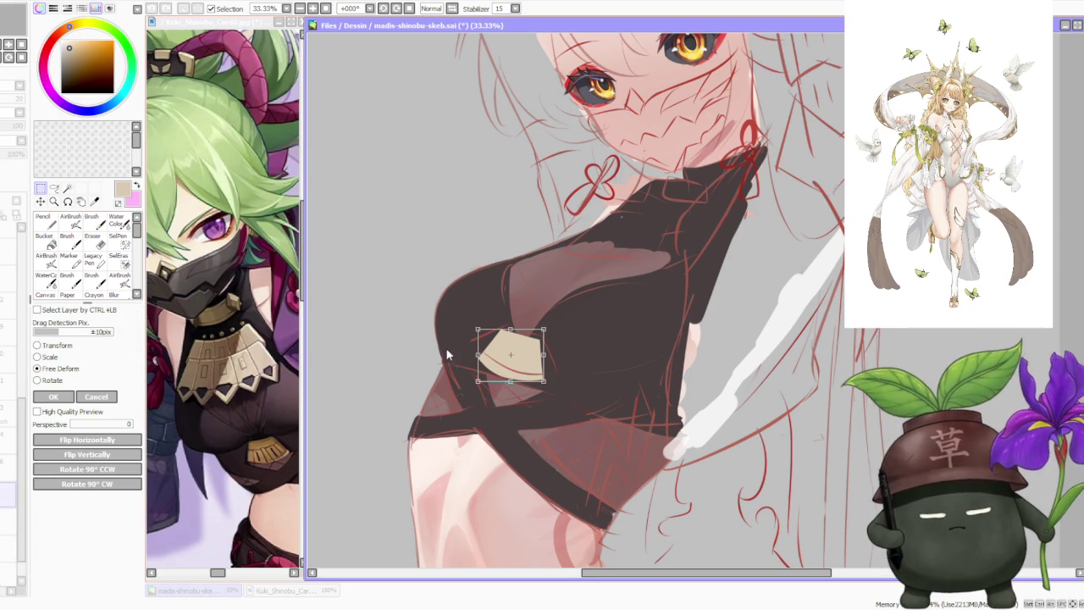
- Pull the emblem's right side inward, nudge its lower-left corner outward, and apply the deform
{"action": "left_click_drag", "start_coordinate": [546, 360], "coordinate": [536, 371]}
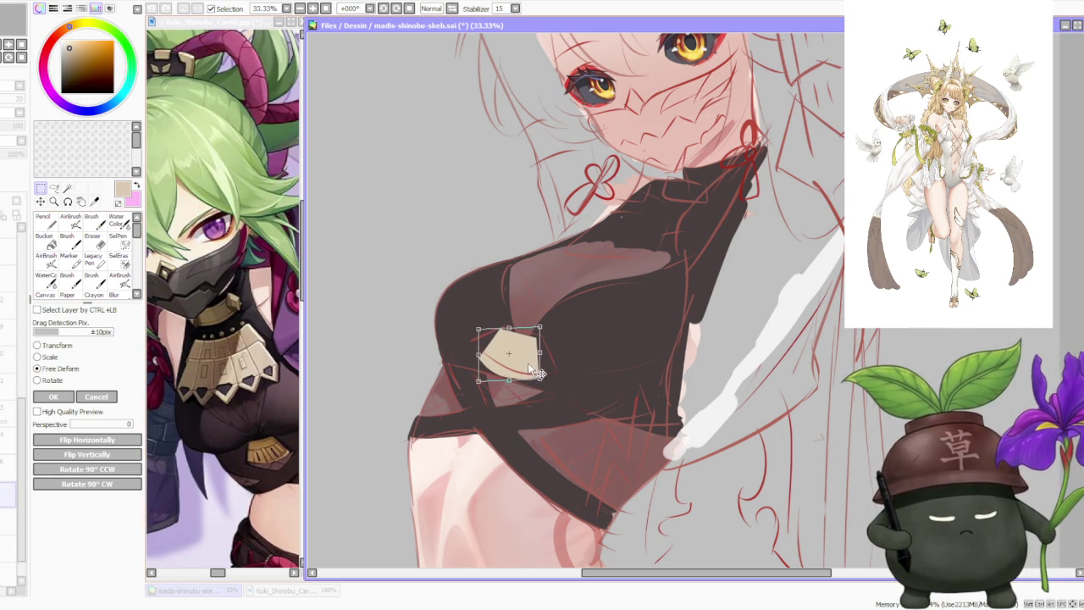
{"action": "left_click_drag", "start_coordinate": [476, 383], "coordinate": [475, 385]}
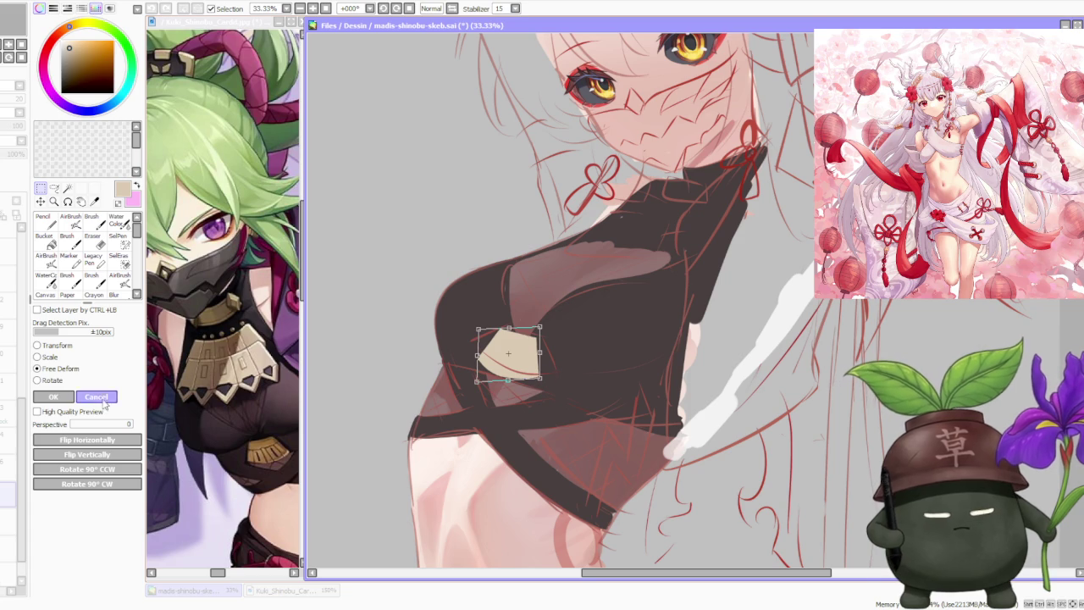
{"action": "key", "text": "Return"}
- Zoom out and rotate the canvas view to the left
{"action": "scroll", "coordinate": [580, 256], "scroll_direction": "down", "scroll_amount": 1}
{"action": "scroll", "coordinate": [581, 256], "scroll_direction": "down", "scroll_amount": 1}
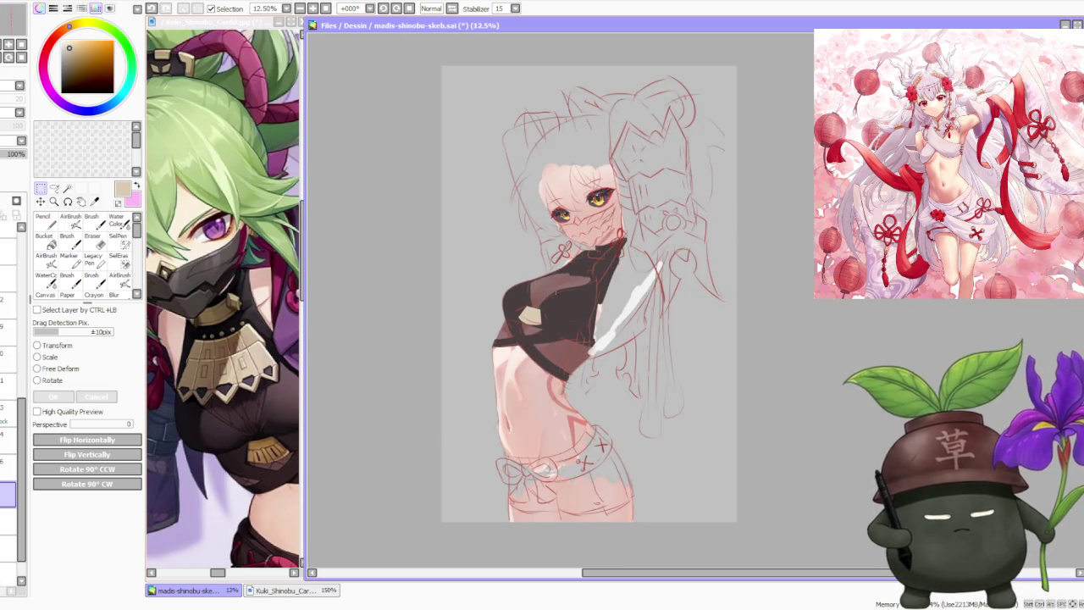
{"action": "scroll", "coordinate": [581, 255], "scroll_direction": "down", "scroll_amount": 2}
{"action": "scroll", "coordinate": [581, 256], "scroll_direction": "up", "scroll_amount": 2}
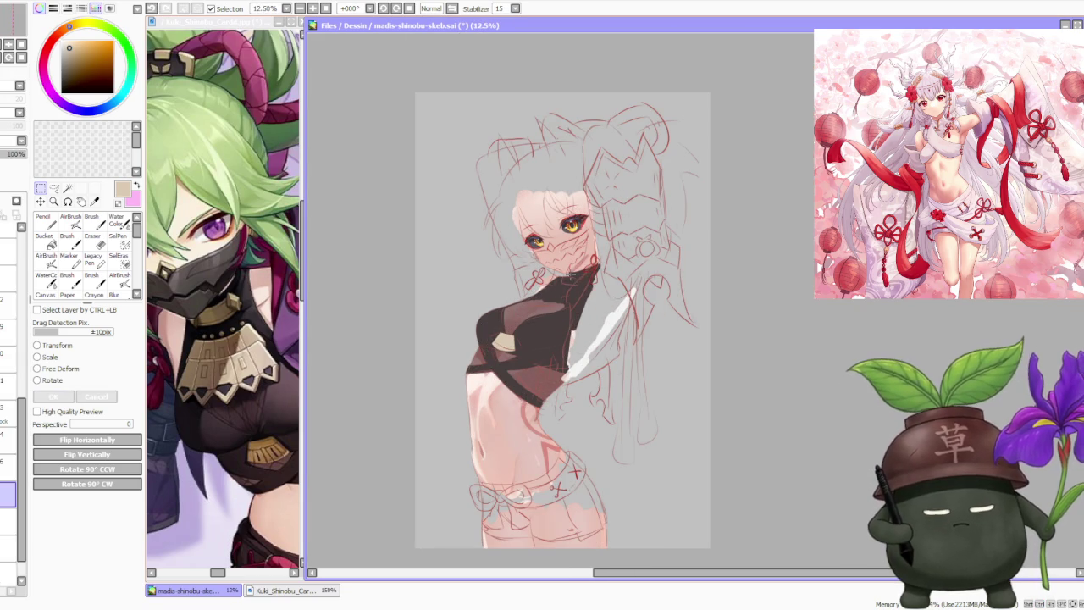
{"action": "left_click", "coordinate": [391, 9]}
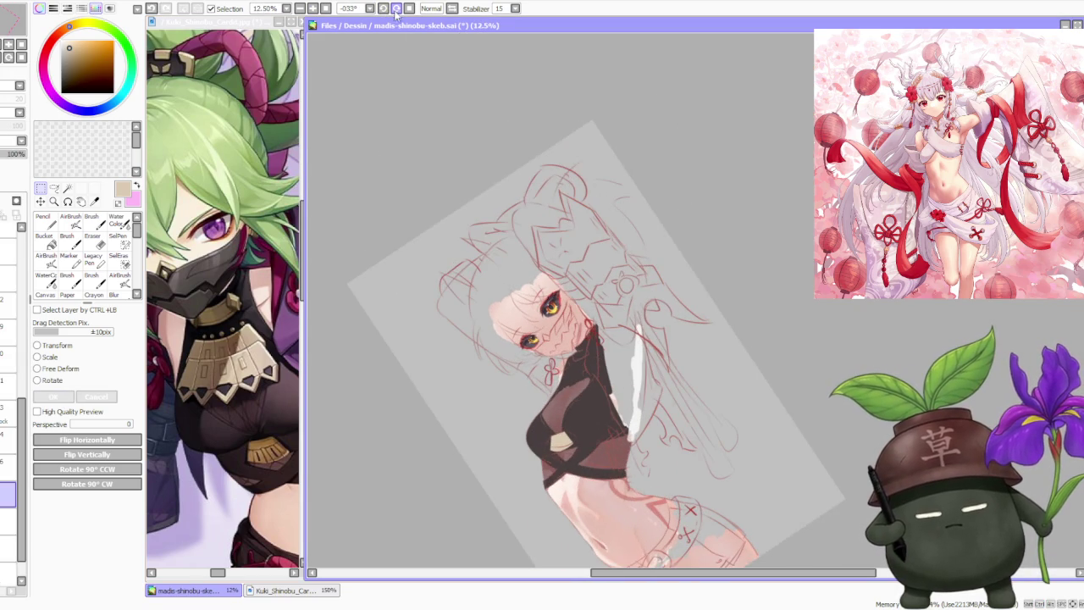
- Free-deform the emblem again, shifting its top corner down-right and raising its left corner, then apply
{"action": "scroll", "coordinate": [612, 386], "scroll_direction": "up", "scroll_amount": 1}
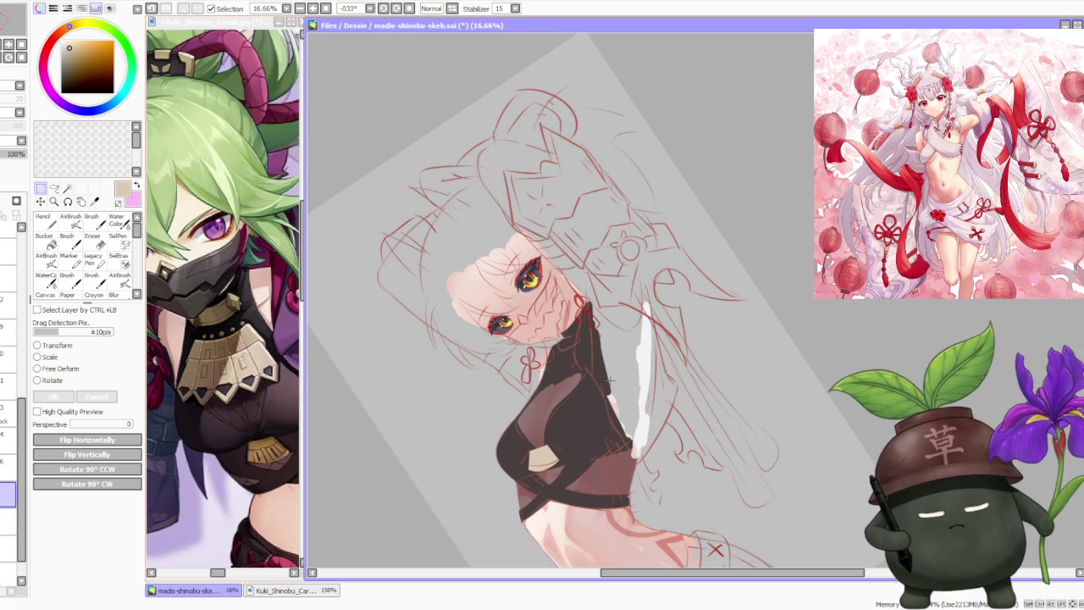
{"action": "scroll", "coordinate": [605, 376], "scroll_direction": "down", "scroll_amount": 1}
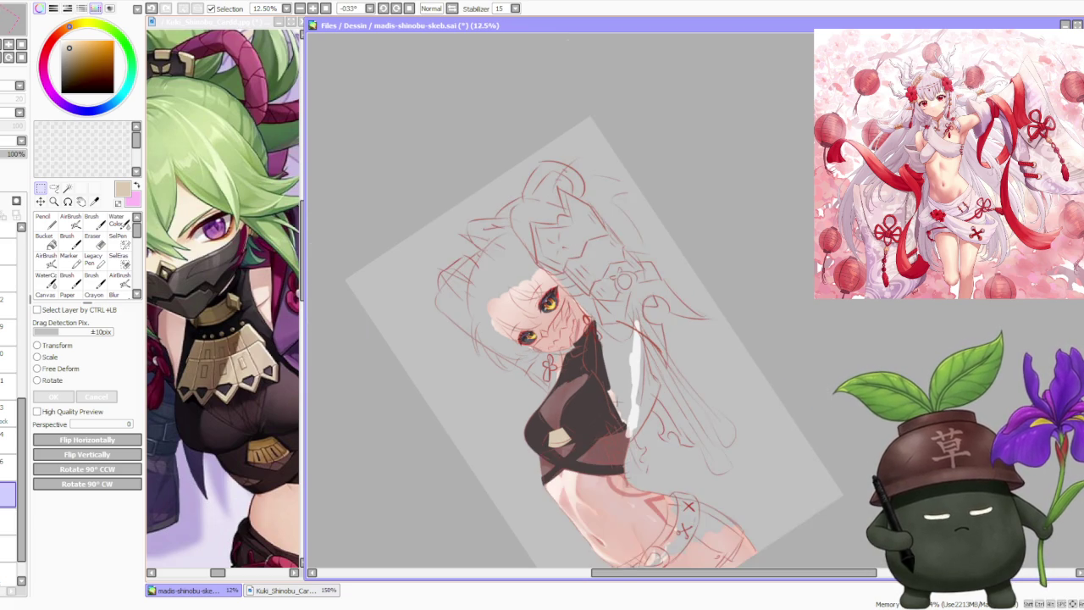
{"action": "scroll", "coordinate": [610, 393], "scroll_direction": "up", "scroll_amount": 2}
{"action": "left_click", "coordinate": [72, 370]}
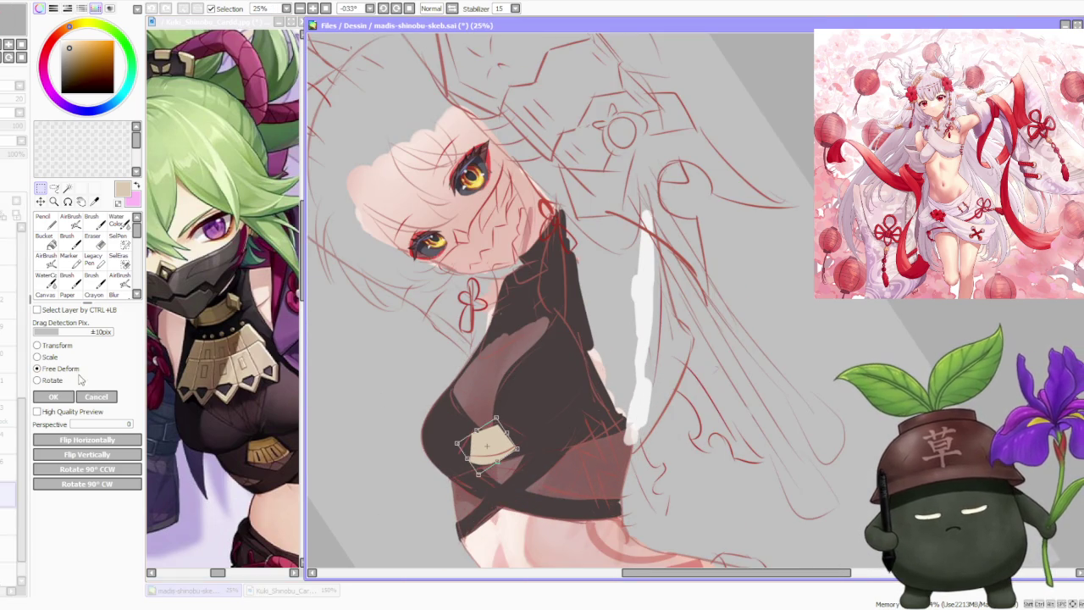
{"action": "scroll", "coordinate": [455, 435], "scroll_direction": "up", "scroll_amount": 1}
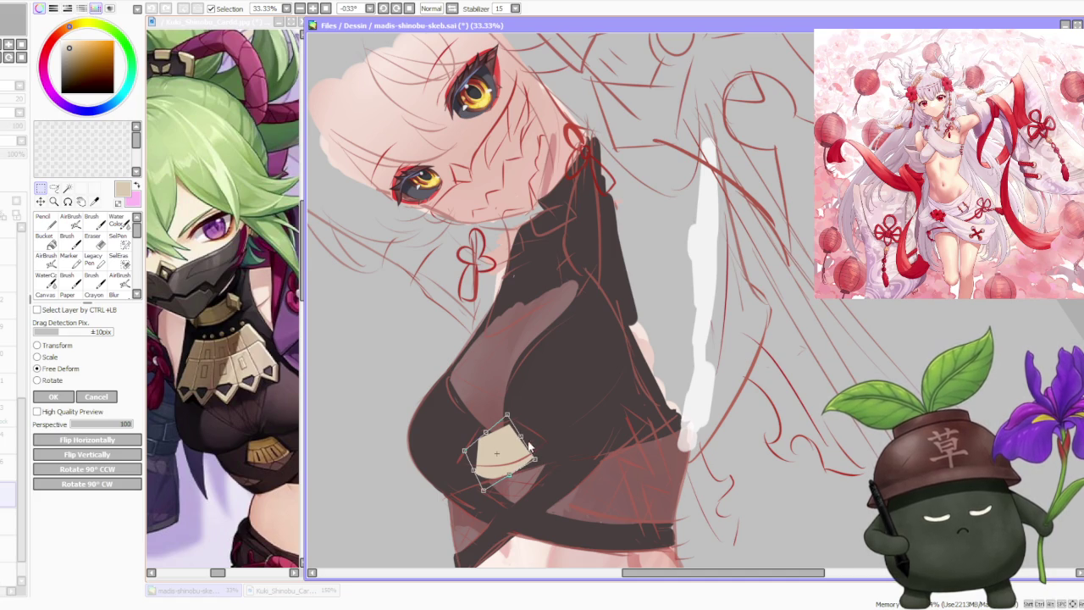
{"action": "left_click_drag", "start_coordinate": [507, 417], "coordinate": [511, 420]}
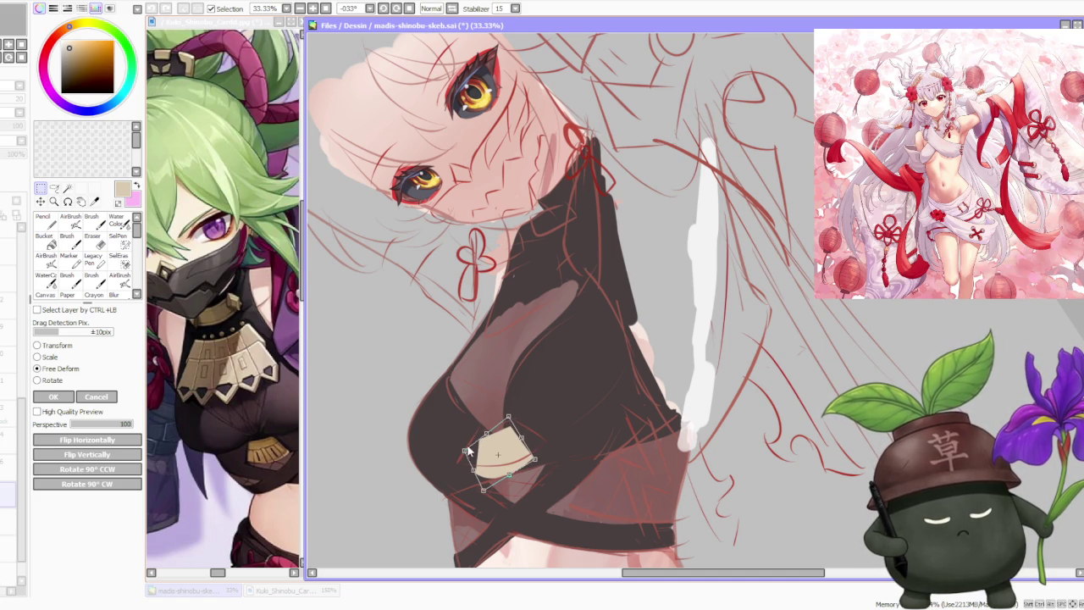
{"action": "left_click_drag", "start_coordinate": [462, 449], "coordinate": [463, 446]}
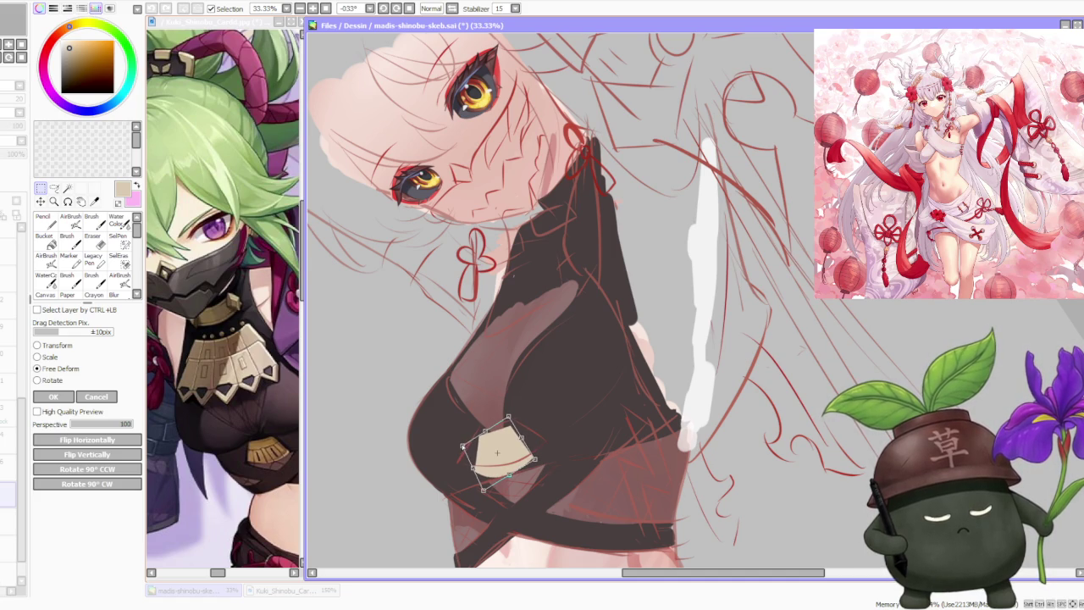
{"action": "left_click", "coordinate": [52, 396]}
{"action": "scroll", "coordinate": [528, 294], "scroll_direction": "down", "scroll_amount": 3}
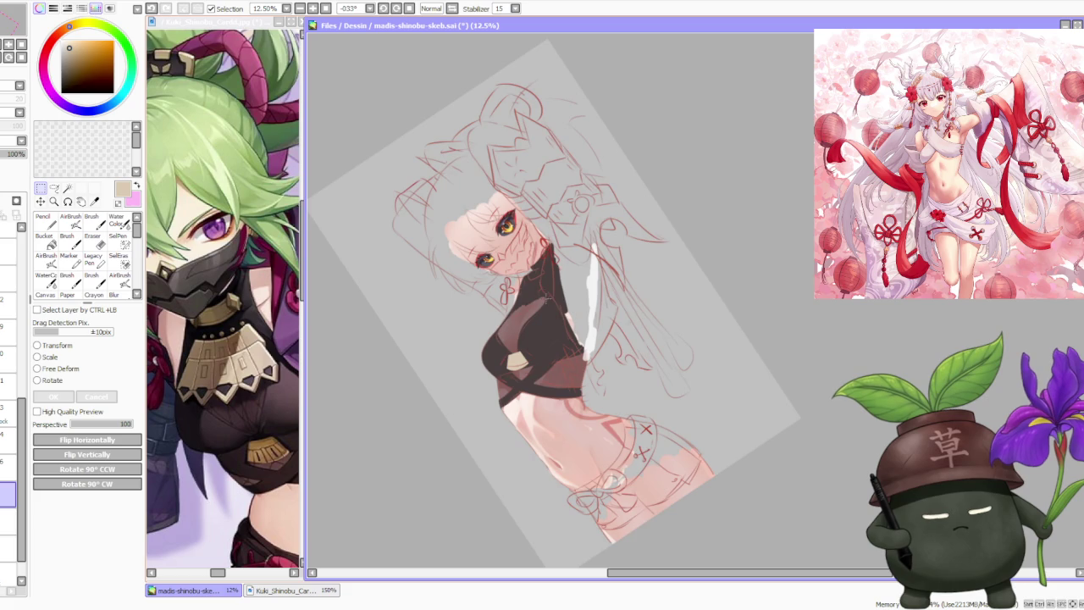
{"action": "scroll", "coordinate": [547, 296], "scroll_direction": "down", "scroll_amount": 1}
{"action": "scroll", "coordinate": [540, 276], "scroll_direction": "up", "scroll_amount": 2}
{"action": "scroll", "coordinate": [540, 275], "scroll_direction": "up", "scroll_amount": 1}
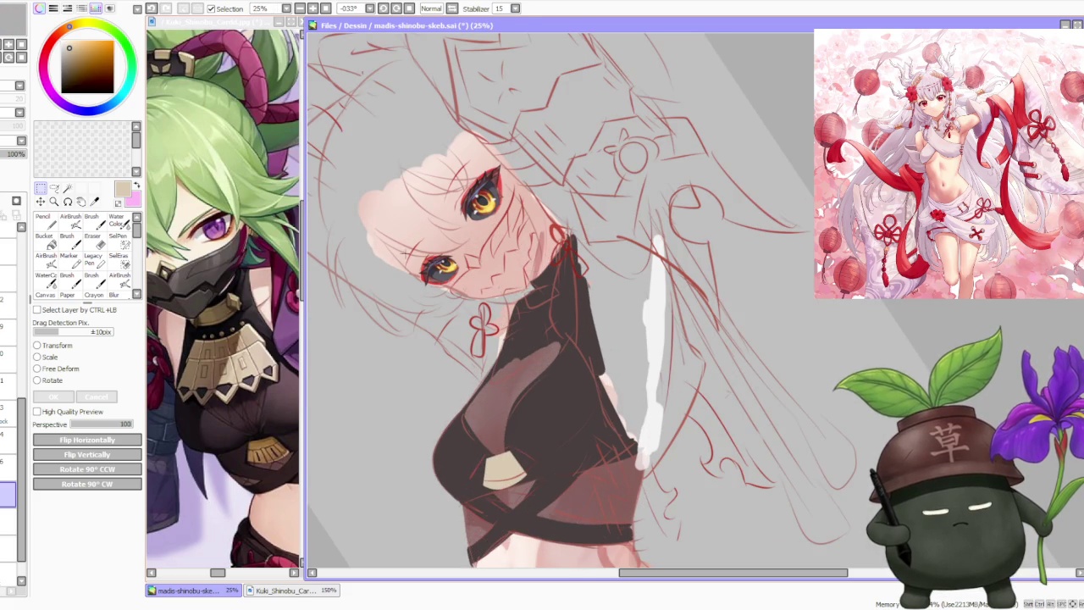
{"action": "key", "text": "b"}
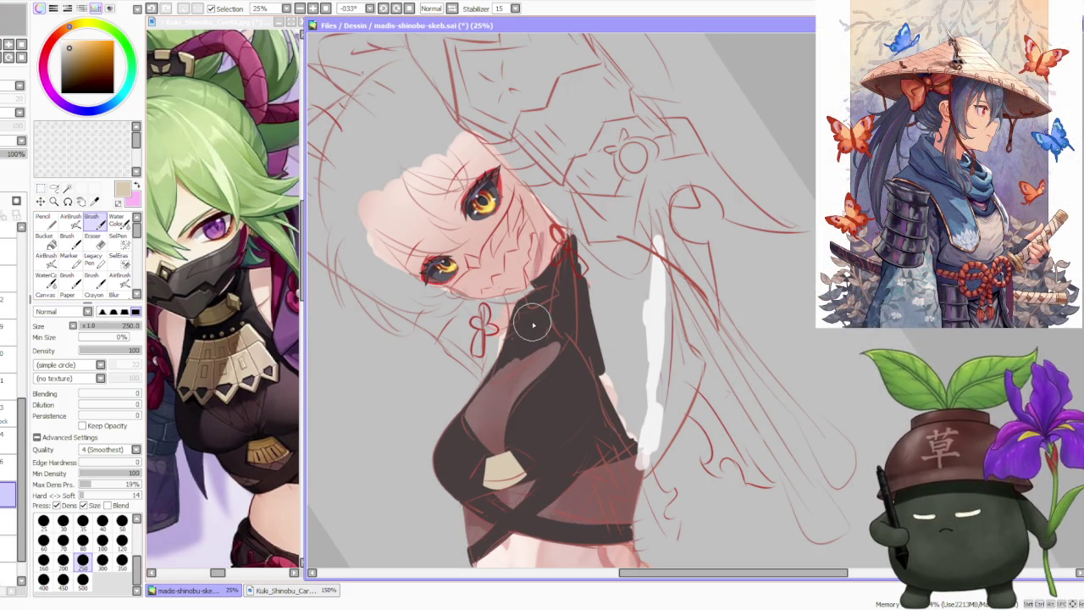
- Paint dark cloth below the neck and sketch a light collar outline along the neckline
{"action": "left_click_drag", "start_coordinate": [537, 315], "coordinate": [510, 354]}
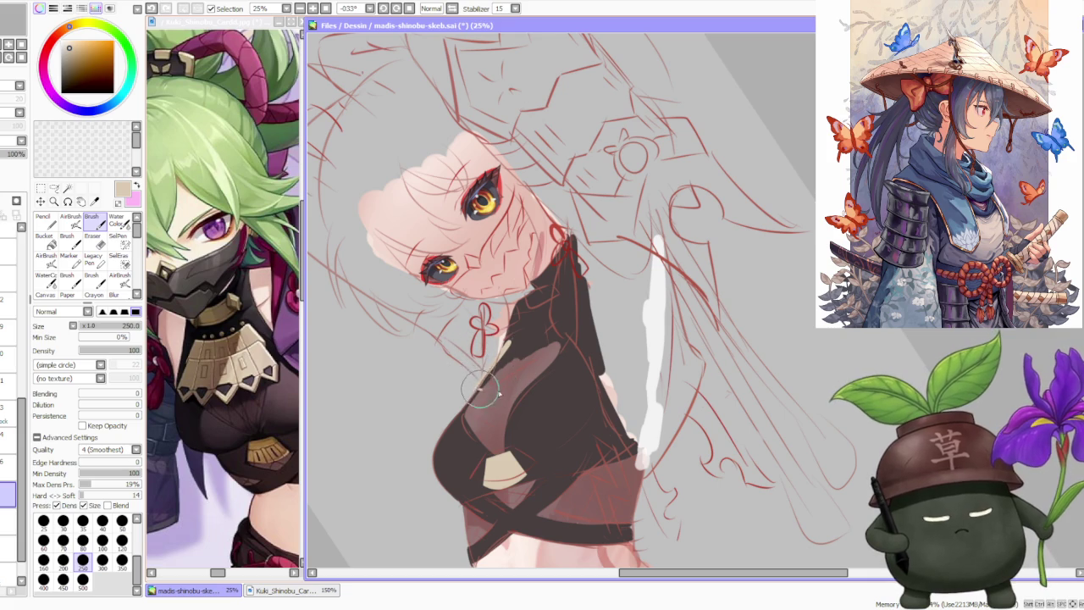
{"action": "left_click_drag", "start_coordinate": [474, 390], "coordinate": [550, 363]}
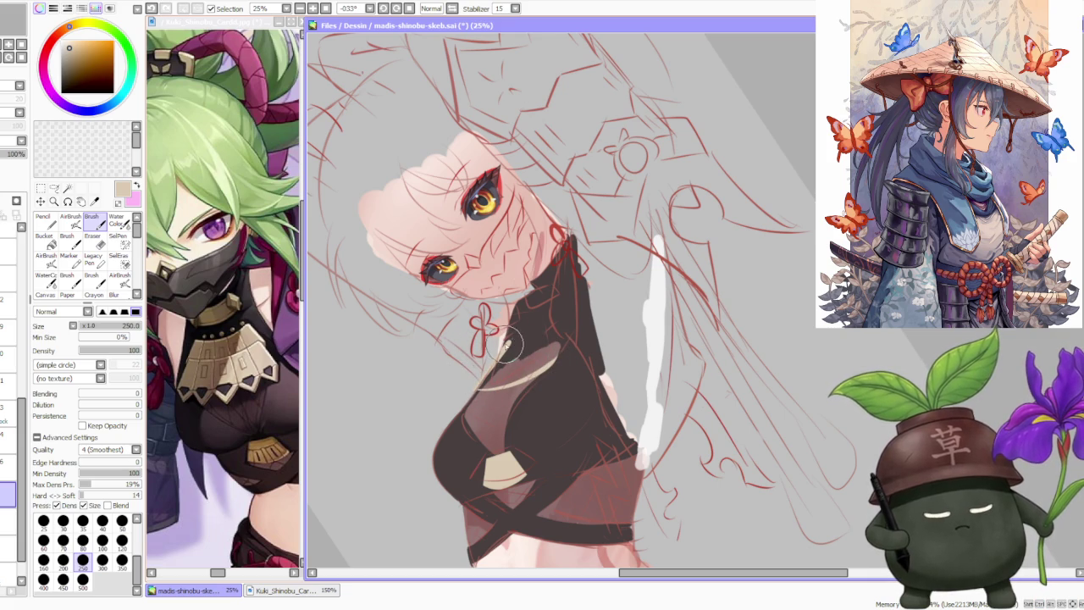
{"action": "left_click_drag", "start_coordinate": [508, 340], "coordinate": [546, 325]}
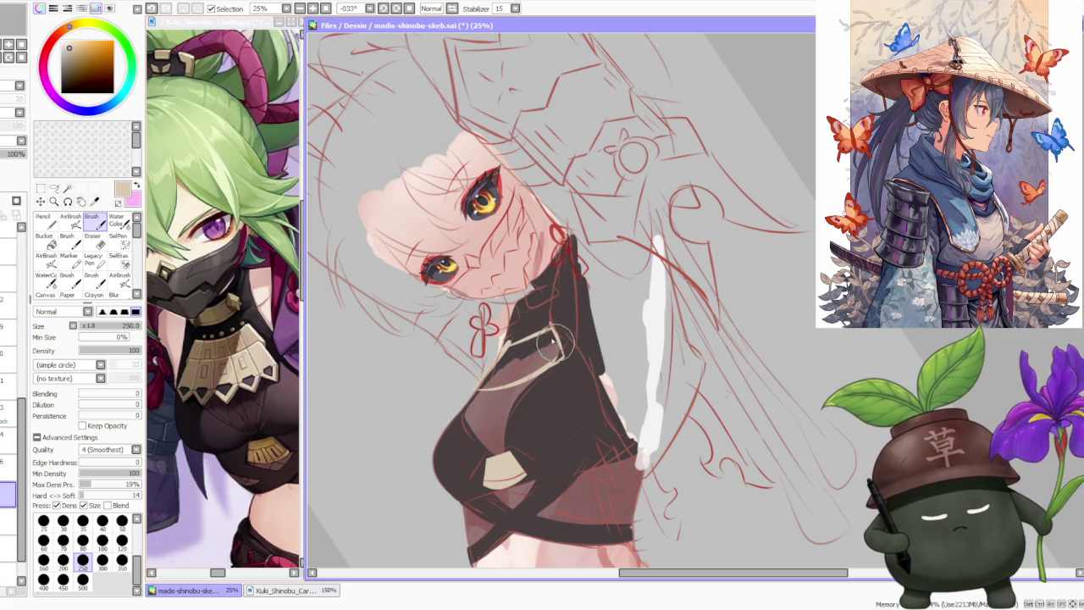
- Bucket-fill the collar band beige, return to the Brush, and straighten the canvas view
{"action": "scroll", "coordinate": [463, 280], "scroll_direction": "up", "scroll_amount": 2}
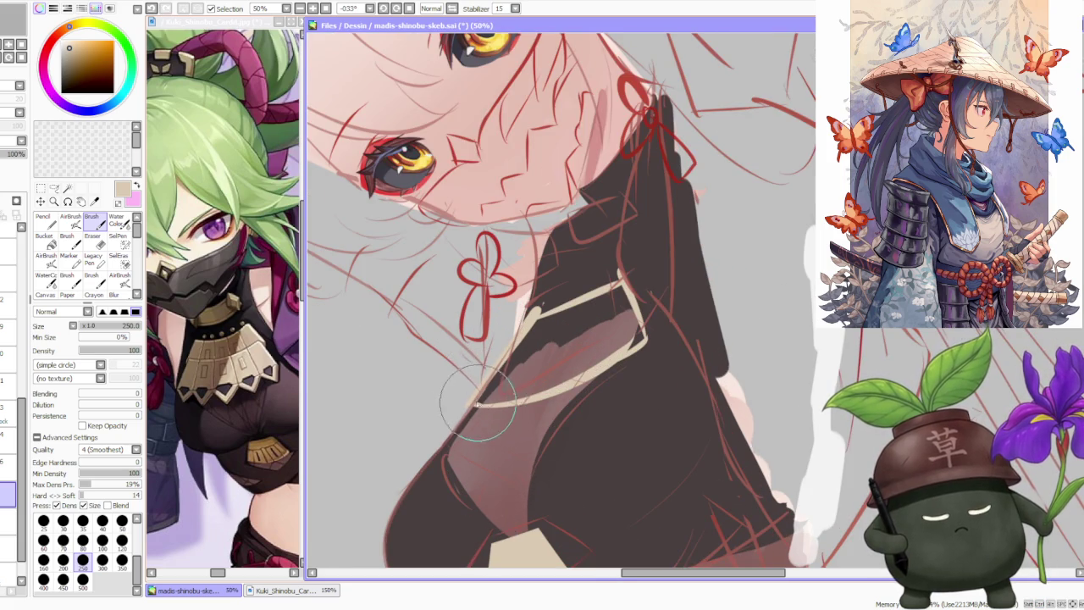
{"action": "scroll", "coordinate": [460, 363], "scroll_direction": "down", "scroll_amount": 2}
{"action": "left_click", "coordinate": [47, 241]}
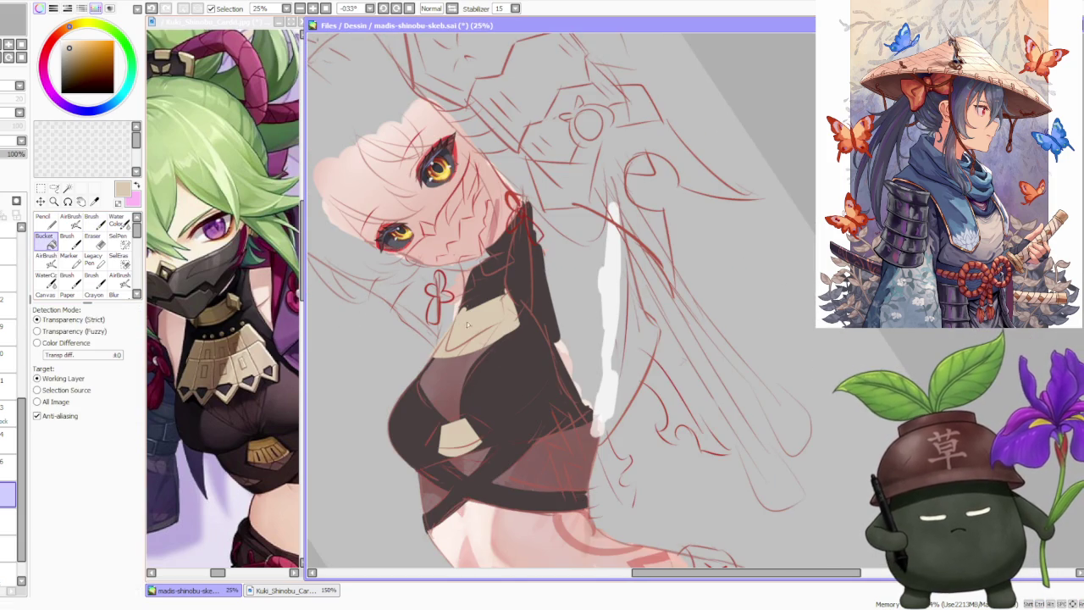
{"action": "left_click", "coordinate": [91, 222]}
{"action": "left_click", "coordinate": [409, 8]}
{"action": "scroll", "coordinate": [523, 194], "scroll_direction": "down", "scroll_amount": 2}
{"action": "scroll", "coordinate": [524, 254], "scroll_direction": "up", "scroll_amount": 2}
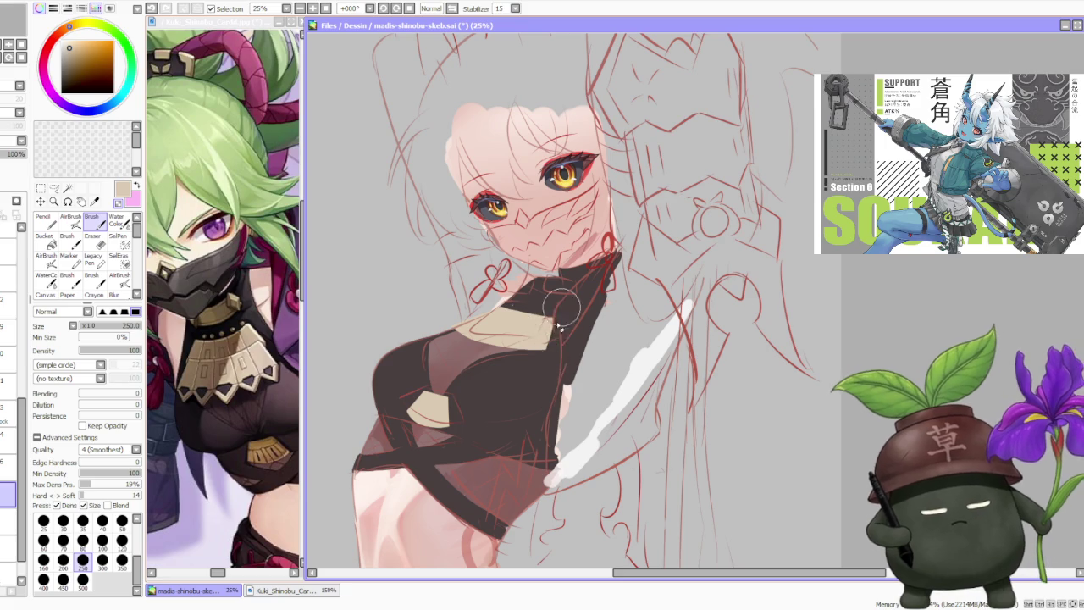
- Zoom in on the neckline and try a dark accent on the collar, then undo it
{"action": "scroll", "coordinate": [449, 309], "scroll_direction": "up", "scroll_amount": 1}
{"action": "scroll", "coordinate": [453, 322], "scroll_direction": "up", "scroll_amount": 1}
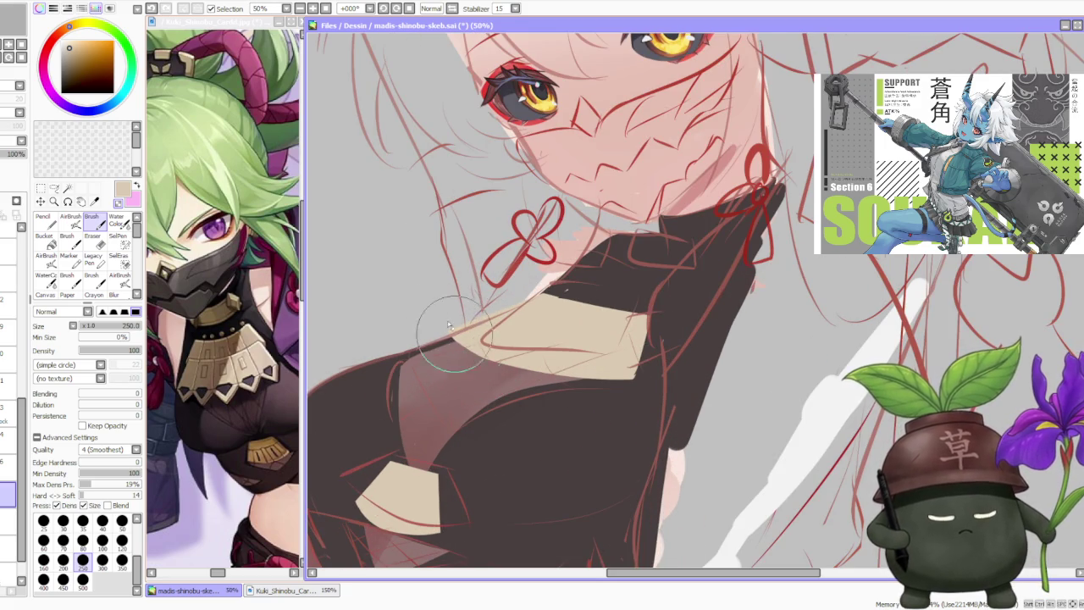
{"action": "scroll", "coordinate": [453, 335], "scroll_direction": "down", "scroll_amount": 4}
{"action": "scroll", "coordinate": [464, 251], "scroll_direction": "down", "scroll_amount": 1}
{"action": "scroll", "coordinate": [500, 224], "scroll_direction": "down", "scroll_amount": 1}
{"action": "scroll", "coordinate": [508, 230], "scroll_direction": "up", "scroll_amount": 3}
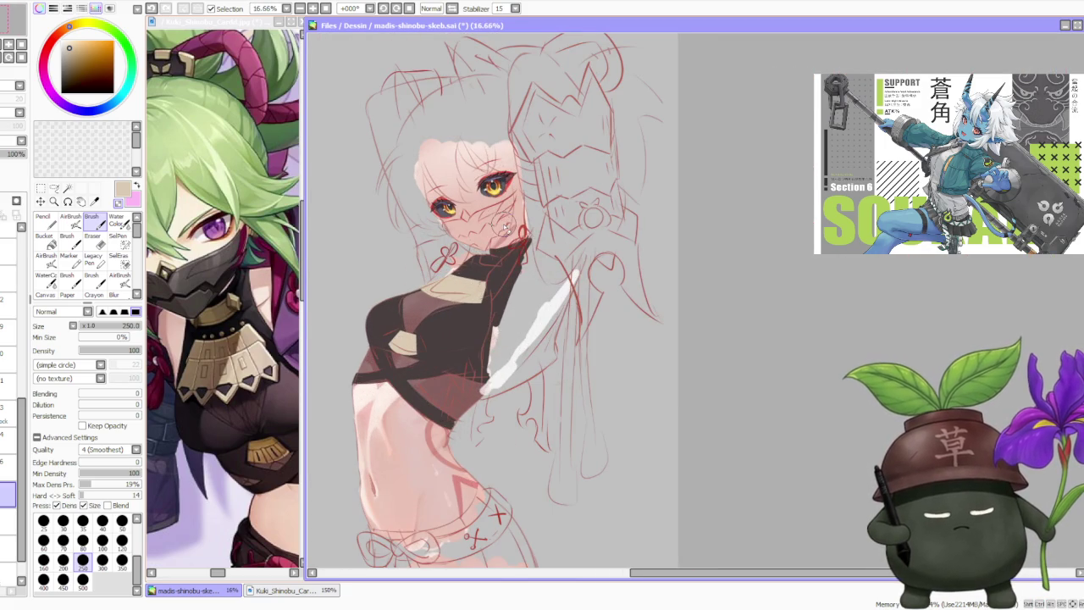
{"action": "scroll", "coordinate": [499, 247], "scroll_direction": "up", "scroll_amount": 1}
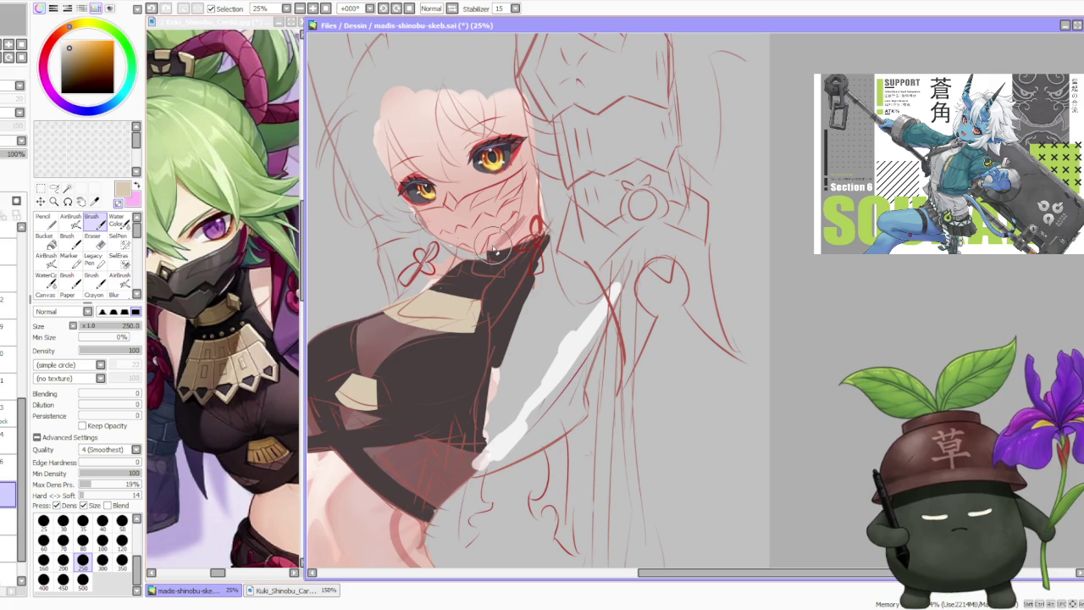
{"action": "scroll", "coordinate": [467, 235], "scroll_direction": "up", "scroll_amount": 1}
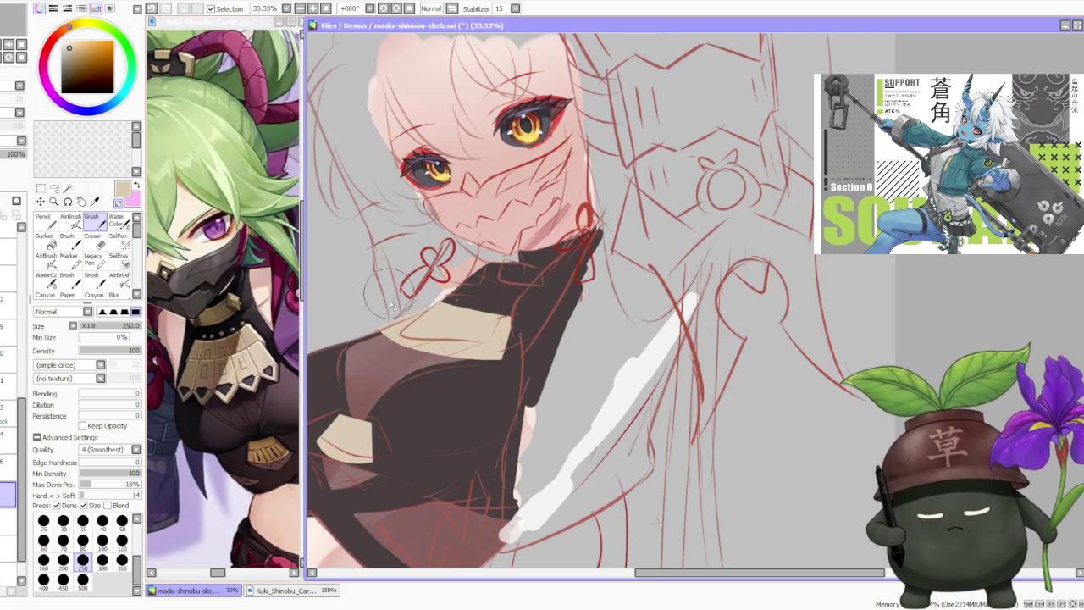
{"action": "scroll", "coordinate": [386, 321], "scroll_direction": "up", "scroll_amount": 1}
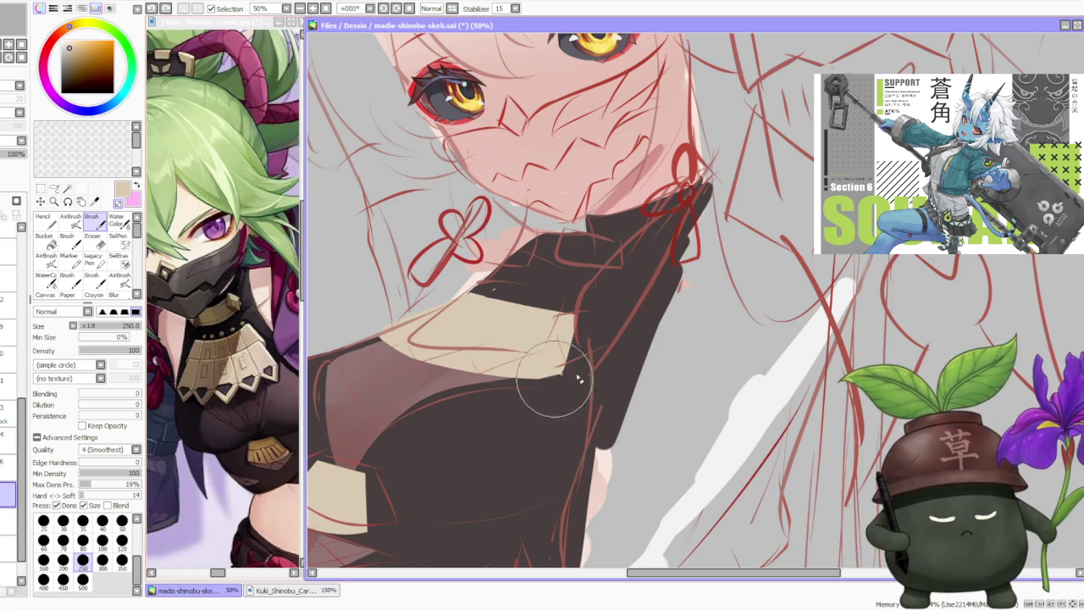
{"action": "left_click_drag", "start_coordinate": [534, 363], "coordinate": [536, 377]}
{"action": "key", "text": "ctrl+z"}
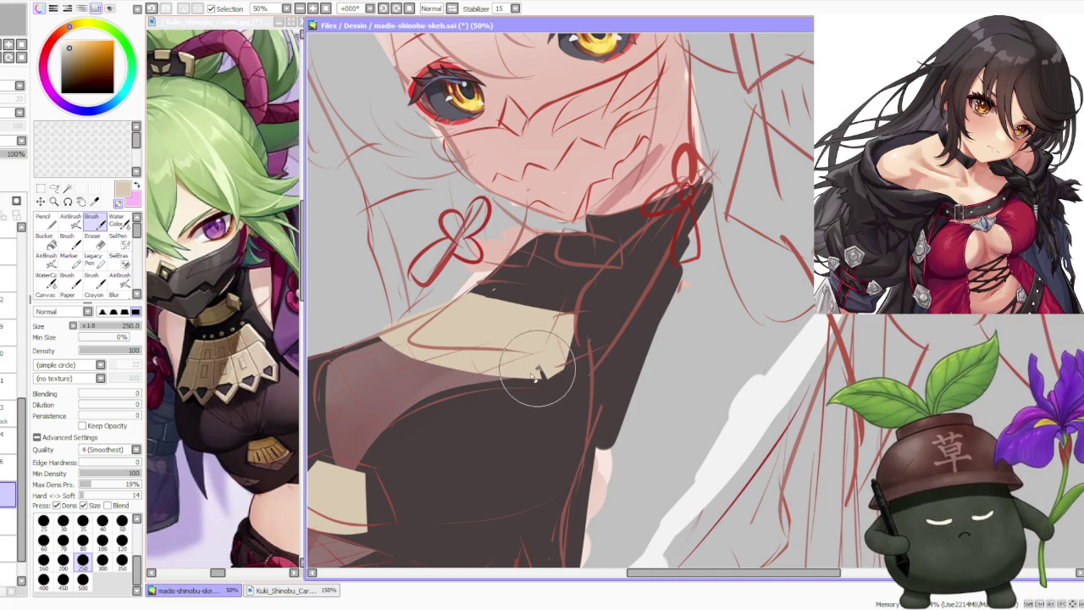
- Paint beige over the dark cloth to extend the collar upward toward the chin
{"action": "left_click_drag", "start_coordinate": [534, 360], "coordinate": [508, 368]}
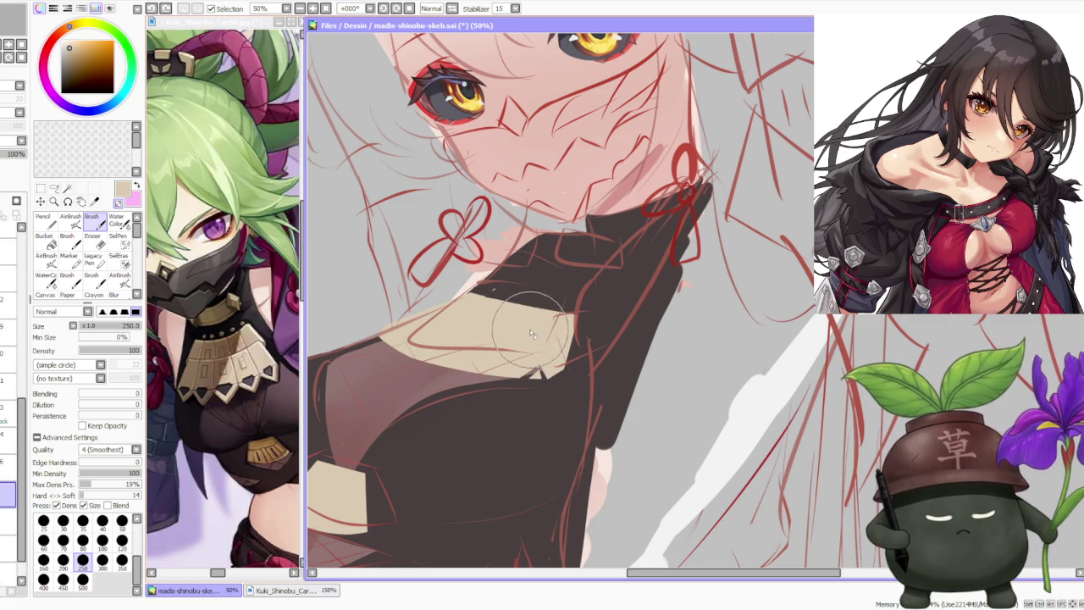
{"action": "left_click_drag", "start_coordinate": [525, 340], "coordinate": [457, 339]}
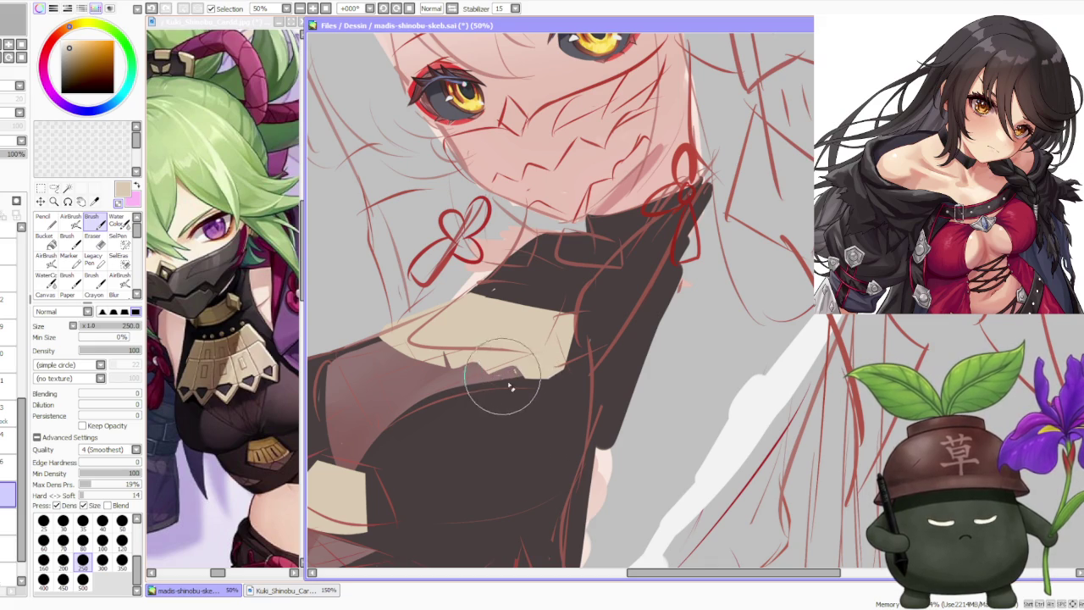
{"action": "scroll", "coordinate": [514, 383], "scroll_direction": "down", "scroll_amount": 3}
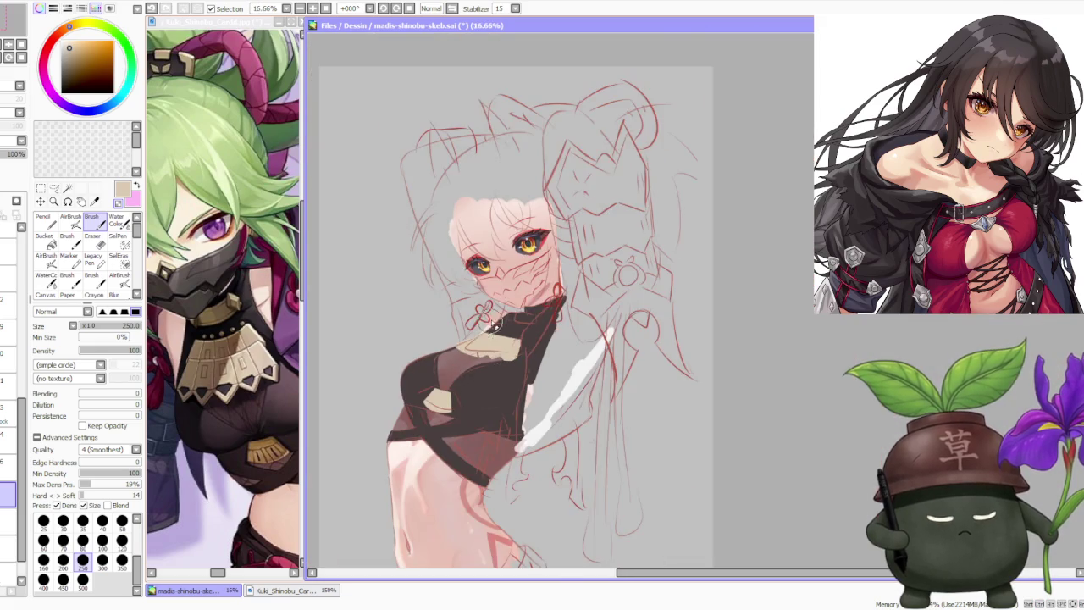
{"action": "scroll", "coordinate": [492, 373], "scroll_direction": "up", "scroll_amount": 1}
{"action": "scroll", "coordinate": [465, 370], "scroll_direction": "up", "scroll_amount": 1}
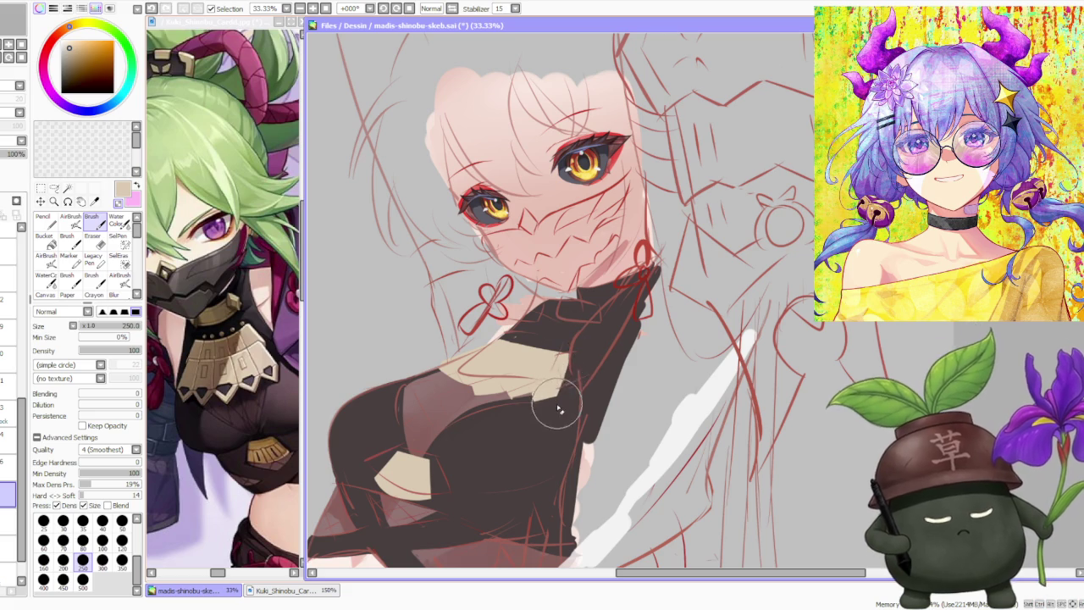
{"action": "scroll", "coordinate": [564, 337], "scroll_direction": "down", "scroll_amount": 3}
{"action": "scroll", "coordinate": [559, 356], "scroll_direction": "up", "scroll_amount": 3}
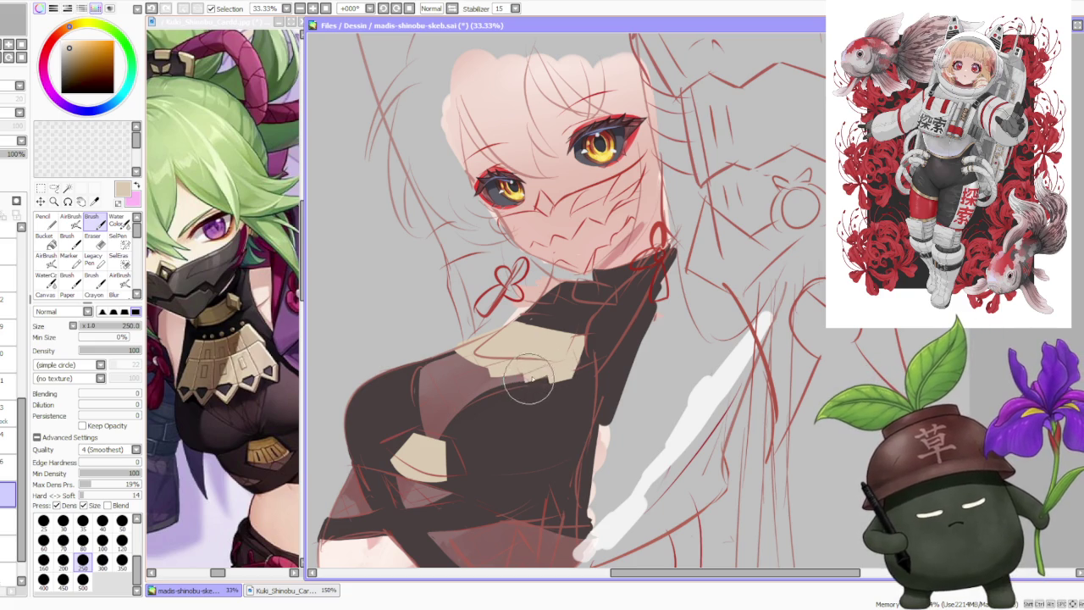
{"action": "scroll", "coordinate": [542, 347], "scroll_direction": "down", "scroll_amount": 2}
{"action": "scroll", "coordinate": [576, 360], "scroll_direction": "up", "scroll_amount": 2}
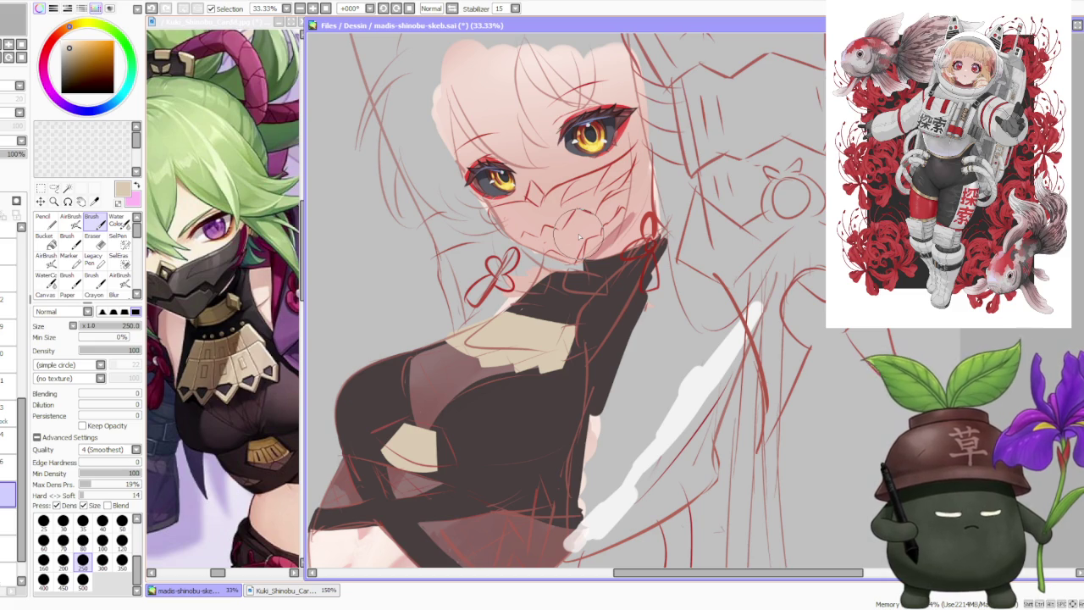
{"action": "scroll", "coordinate": [445, 343], "scroll_direction": "up", "scroll_amount": 1}
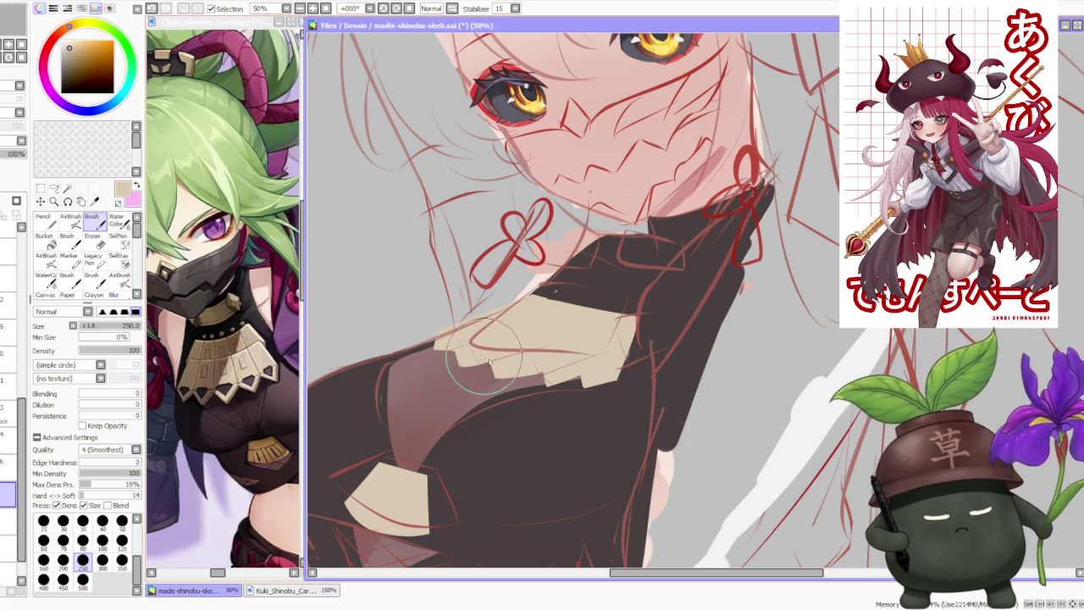
- Toggle the last collar stroke with undo and redo to compare the stepped edge
{"action": "key", "text": "ctrl+z"}
{"action": "key", "text": "ctrl+y"}
{"action": "key", "text": "ctrl+z"}
{"action": "key", "text": "ctrl+y"}
{"action": "key", "text": "ctrl+z"}
{"action": "key", "text": "ctrl+y"}
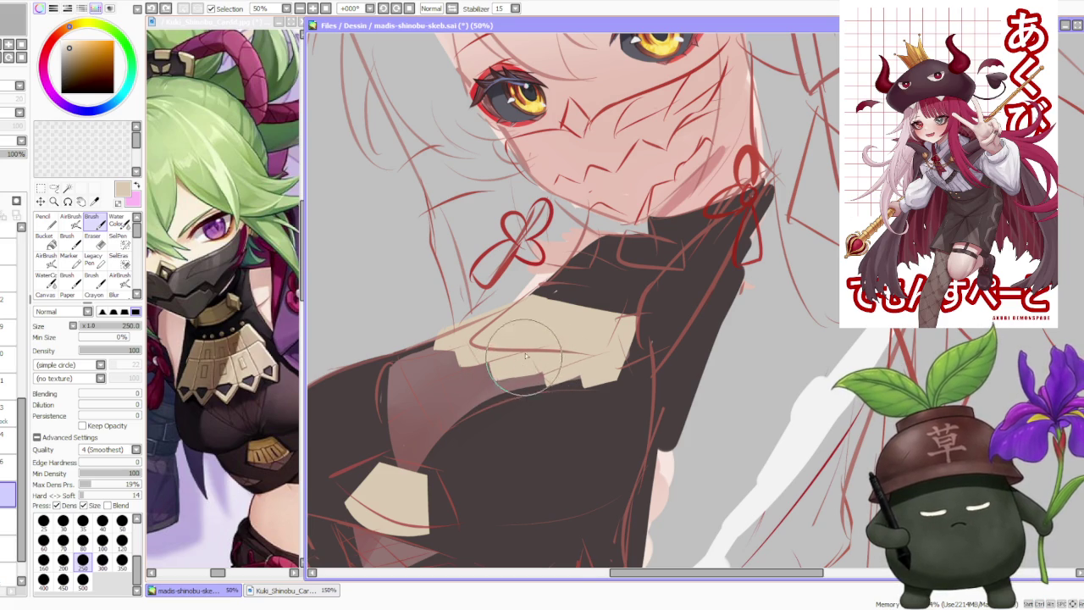
- Zoom and tilt the canvas view to angle the collar
{"action": "scroll", "coordinate": [542, 287], "scroll_direction": "down", "scroll_amount": 3}
{"action": "scroll", "coordinate": [556, 252], "scroll_direction": "up", "scroll_amount": 2}
{"action": "scroll", "coordinate": [556, 253], "scroll_direction": "up", "scroll_amount": 1}
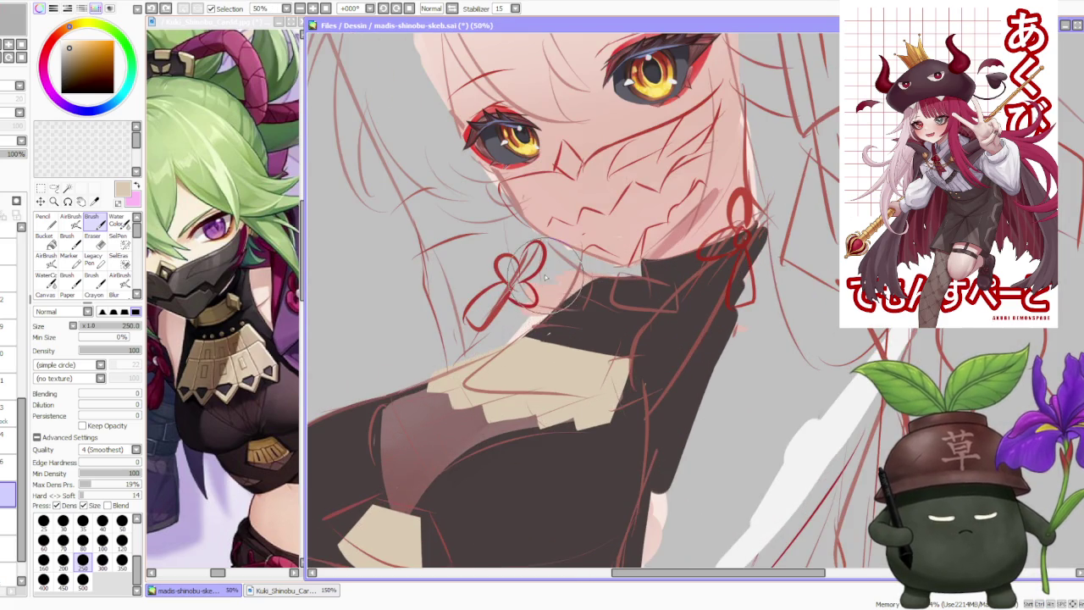
{"action": "left_click_drag", "start_coordinate": [470, 199], "coordinate": [528, 389]}
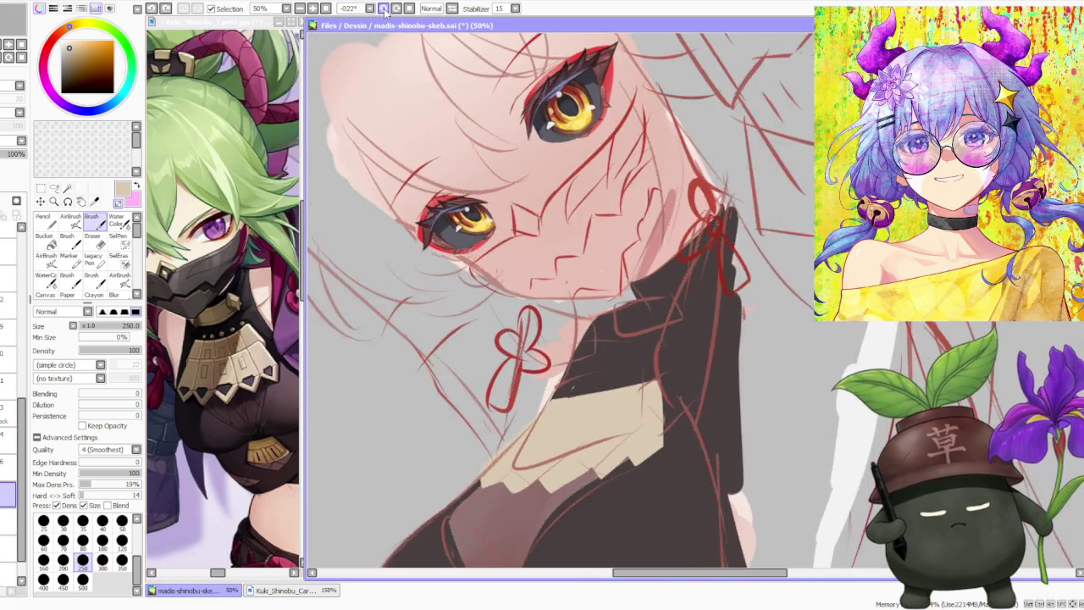
- Brush sharper zigzag notches along the collar's lower-right edge, then zoom back out
{"action": "scroll", "coordinate": [528, 389], "scroll_direction": "up", "scroll_amount": 1}
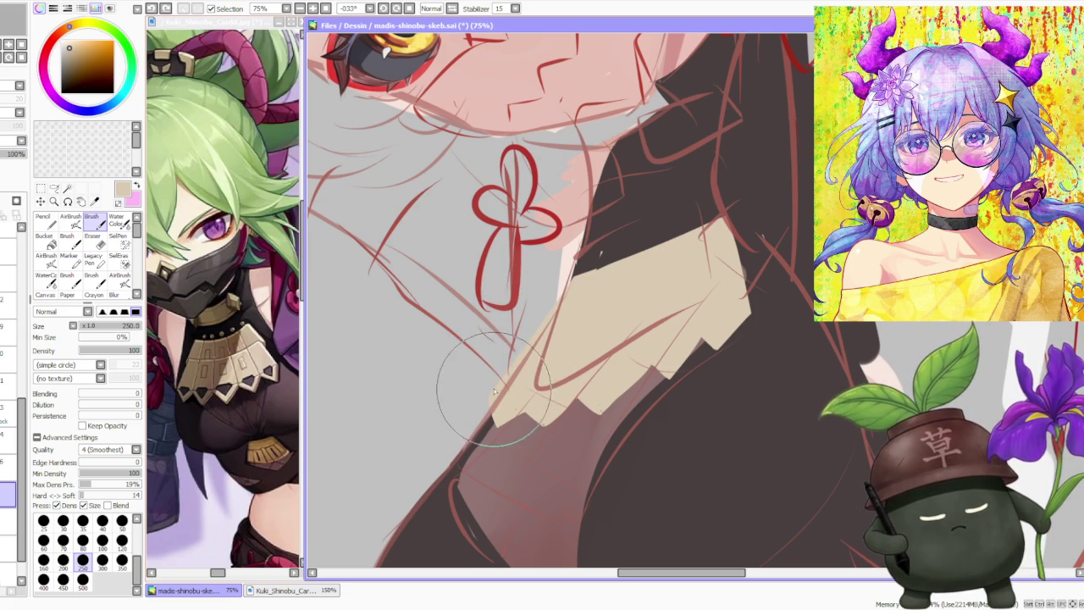
{"action": "scroll", "coordinate": [525, 339], "scroll_direction": "down", "scroll_amount": 2}
{"action": "scroll", "coordinate": [643, 355], "scroll_direction": "up", "scroll_amount": 2}
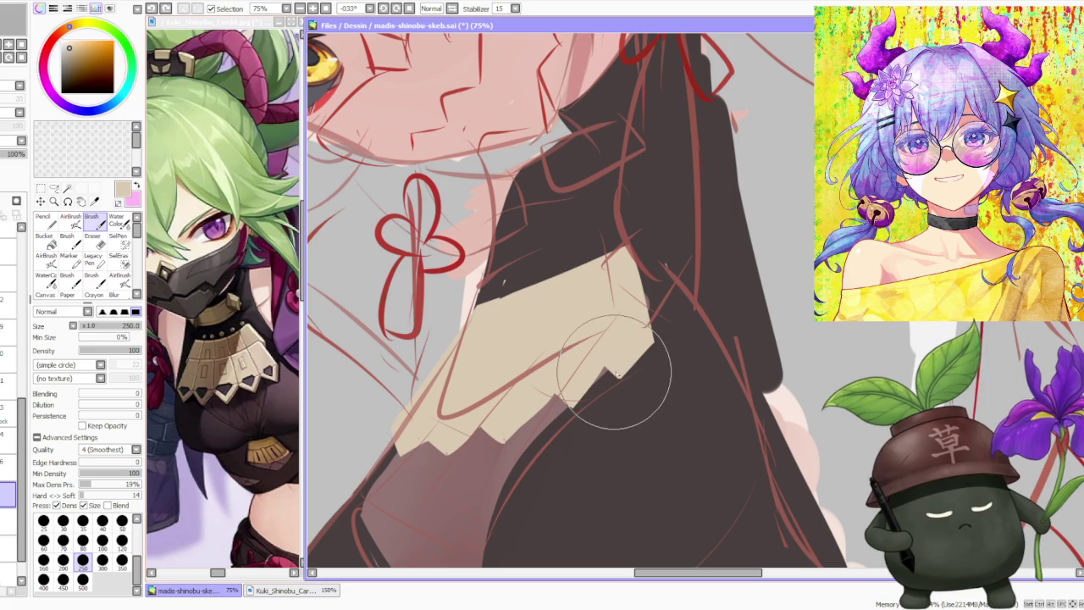
{"action": "left_click_drag", "start_coordinate": [627, 369], "coordinate": [654, 356]}
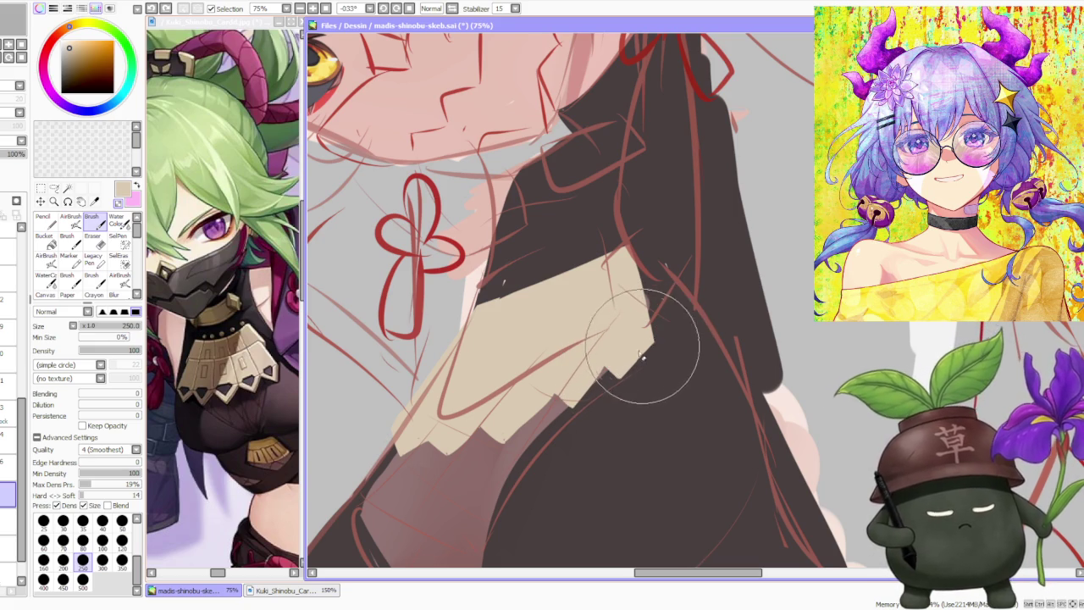
{"action": "left_click_drag", "start_coordinate": [626, 375], "coordinate": [604, 369]}
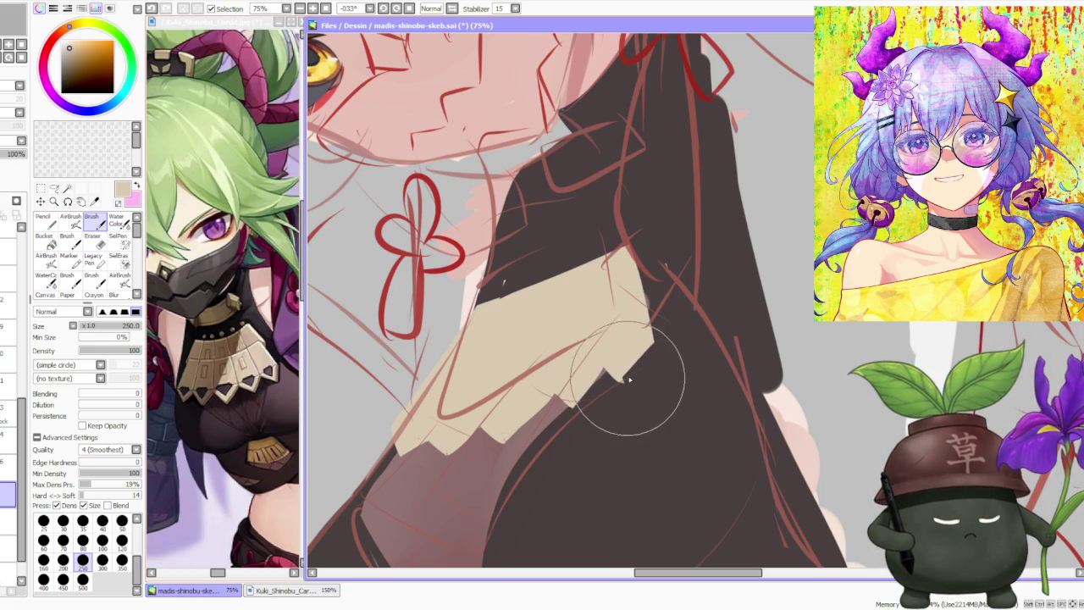
{"action": "mouse_move", "coordinate": [665, 338]}
{"action": "left_mouse_down"}
{"action": "mouse_move", "coordinate": [624, 385]}
{"action": "mouse_move", "coordinate": [645, 354]}
{"action": "mouse_move", "coordinate": [554, 385]}
{"action": "left_mouse_up"}
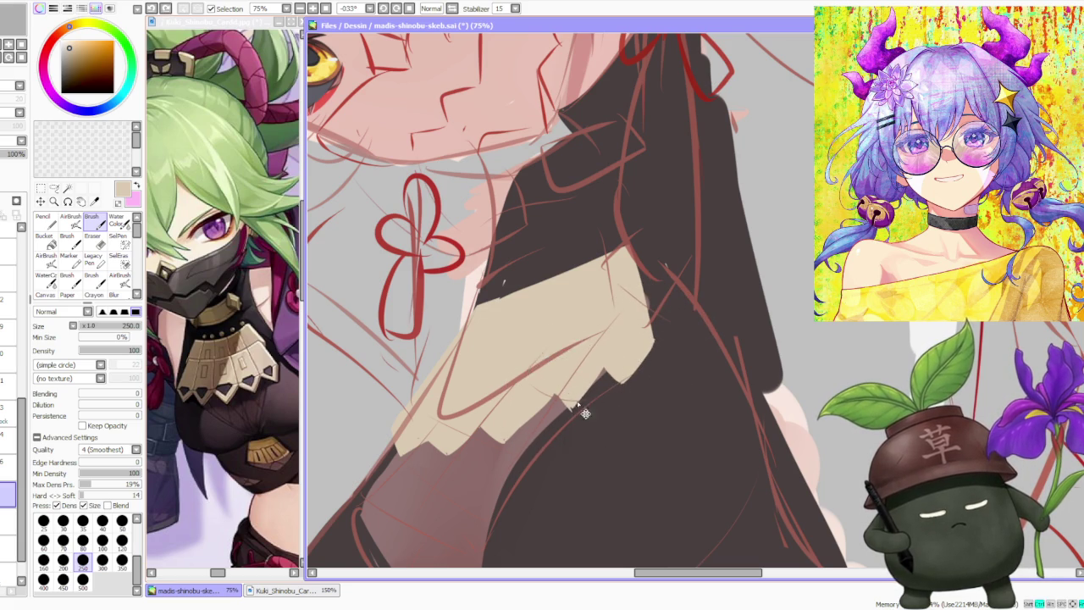
{"action": "mouse_move", "coordinate": [555, 385]}
{"action": "left_mouse_down"}
{"action": "mouse_move", "coordinate": [583, 398]}
{"action": "mouse_move", "coordinate": [610, 343]}
{"action": "mouse_move", "coordinate": [556, 377]}
{"action": "mouse_move", "coordinate": [522, 439]}
{"action": "mouse_move", "coordinate": [545, 398]}
{"action": "mouse_move", "coordinate": [537, 447]}
{"action": "mouse_move", "coordinate": [520, 423]}
{"action": "mouse_move", "coordinate": [504, 454]}
{"action": "mouse_move", "coordinate": [520, 435]}
{"action": "mouse_move", "coordinate": [502, 444]}
{"action": "left_mouse_up"}
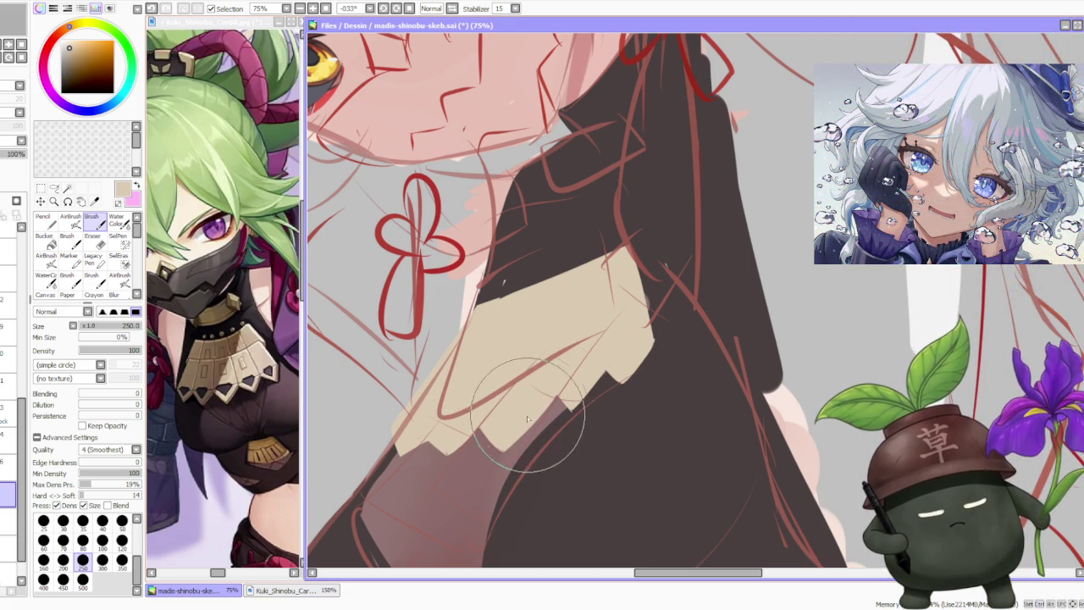
{"action": "scroll", "coordinate": [584, 365], "scroll_direction": "down", "scroll_amount": 2}
{"action": "scroll", "coordinate": [595, 303], "scroll_direction": "down", "scroll_amount": 2}
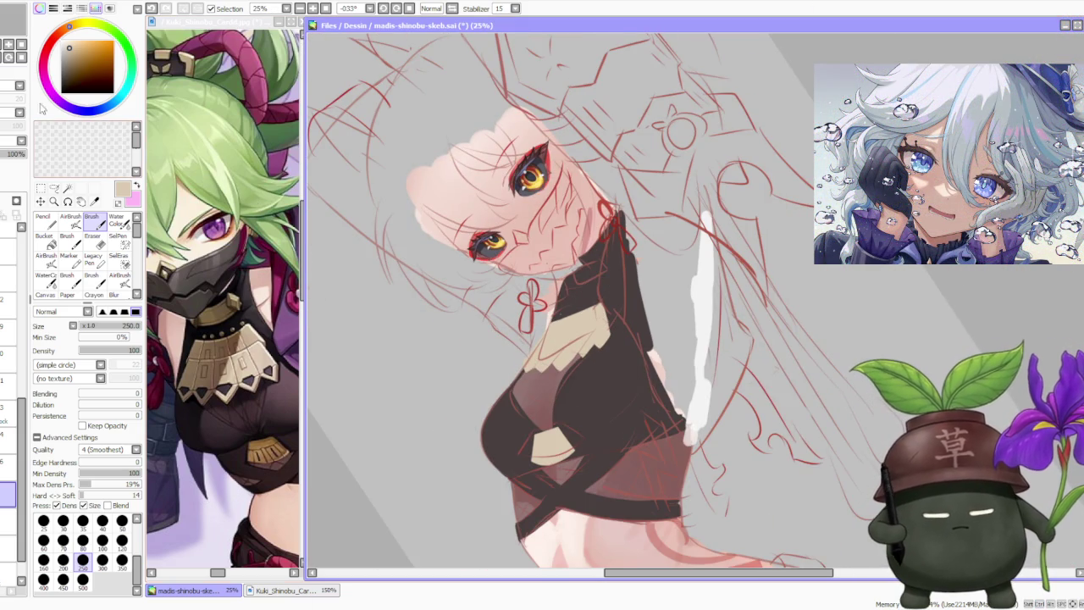
{"action": "left_click", "coordinate": [42, 188]}
- Select the collar, move it slightly down and left, deselect, and reset the view upright
{"action": "key", "text": "ctrl+plus"}
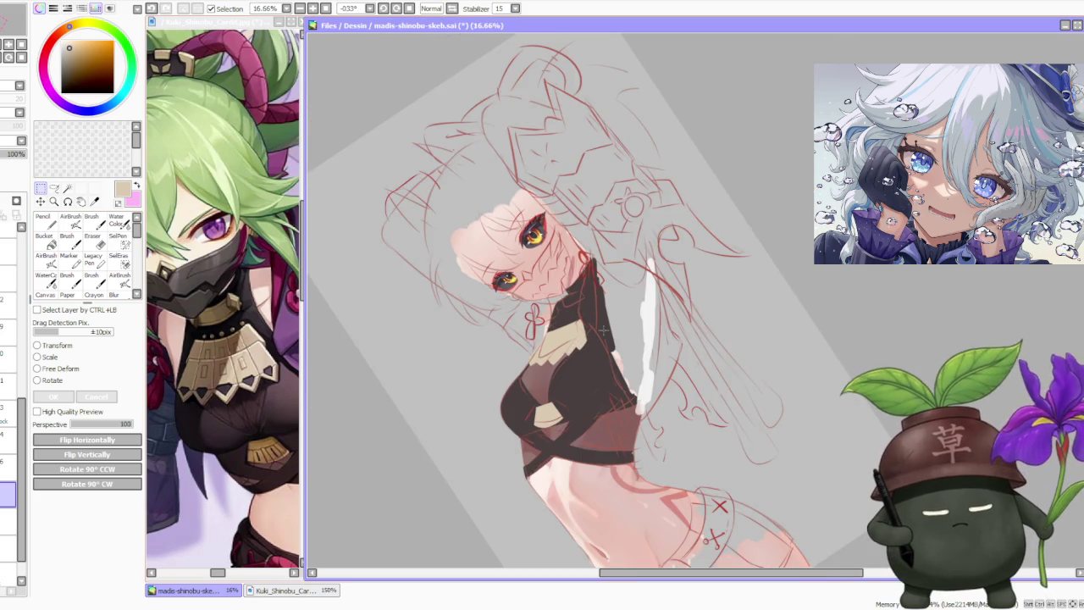
{"action": "left_click", "coordinate": [64, 369]}
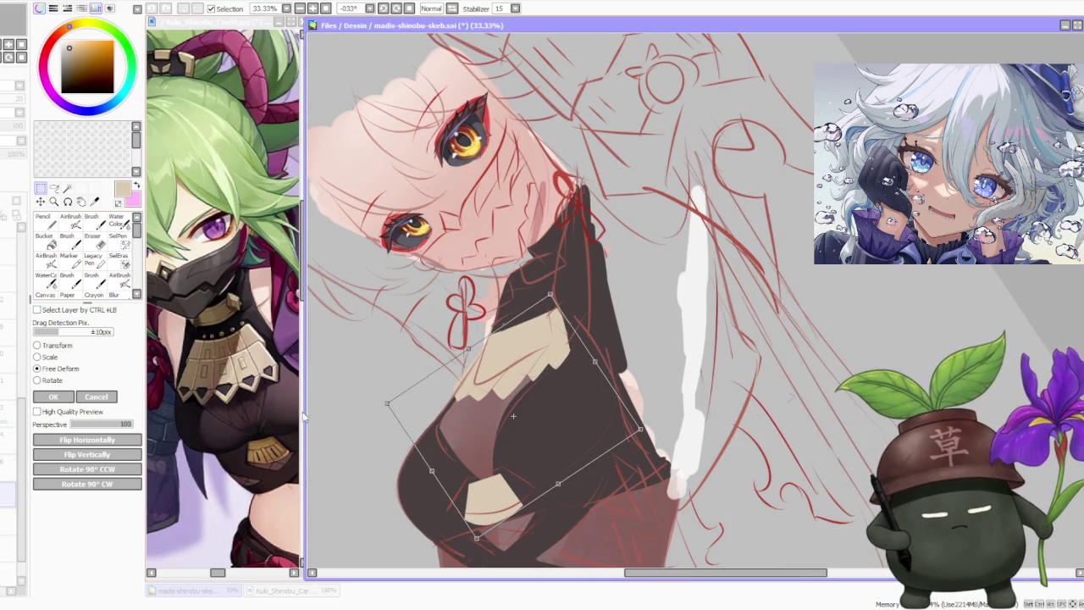
{"action": "left_click", "coordinate": [89, 398]}
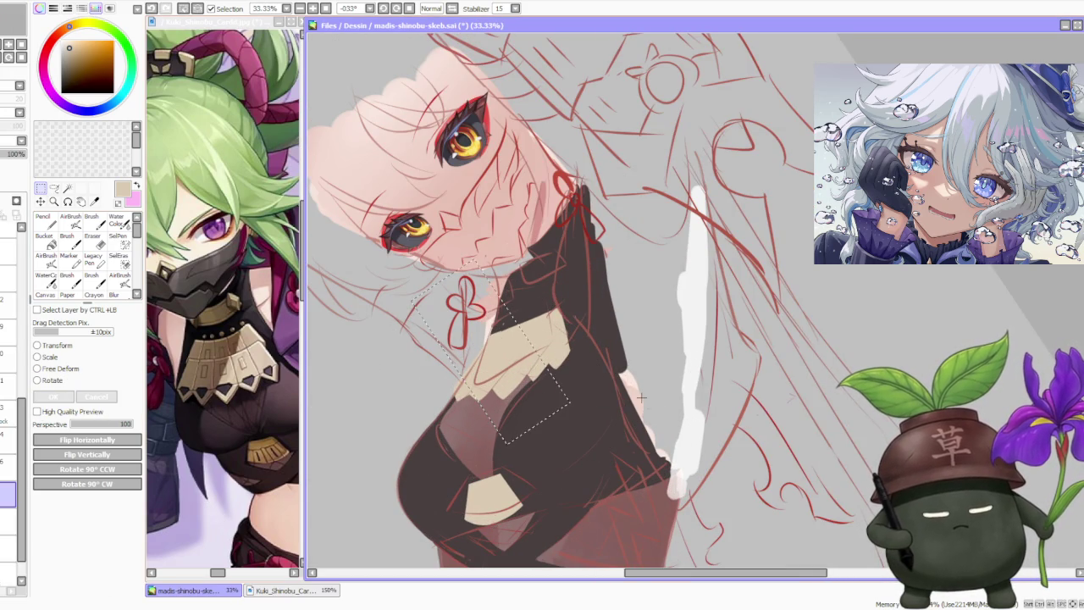
{"action": "mouse_move", "coordinate": [623, 377]}
{"action": "left_mouse_down"}
{"action": "mouse_move", "coordinate": [518, 376]}
{"action": "mouse_move", "coordinate": [401, 339]}
{"action": "left_mouse_up"}
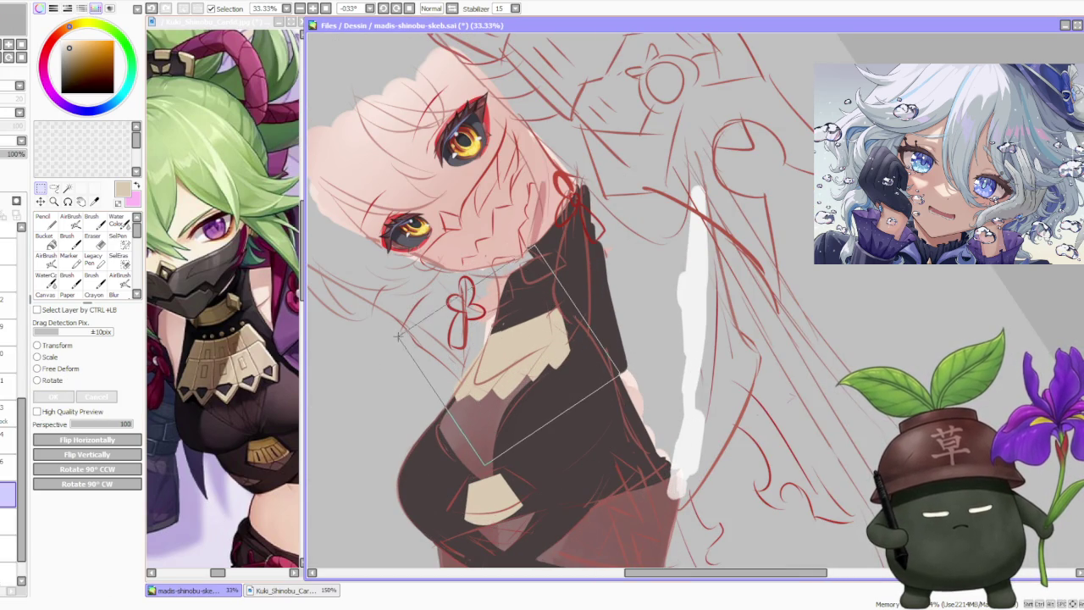
{"action": "left_click_drag", "start_coordinate": [537, 364], "coordinate": [527, 365]}
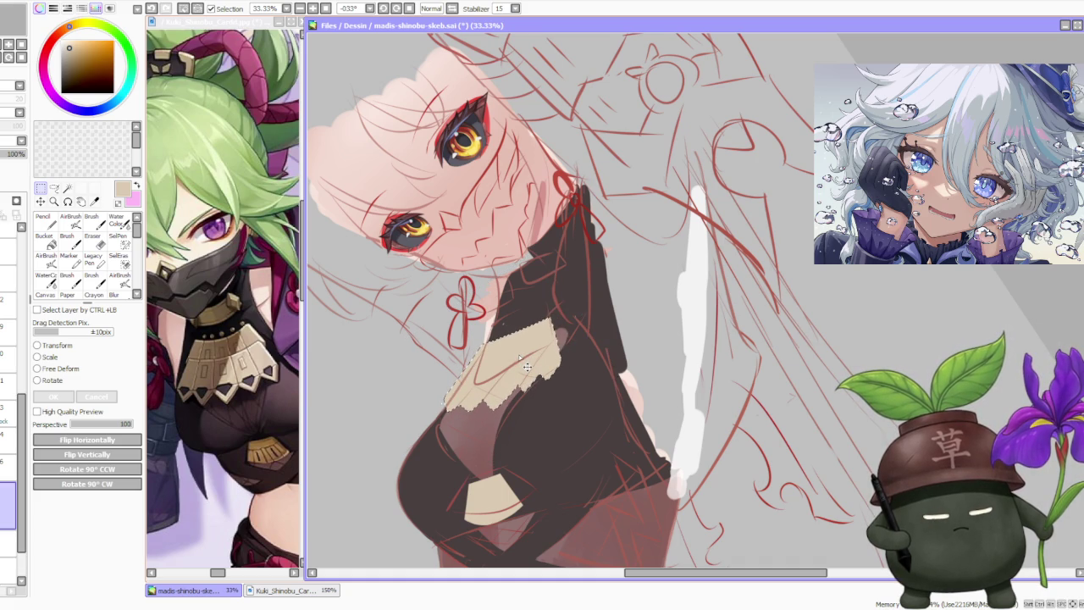
{"action": "key", "text": "ctrl+d"}
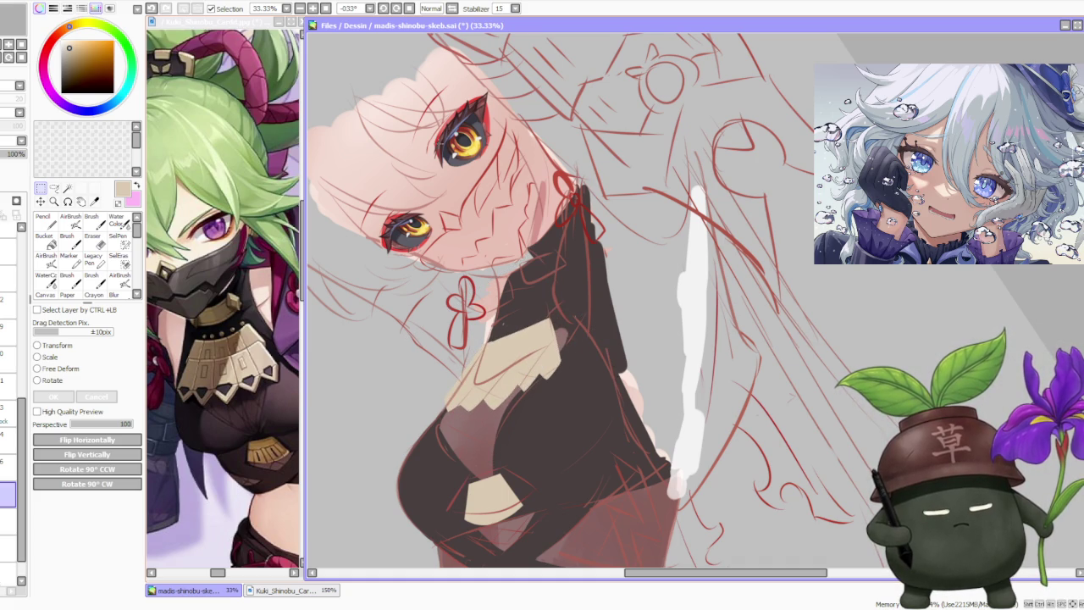
{"action": "left_click", "coordinate": [408, 9]}
- Select the beige collar area and start a free deform on it
{"action": "scroll", "coordinate": [561, 153], "scroll_direction": "down", "scroll_amount": 1}
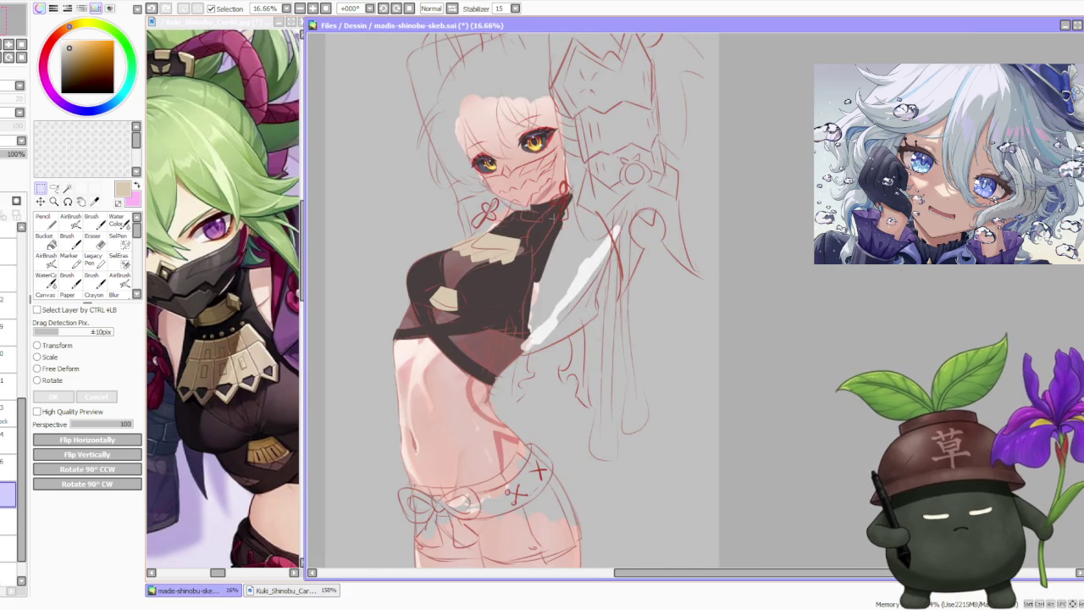
{"action": "scroll", "coordinate": [561, 152], "scroll_direction": "up", "scroll_amount": 1}
{"action": "left_click", "coordinate": [75, 368]}
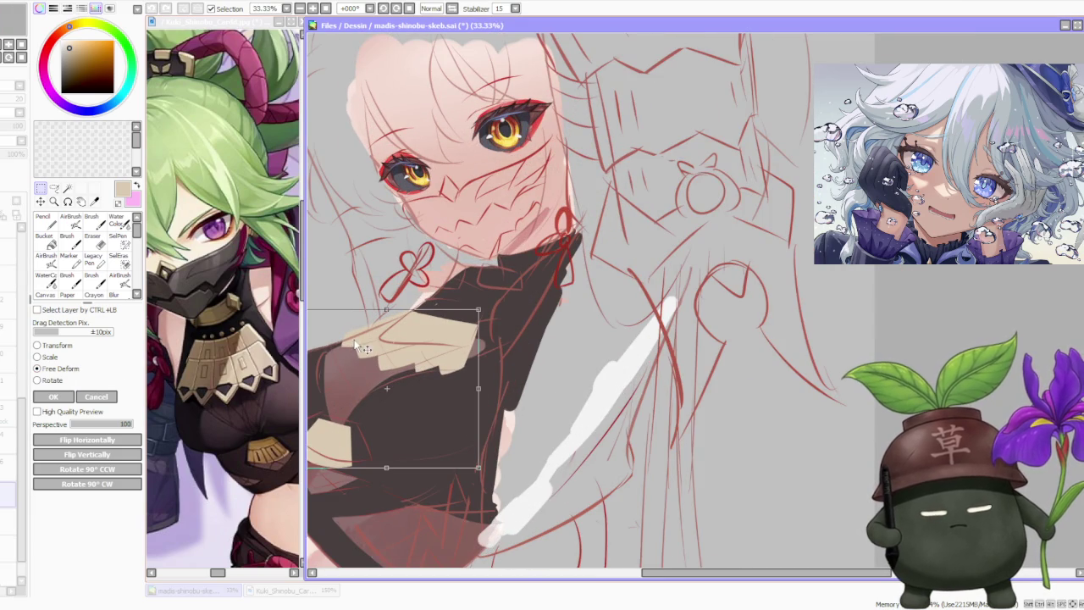
{"action": "left_click", "coordinate": [52, 396]}
{"action": "left_click_drag", "start_coordinate": [327, 283], "coordinate": [501, 390]}
{"action": "left_click", "coordinate": [80, 369]}
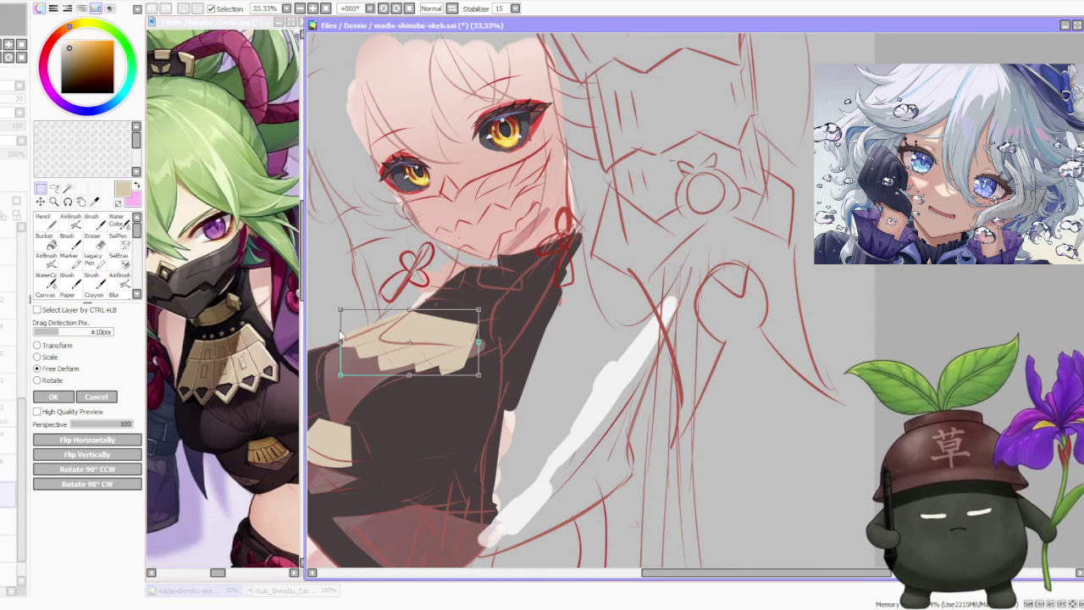
- Pull the collar's top-right corner, raise the bottom-left, skew the bottom edge left, and apply
{"action": "left_click_drag", "start_coordinate": [480, 310], "coordinate": [489, 313]}
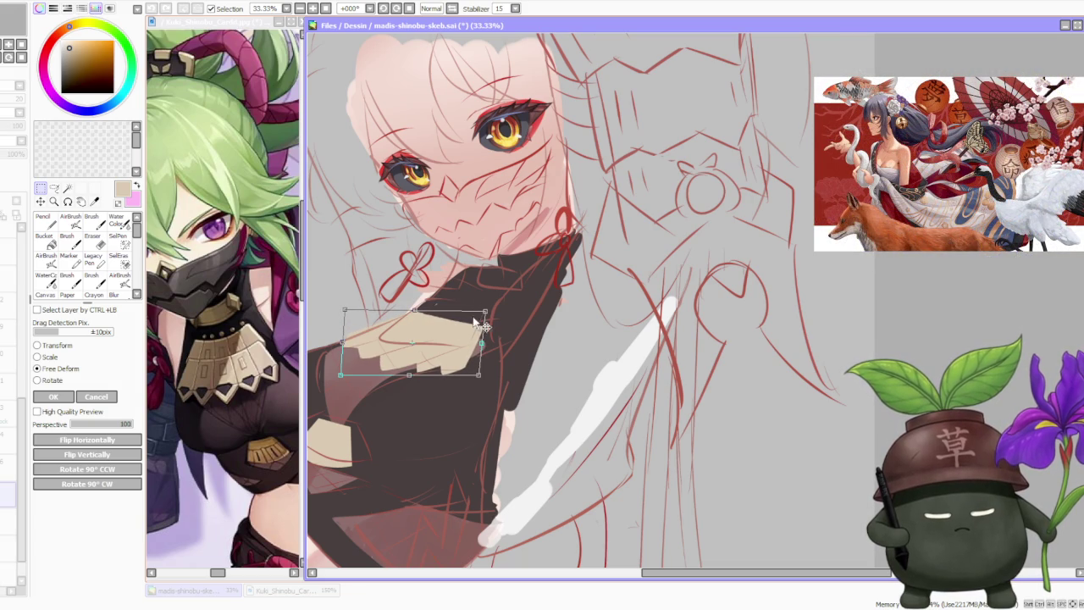
{"action": "left_click_drag", "start_coordinate": [347, 375], "coordinate": [345, 370]}
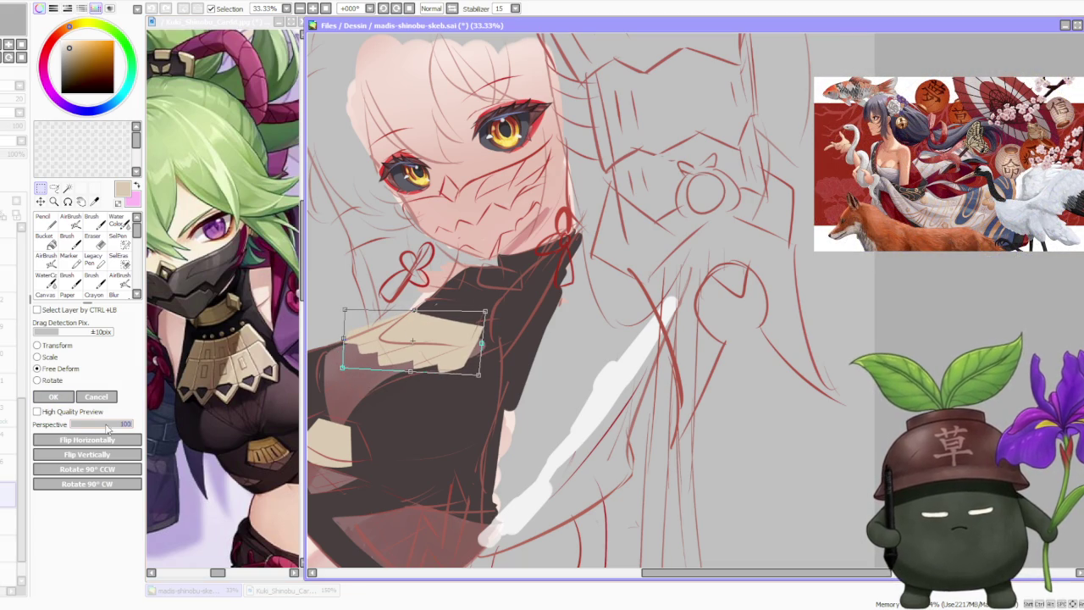
{"action": "left_click_drag", "start_coordinate": [95, 432], "coordinate": [71, 425]}
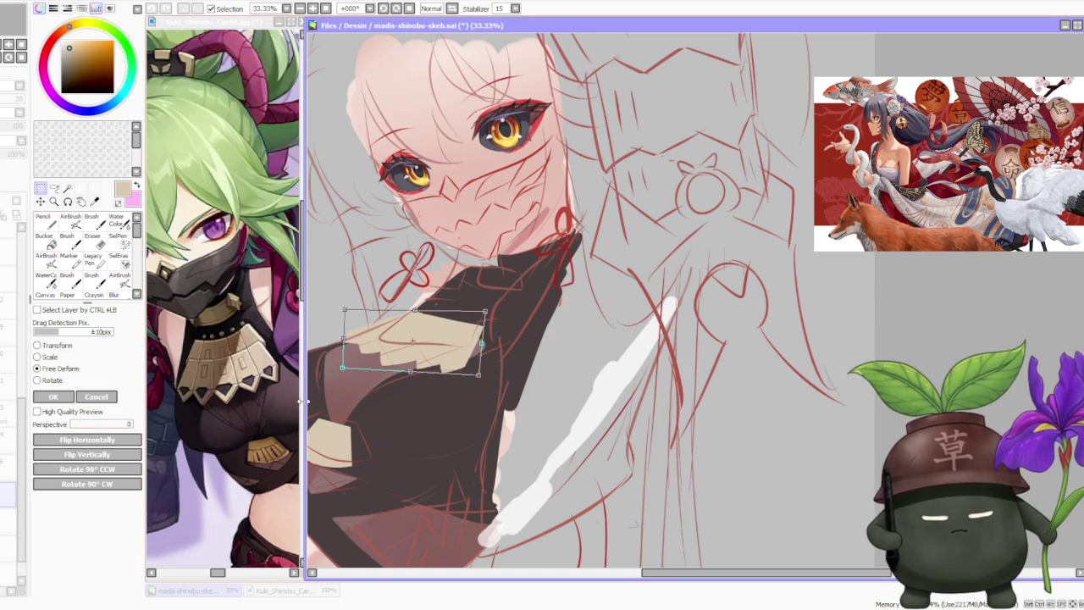
{"action": "left_click_drag", "start_coordinate": [414, 374], "coordinate": [405, 374]}
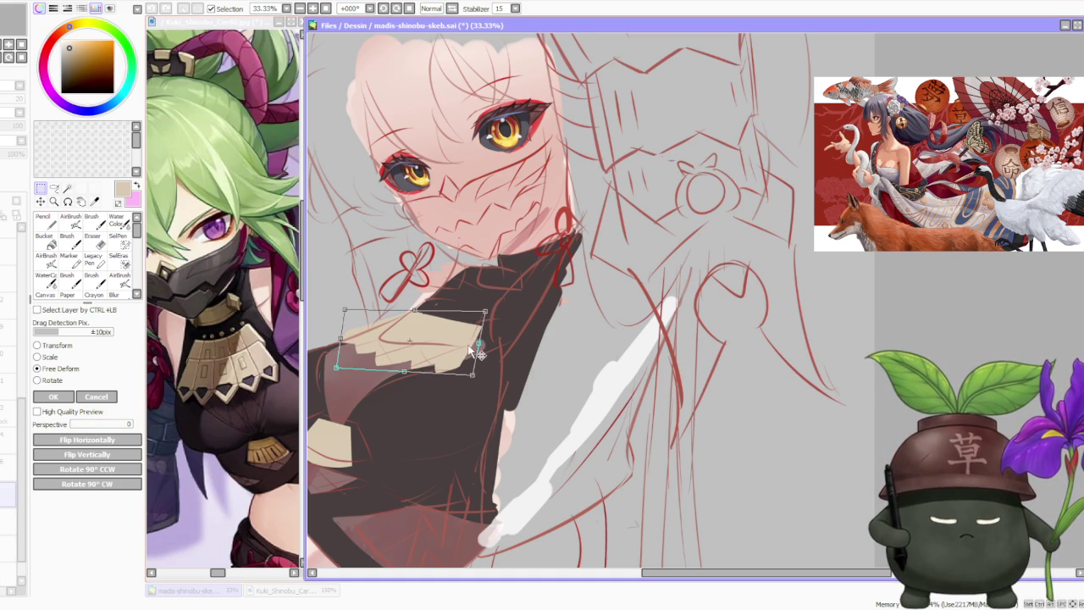
{"action": "left_click_drag", "start_coordinate": [470, 350], "coordinate": [471, 349]}
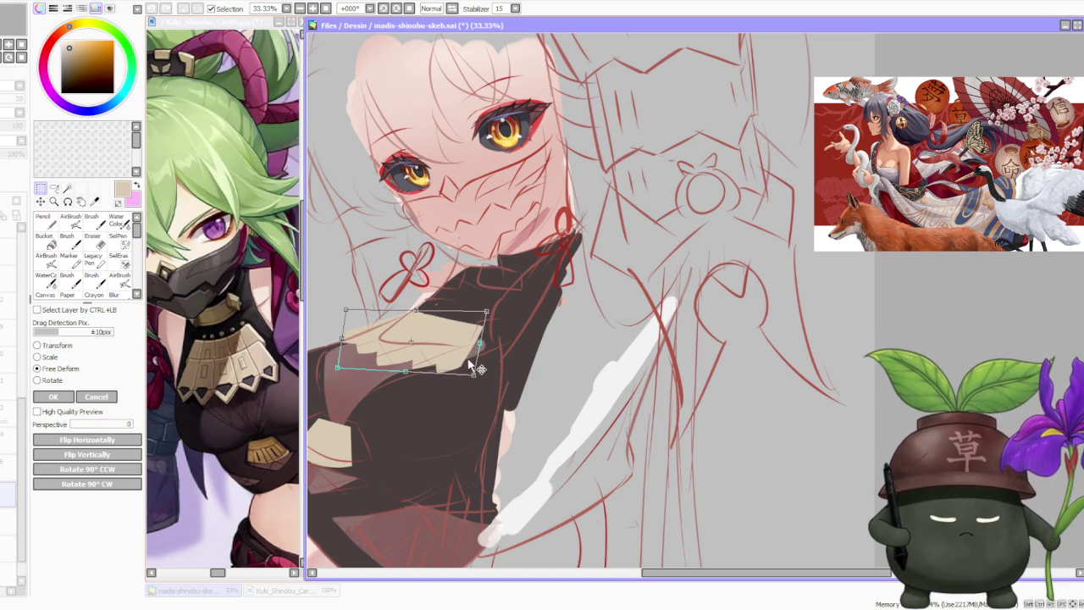
{"action": "left_click", "coordinate": [50, 397]}
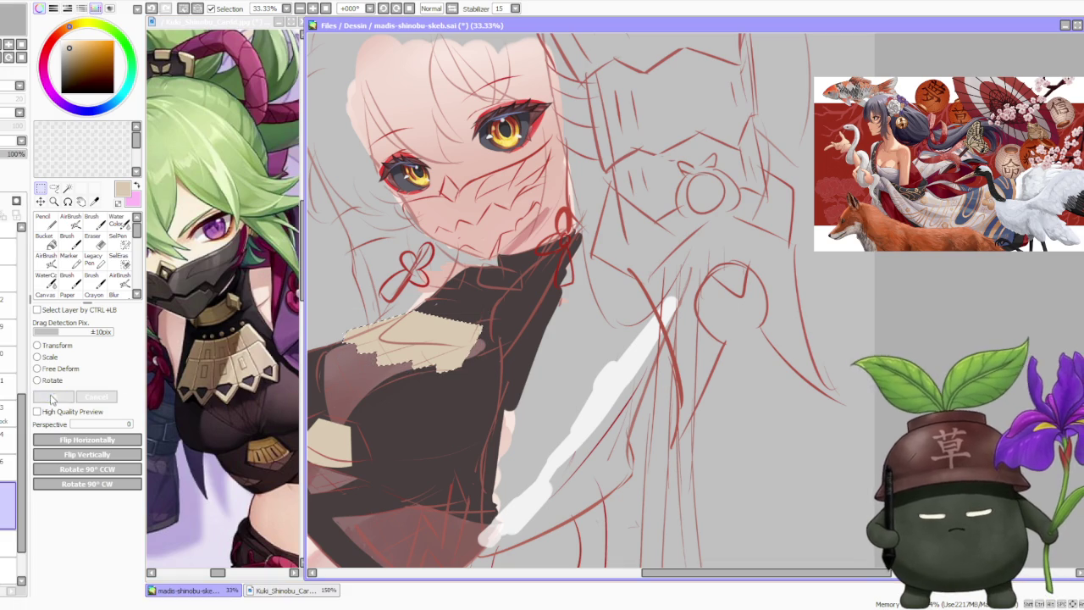
- Zoom and tilt the canvas view, then return to the Brush tool
{"action": "scroll", "coordinate": [522, 298], "scroll_direction": "down", "scroll_amount": 3}
{"action": "scroll", "coordinate": [523, 298], "scroll_direction": "down", "scroll_amount": 1}
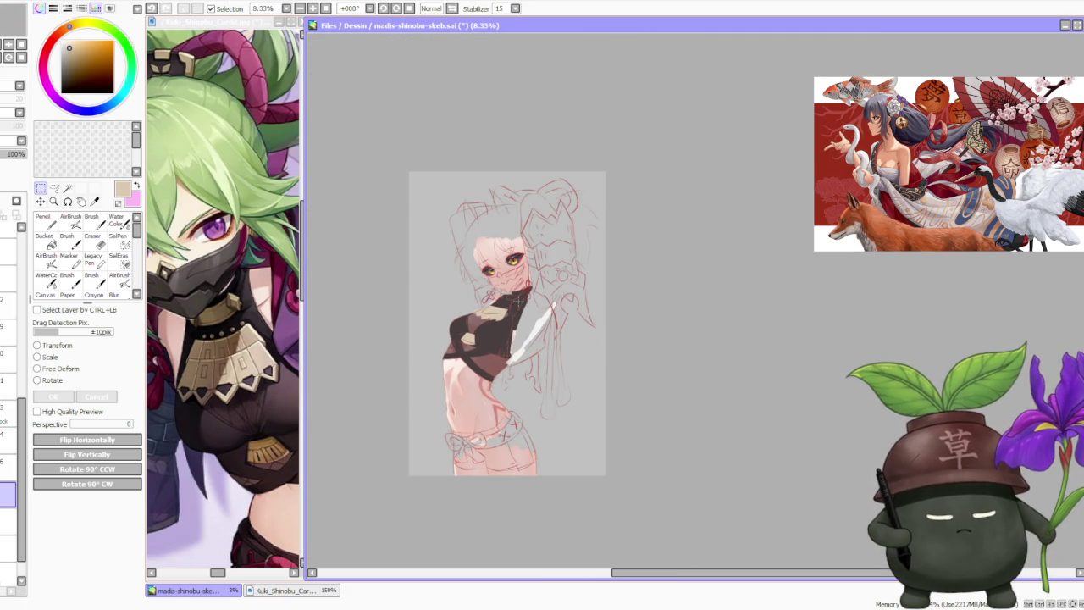
{"action": "scroll", "coordinate": [495, 302], "scroll_direction": "up", "scroll_amount": 2}
{"action": "scroll", "coordinate": [494, 302], "scroll_direction": "up", "scroll_amount": 2}
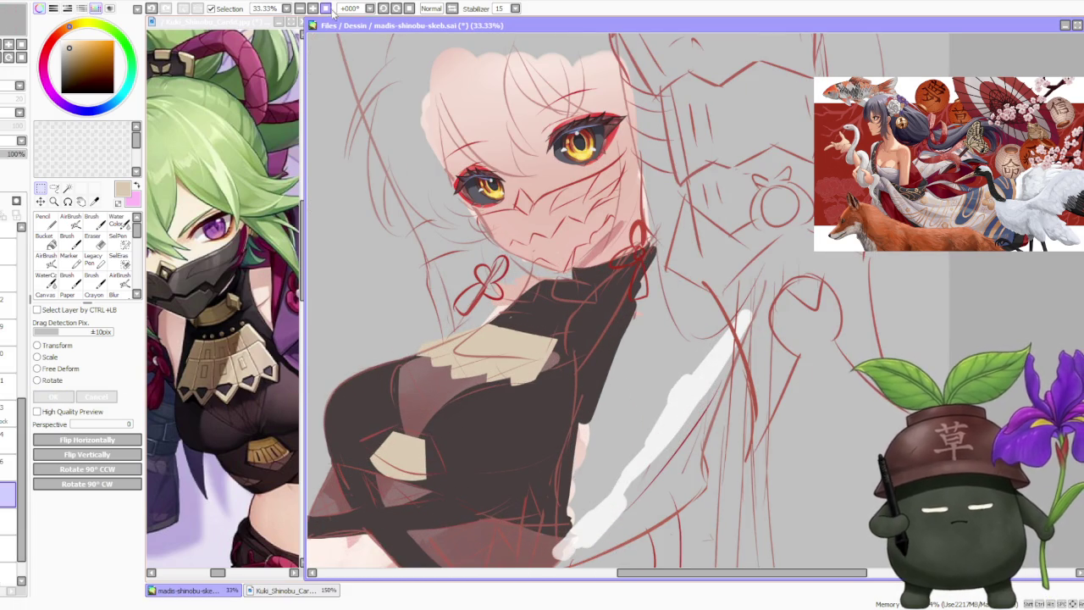
{"action": "left_click", "coordinate": [384, 8]}
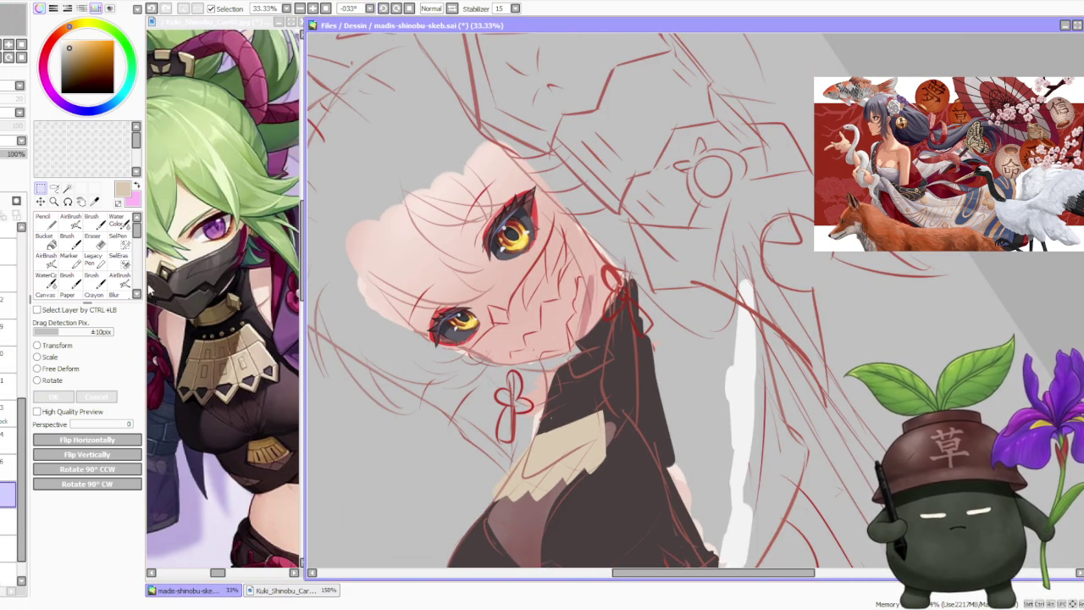
{"action": "key", "text": "b"}
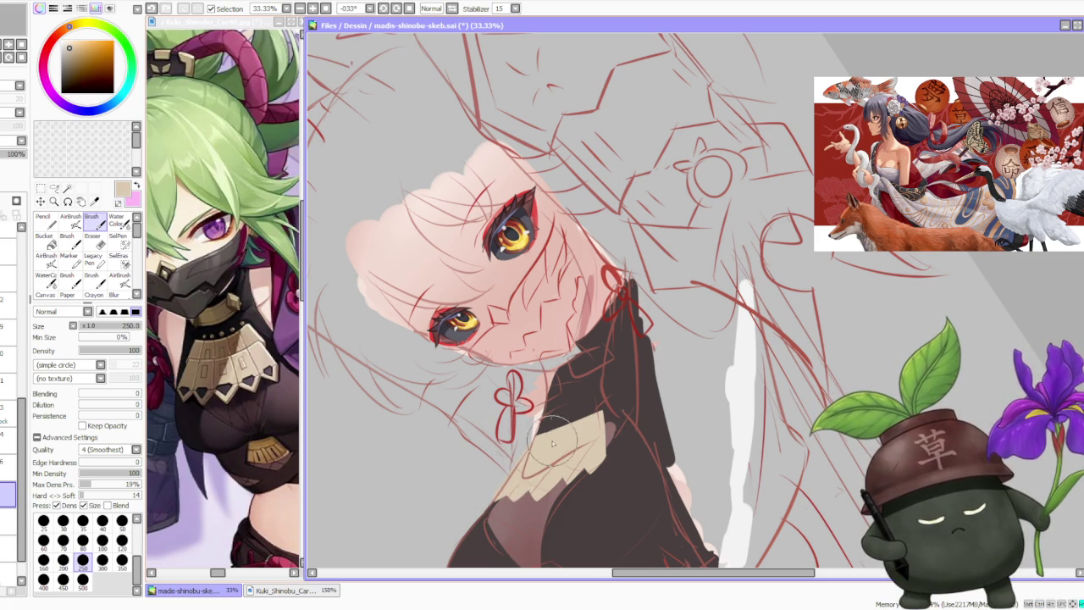
- Reset the view upright and sample the top's dark brown as the painting colour
{"action": "scroll", "coordinate": [569, 403], "scroll_direction": "down", "scroll_amount": 2}
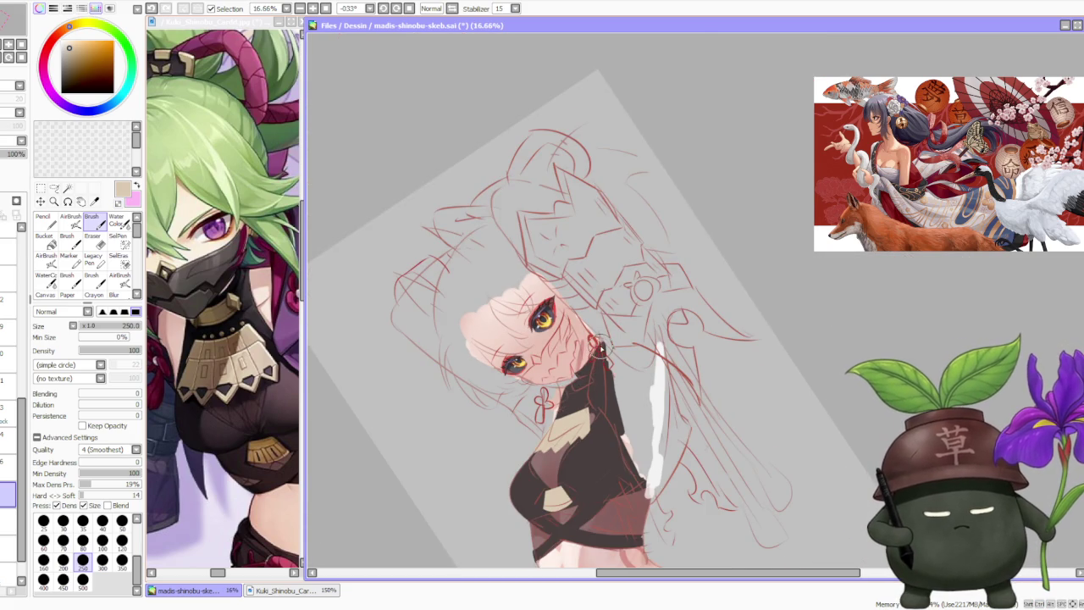
{"action": "scroll", "coordinate": [599, 347], "scroll_direction": "up", "scroll_amount": 1}
{"action": "left_click", "coordinate": [332, 11]}
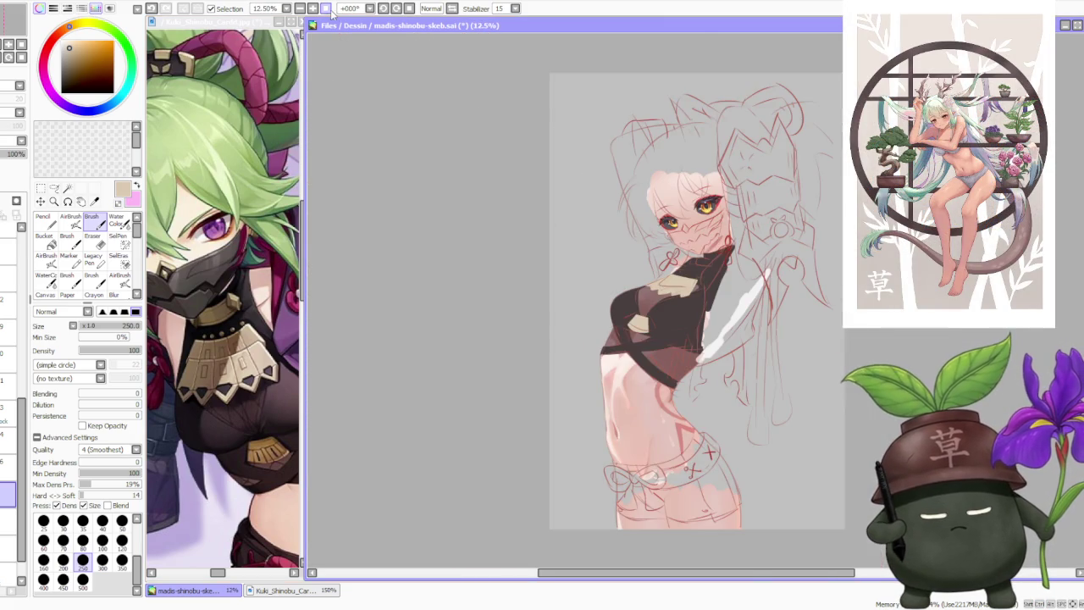
{"action": "scroll", "coordinate": [802, 241], "scroll_direction": "up", "scroll_amount": 2}
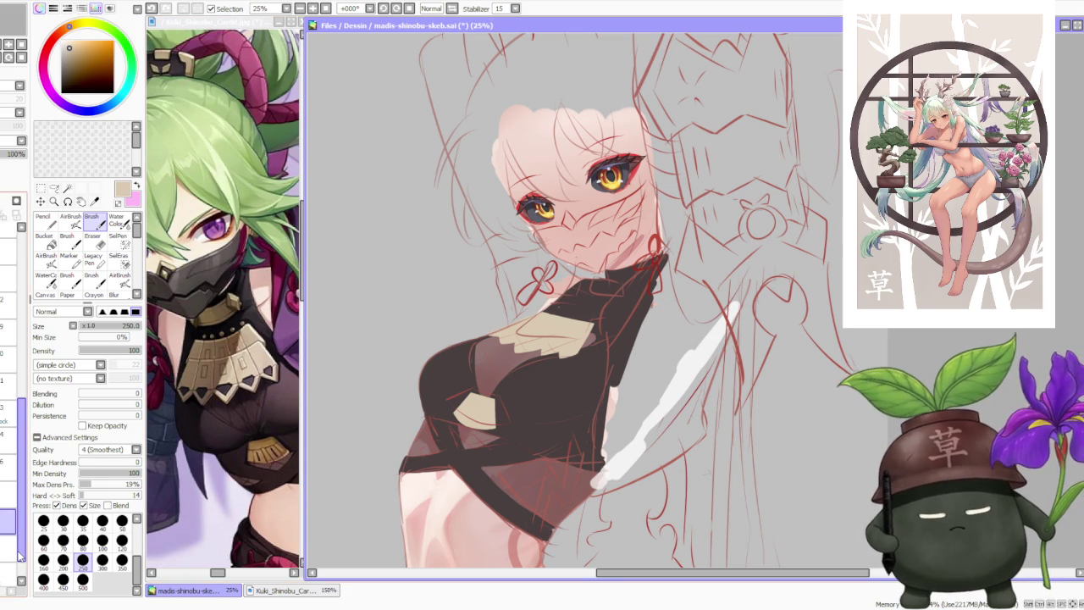
{"action": "left_click", "coordinate": [573, 371], "text": "alt"}
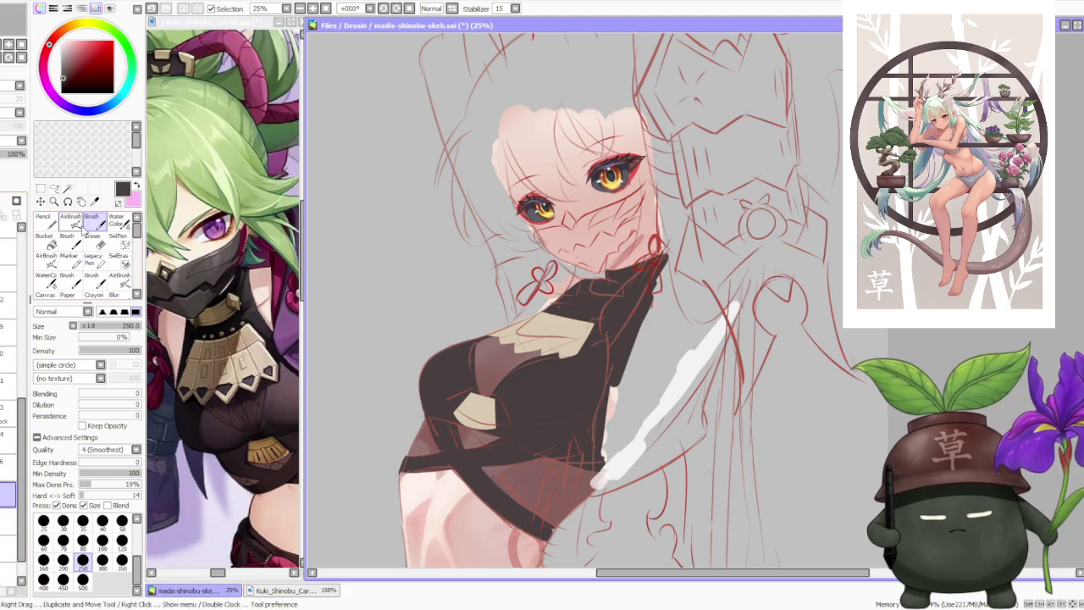
{"action": "left_click", "coordinate": [41, 189]}
- Free-deform the selected beige collar area, stretching it wider toward the right
{"action": "left_click_drag", "start_coordinate": [463, 268], "coordinate": [654, 371]}
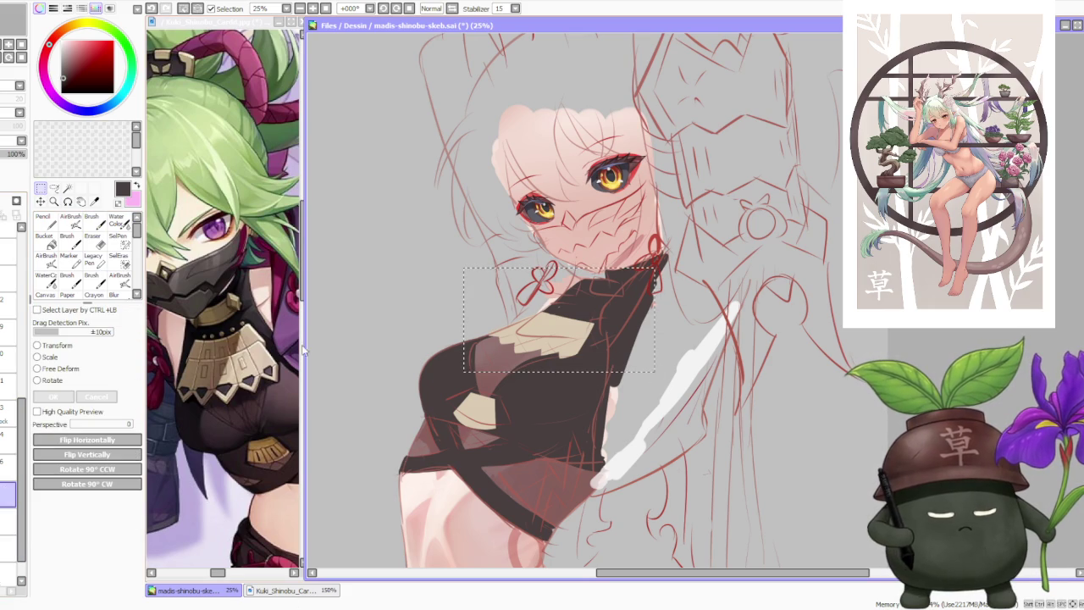
{"action": "left_click", "coordinate": [60, 369]}
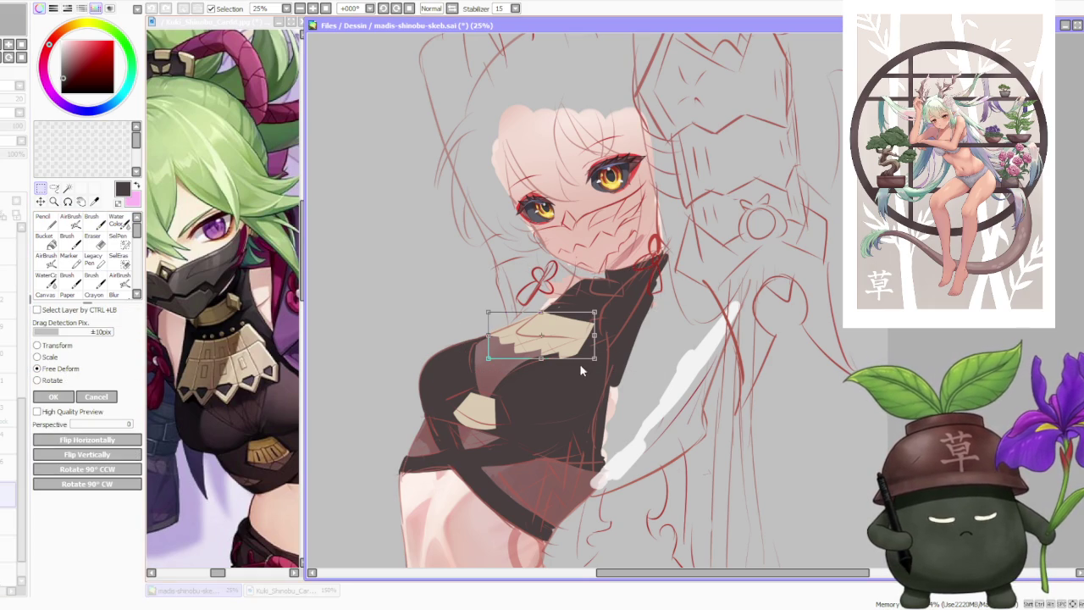
{"action": "left_click_drag", "start_coordinate": [592, 365], "coordinate": [604, 365]}
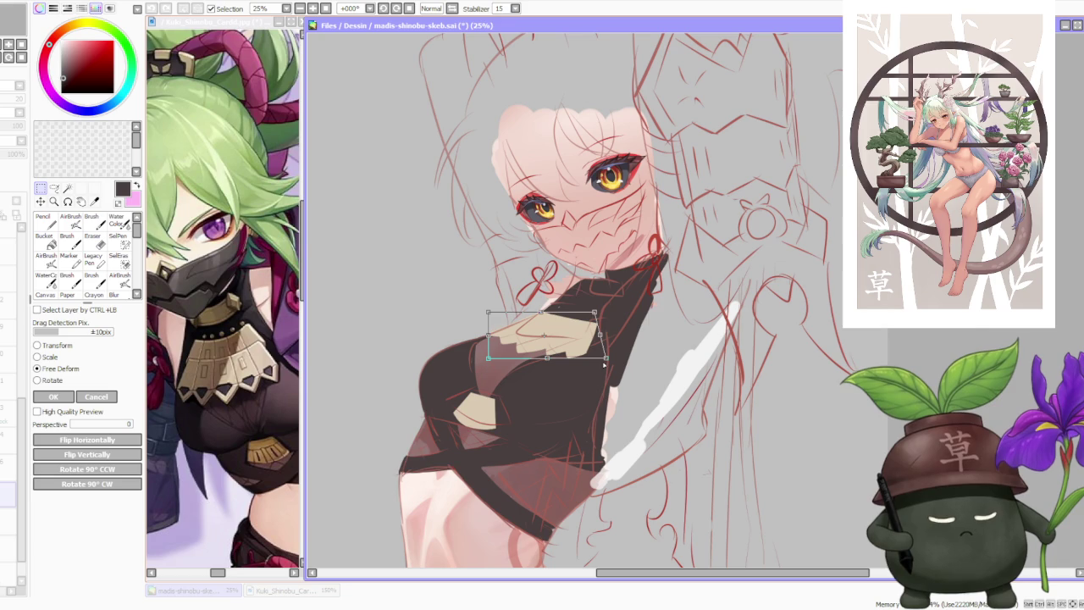
{"action": "left_click", "coordinate": [52, 397]}
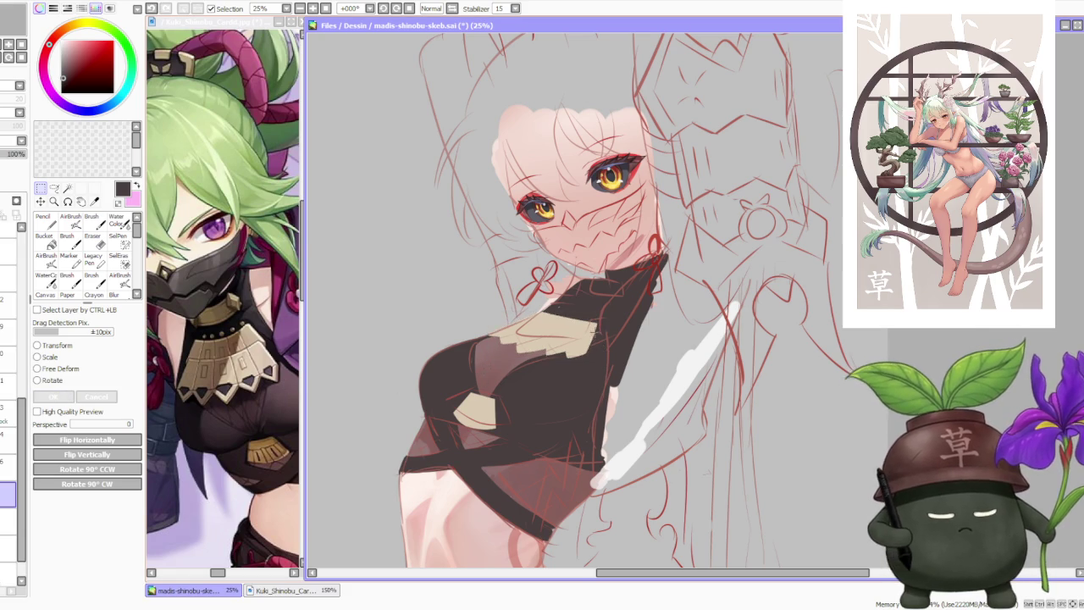
{"action": "scroll", "coordinate": [596, 330], "scroll_direction": "down", "scroll_amount": 3}
{"action": "scroll", "coordinate": [580, 318], "scroll_direction": "up", "scroll_amount": 3}
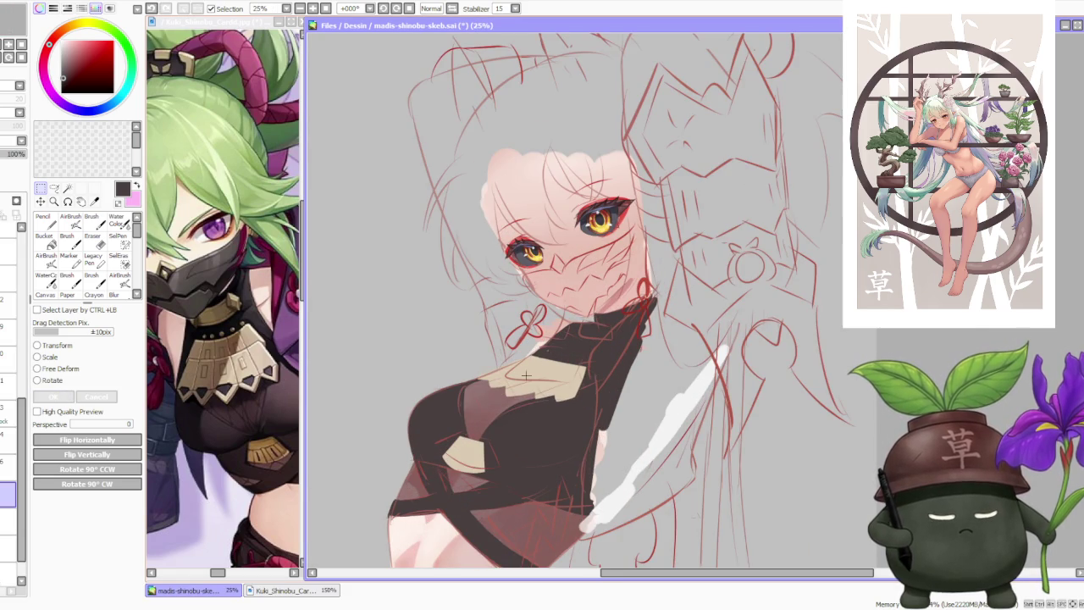
{"action": "scroll", "coordinate": [395, 388], "scroll_direction": "down", "scroll_amount": 2}
{"action": "scroll", "coordinate": [602, 357], "scroll_direction": "down", "scroll_amount": 2}
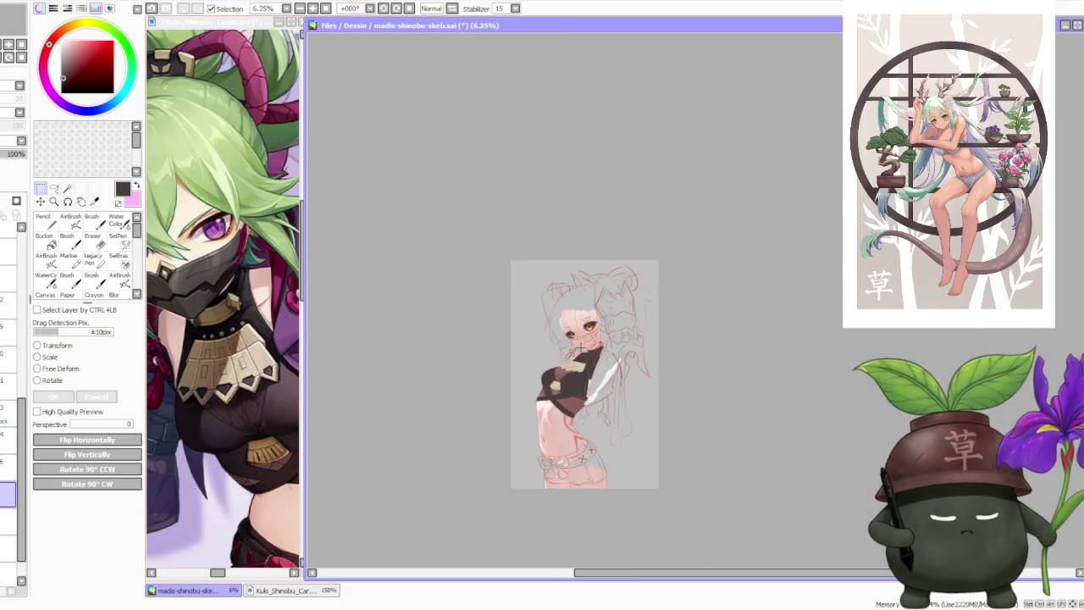
{"action": "scroll", "coordinate": [581, 344], "scroll_direction": "up", "scroll_amount": 2}
{"action": "scroll", "coordinate": [581, 343], "scroll_direction": "up", "scroll_amount": 2}
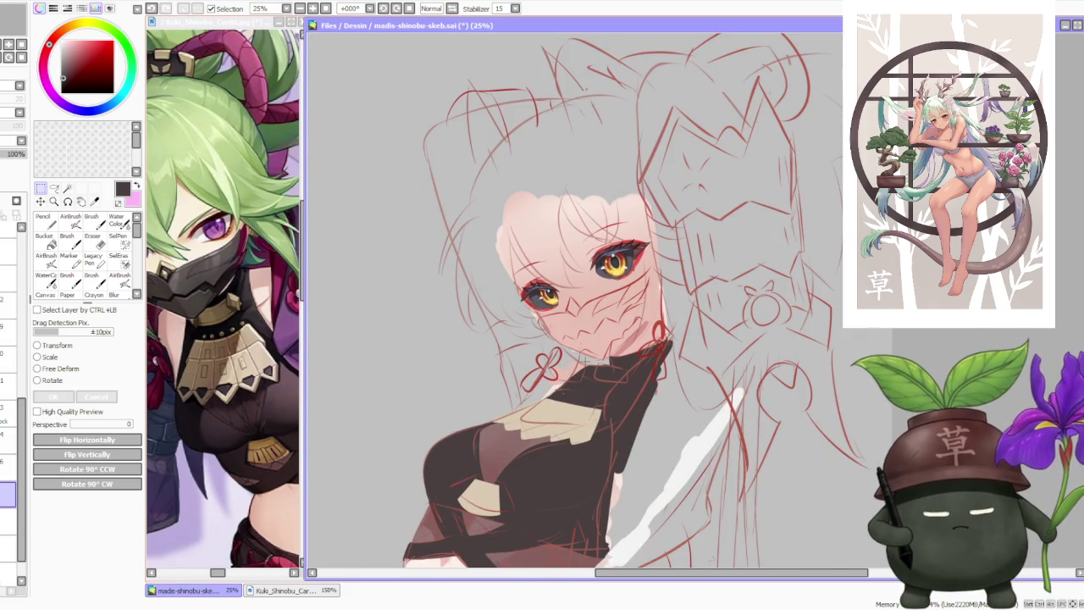
- Free-deform the collar again, nudging its upper-left corner and shifting it slightly left
{"action": "key", "text": "b"}
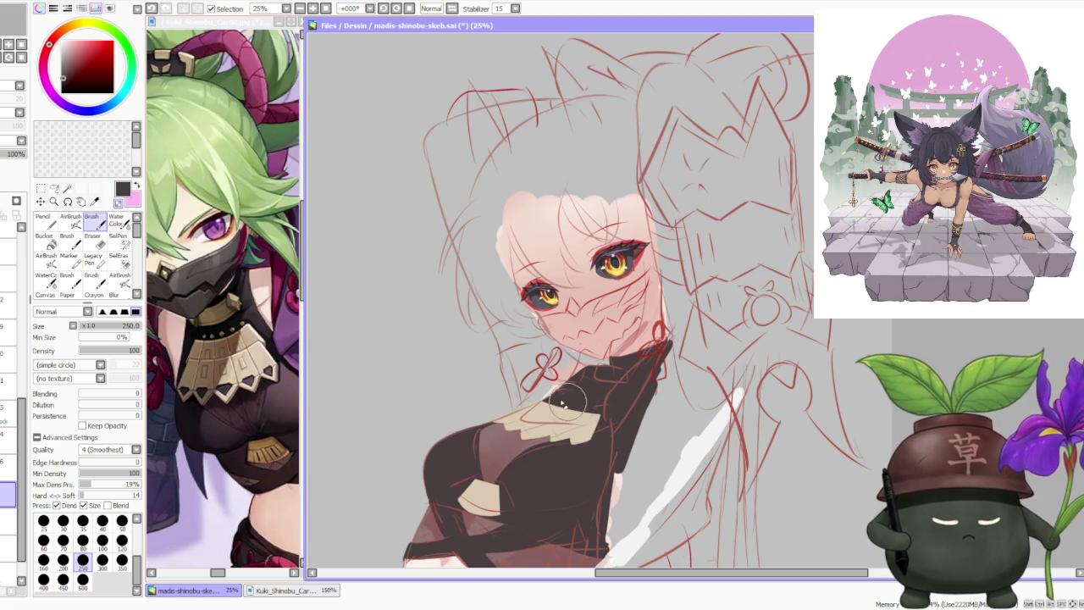
{"action": "scroll", "coordinate": [512, 388], "scroll_direction": "down", "scroll_amount": 1}
{"action": "scroll", "coordinate": [499, 398], "scroll_direction": "up", "scroll_amount": 2}
{"action": "key", "text": "ctrl+t"}
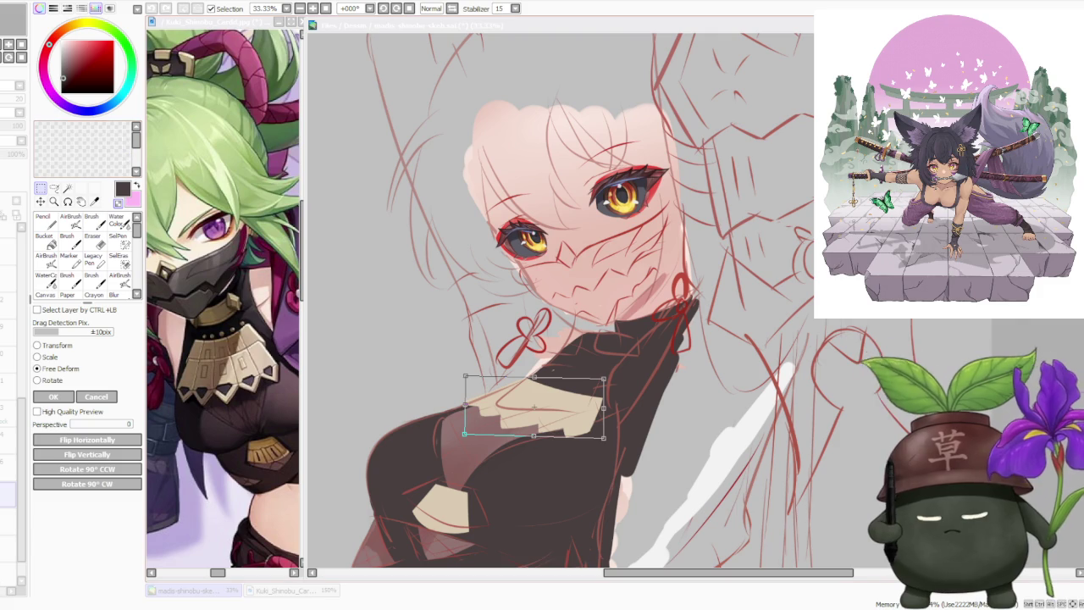
{"action": "key", "text": "alt+Tab"}
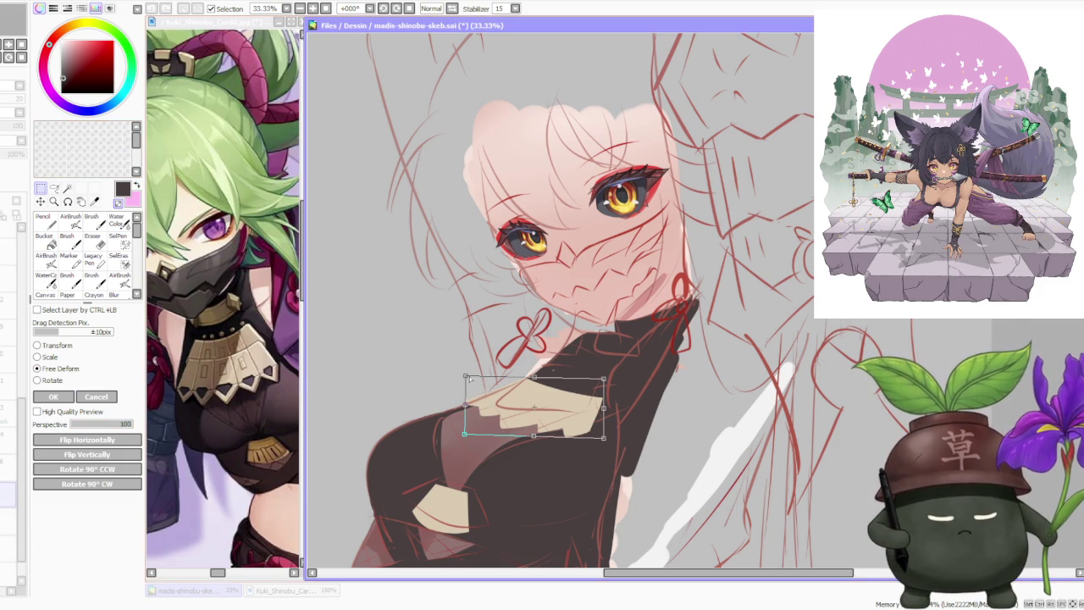
{"action": "left_click_drag", "start_coordinate": [472, 380], "coordinate": [477, 383]}
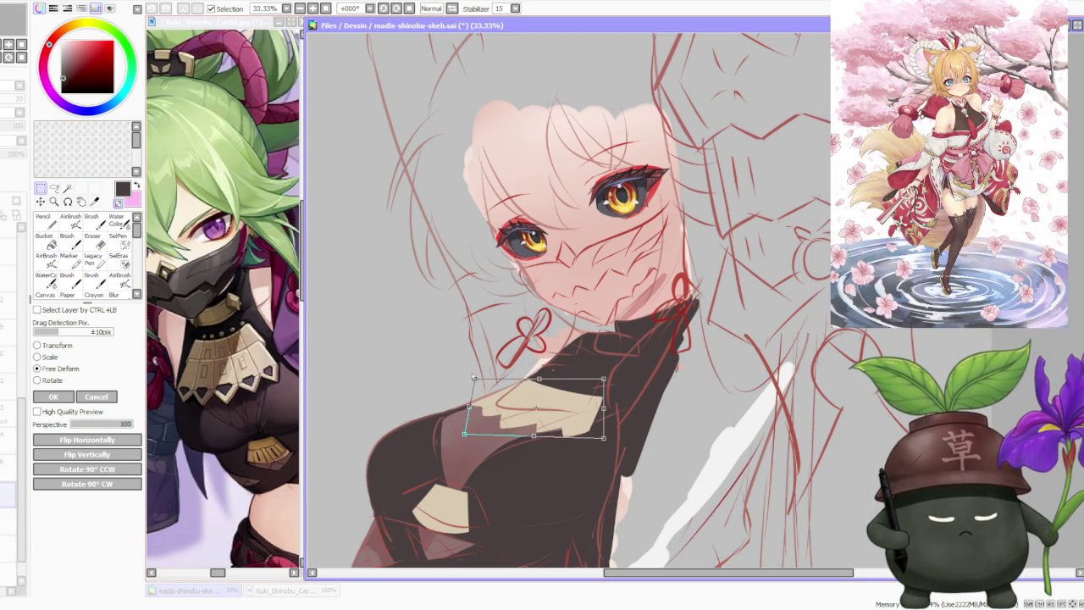
{"action": "left_click_drag", "start_coordinate": [503, 403], "coordinate": [499, 405]}
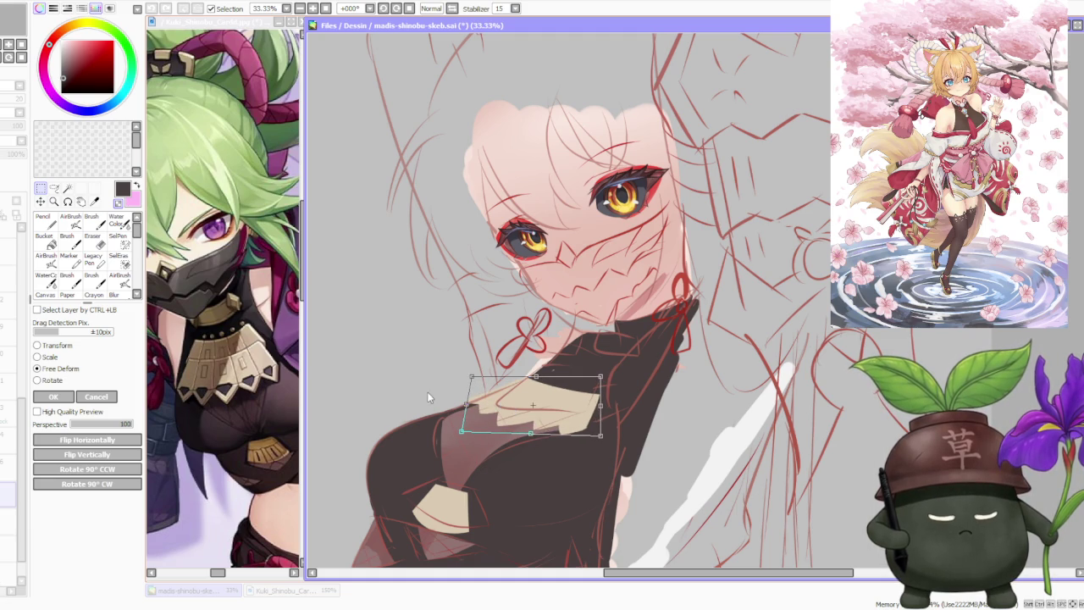
{"action": "left_click", "coordinate": [52, 396]}
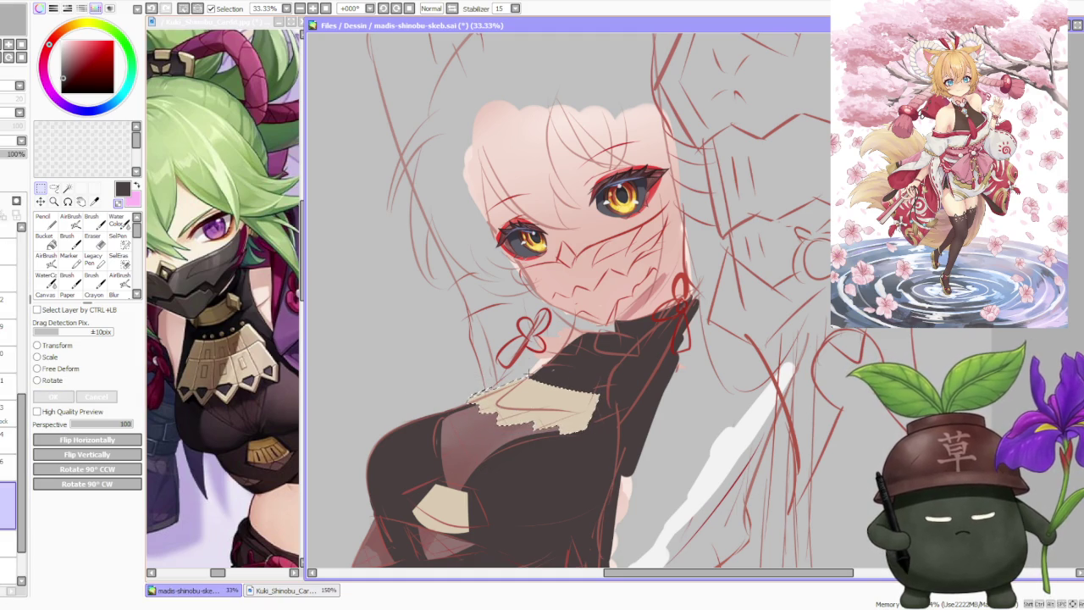
{"action": "scroll", "coordinate": [529, 374], "scroll_direction": "down", "scroll_amount": 1}
{"action": "scroll", "coordinate": [561, 529], "scroll_direction": "down", "scroll_amount": 2}
{"action": "scroll", "coordinate": [562, 529], "scroll_direction": "up", "scroll_amount": 2}
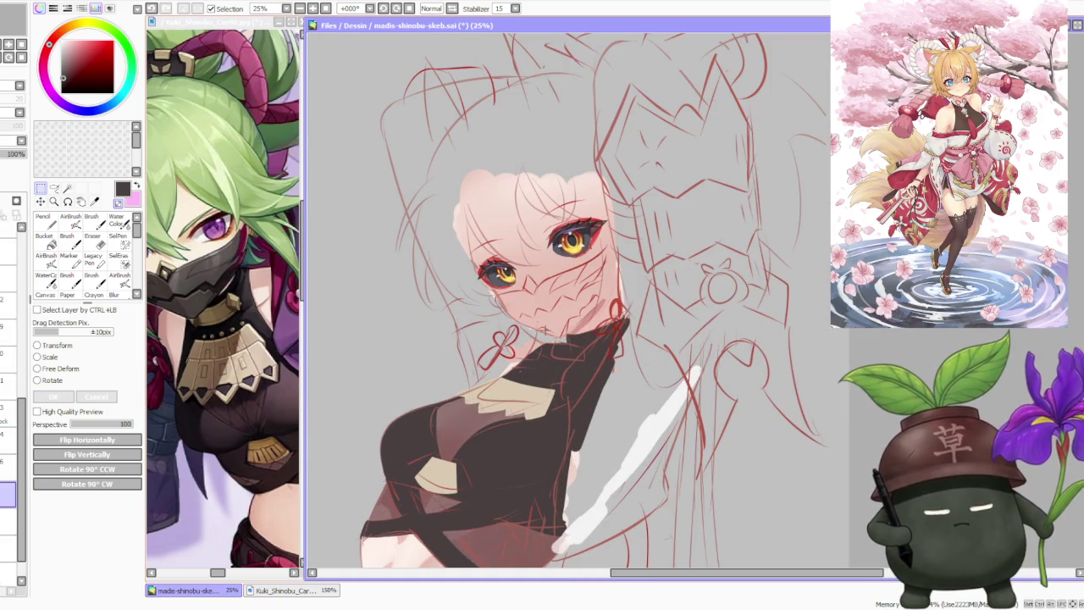
{"action": "key", "text": "b"}
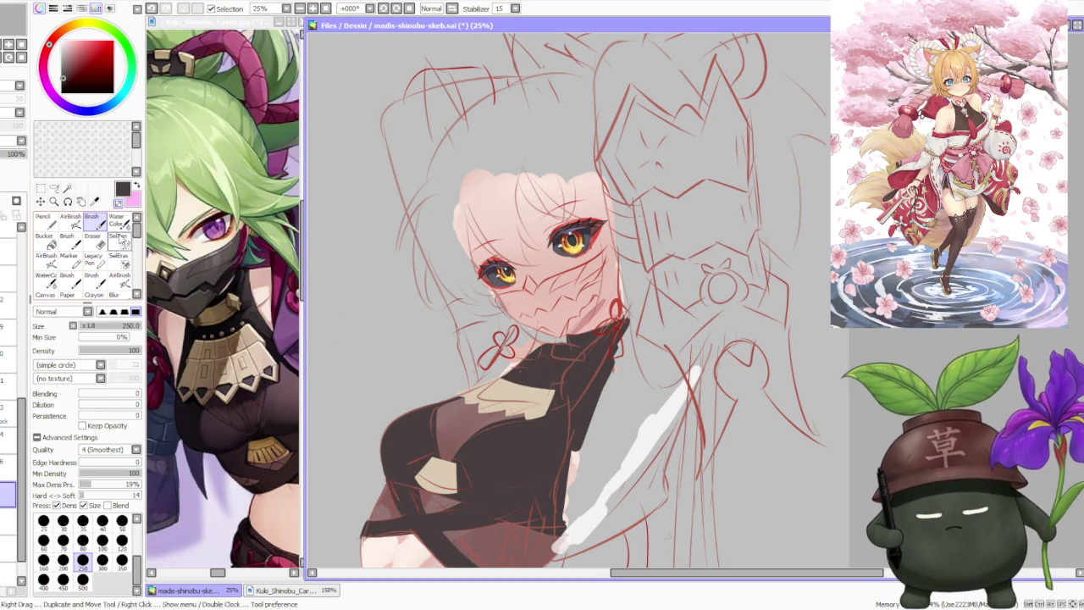
- Rectangle-select the collar and free-deform it, pulling the left edge in and raising the right side
{"action": "left_click", "coordinate": [40, 190]}
{"action": "left_click_drag", "start_coordinate": [446, 347], "coordinate": [626, 438]}
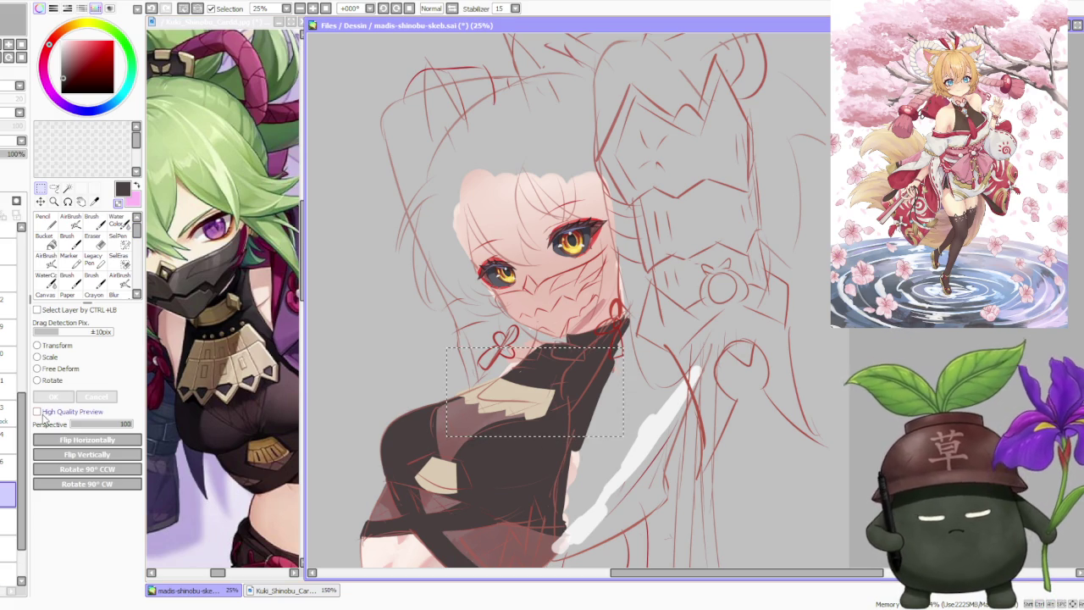
{"action": "left_click", "coordinate": [37, 357]}
{"action": "scroll", "coordinate": [495, 376], "scroll_direction": "up", "scroll_amount": 1}
{"action": "left_click_drag", "start_coordinate": [558, 435], "coordinate": [577, 399]}
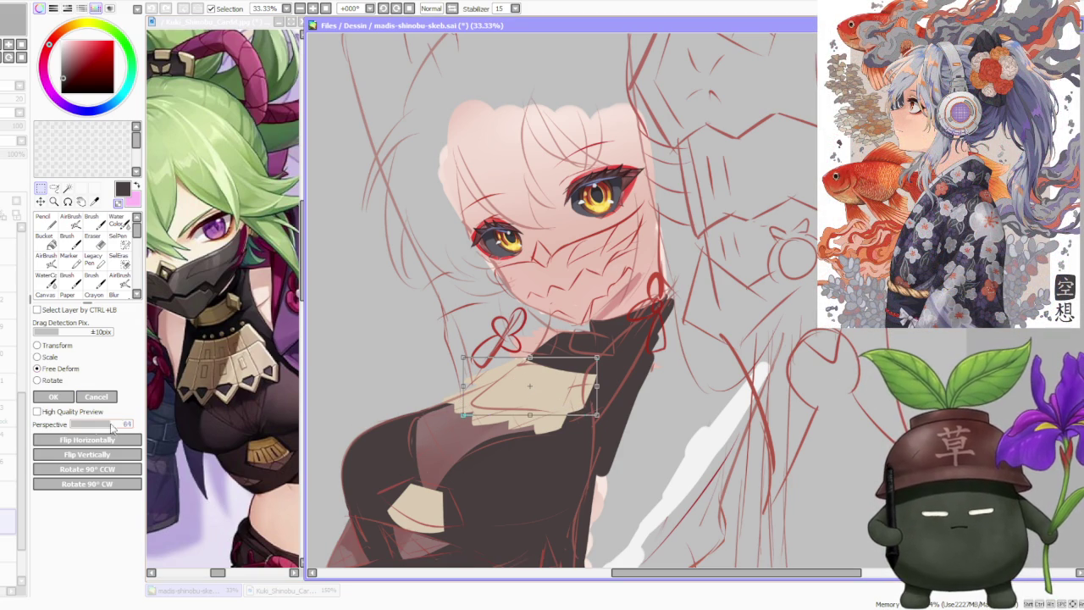
{"action": "left_click_drag", "start_coordinate": [450, 389], "coordinate": [470, 392]}
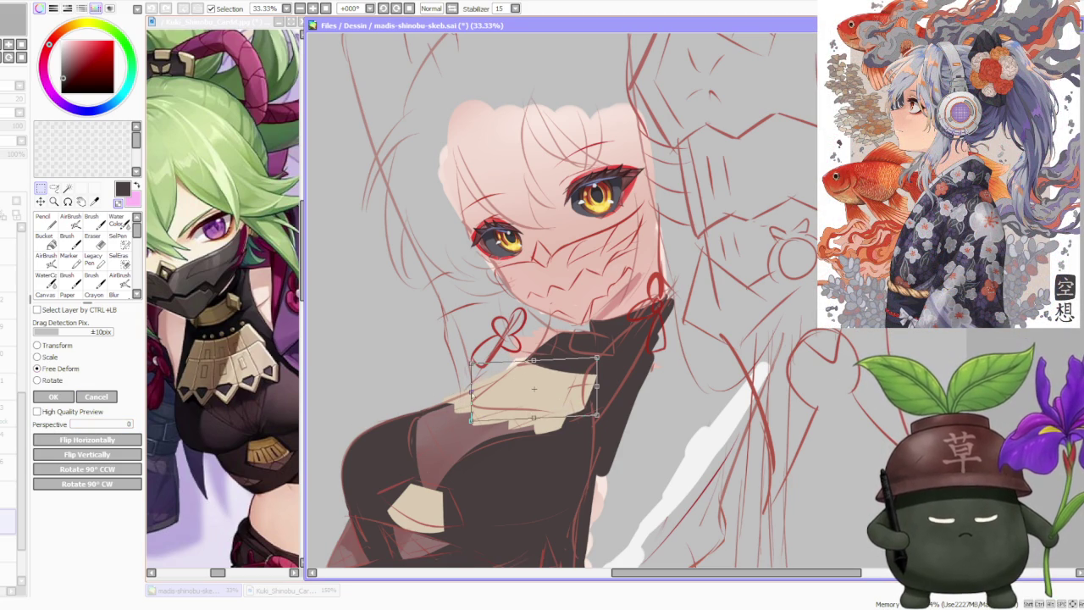
{"action": "left_click_drag", "start_coordinate": [601, 393], "coordinate": [596, 389]}
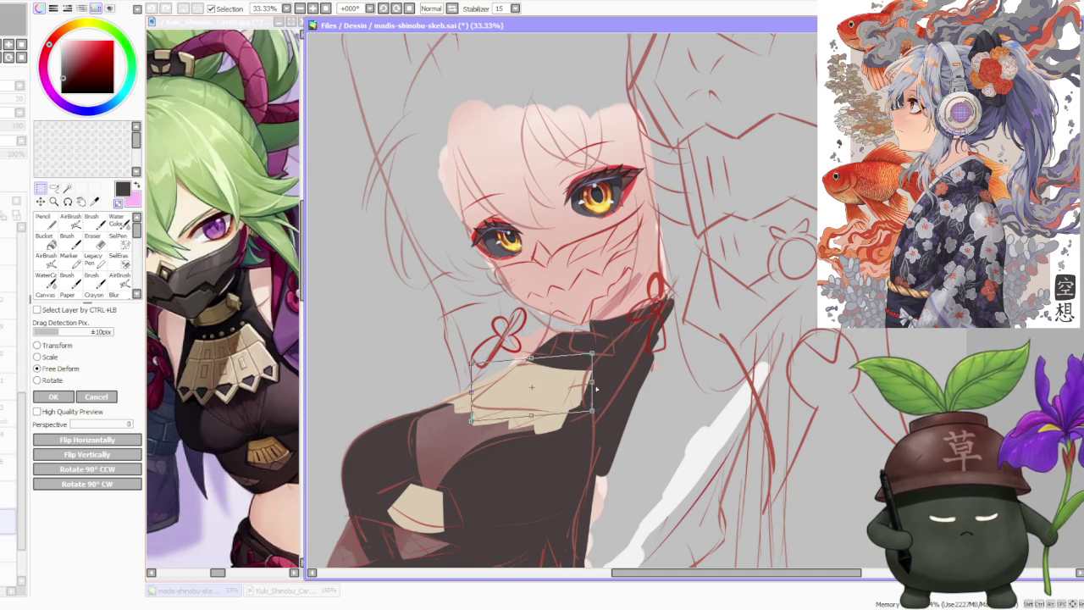
{"action": "left_click", "coordinate": [53, 397]}
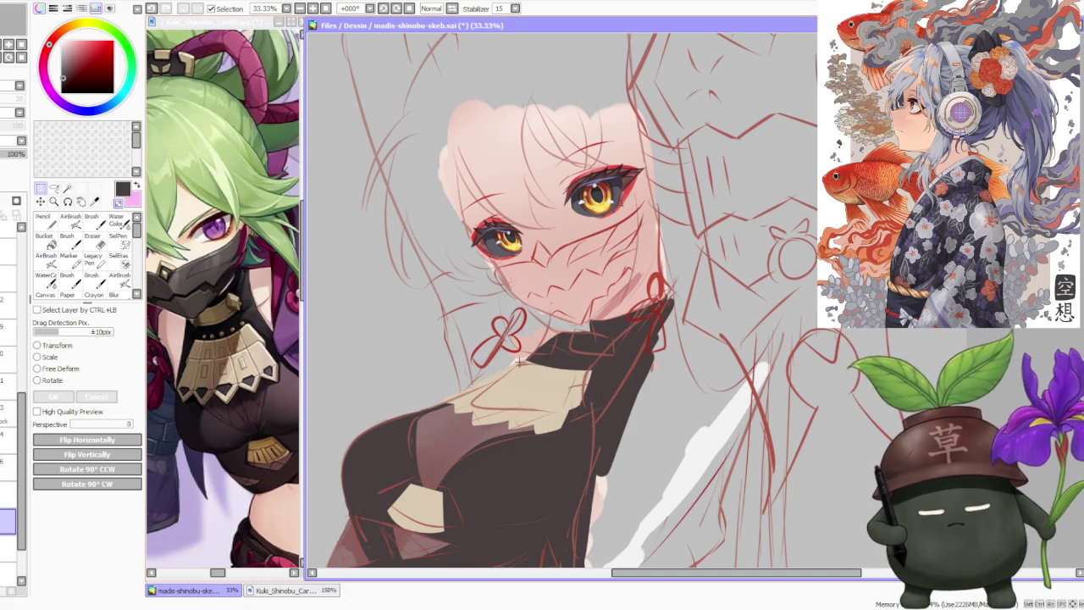
- Sample the beige collar colour and switch to the hard pencil
{"action": "left_click", "coordinate": [495, 381], "text": "alt"}
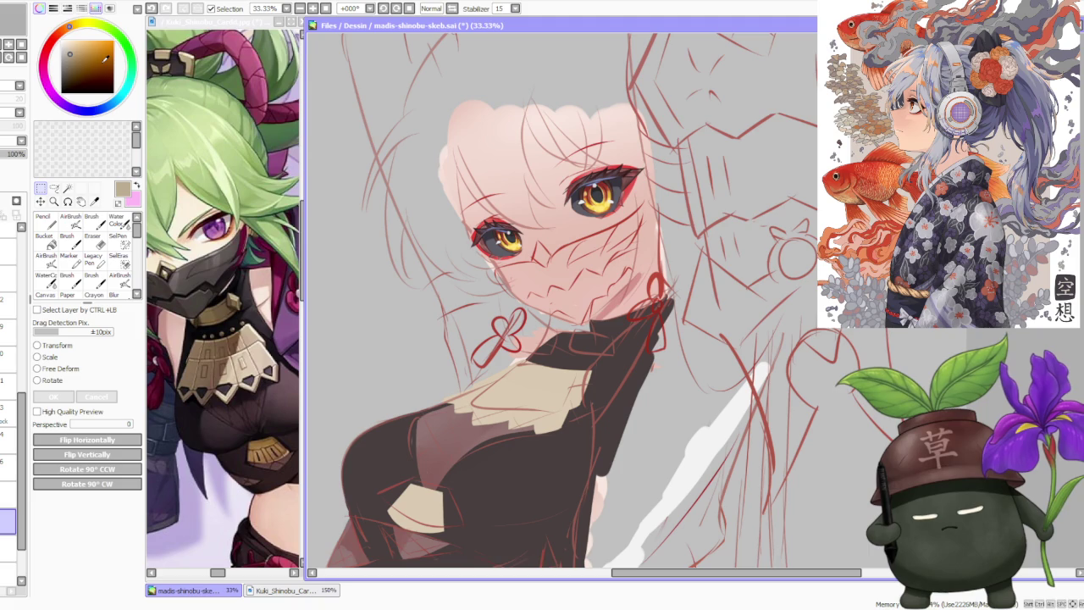
{"action": "key", "text": "n"}
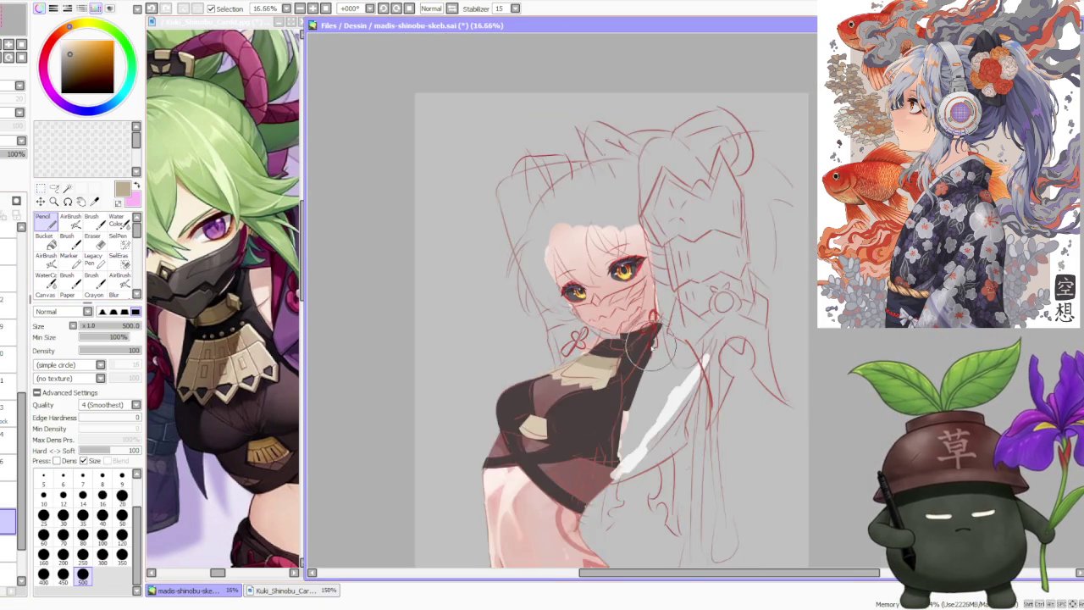
{"action": "scroll", "coordinate": [671, 319], "scroll_direction": "down", "scroll_amount": 2}
{"action": "scroll", "coordinate": [671, 320], "scroll_direction": "up", "scroll_amount": 1}
{"action": "scroll", "coordinate": [669, 321], "scroll_direction": "up", "scroll_amount": 1}
{"action": "scroll", "coordinate": [666, 322], "scroll_direction": "down", "scroll_amount": 1}
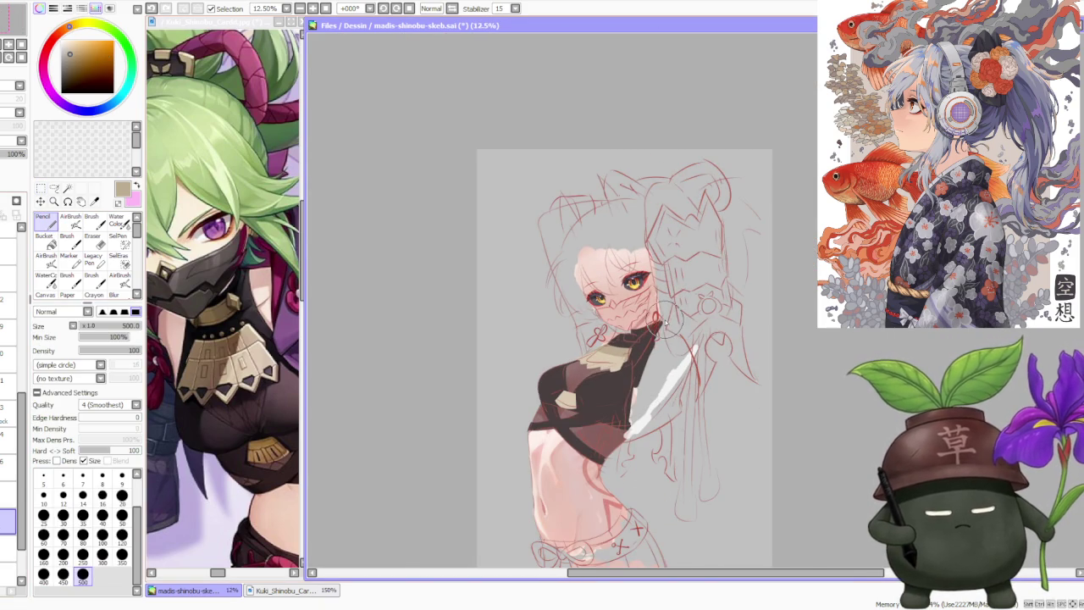
{"action": "scroll", "coordinate": [653, 303], "scroll_direction": "down", "scroll_amount": 1}
{"action": "scroll", "coordinate": [652, 296], "scroll_direction": "up", "scroll_amount": 2}
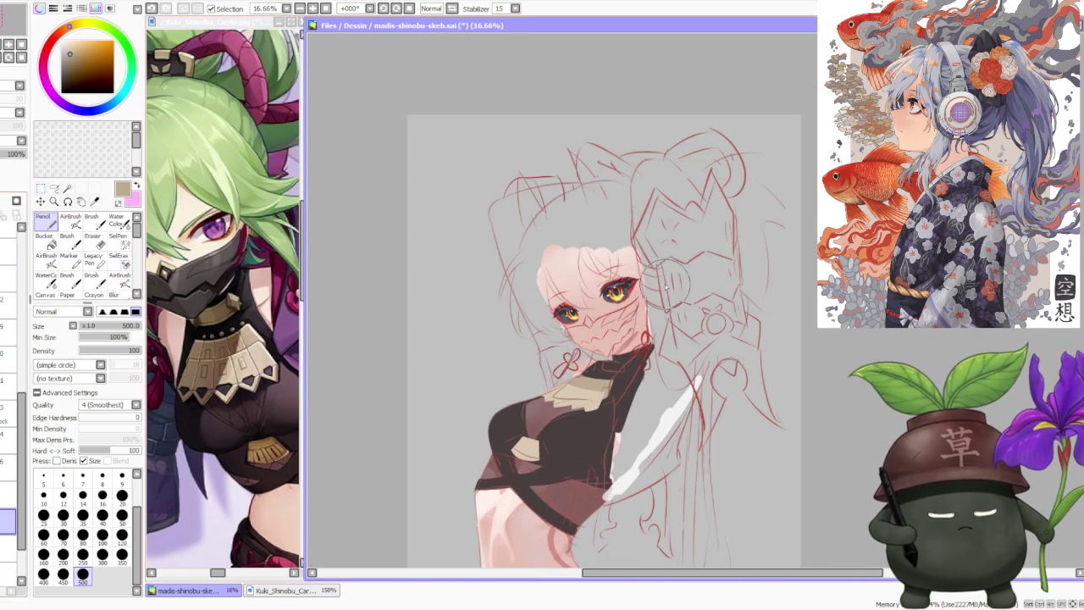
{"action": "scroll", "coordinate": [629, 286], "scroll_direction": "up", "scroll_amount": 1}
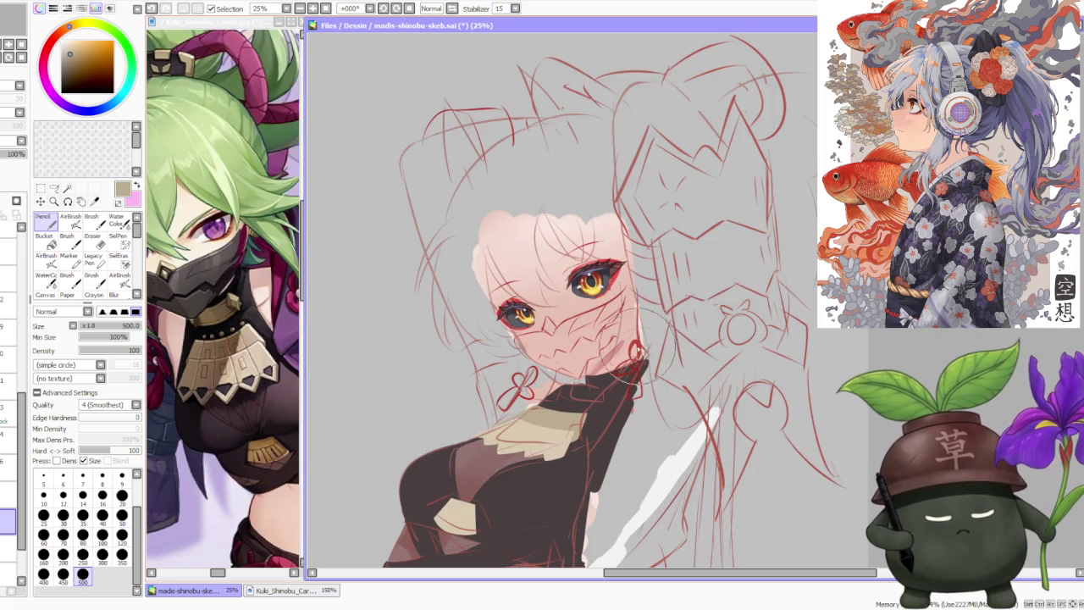
{"action": "scroll", "coordinate": [583, 341], "scroll_direction": "down", "scroll_amount": 1}
{"action": "scroll", "coordinate": [584, 342], "scroll_direction": "up", "scroll_amount": 1}
{"action": "scroll", "coordinate": [593, 343], "scroll_direction": "up", "scroll_amount": 1}
- Make the upper layer active and switch to the size 250 brush
{"action": "left_click", "coordinate": [9, 496]}
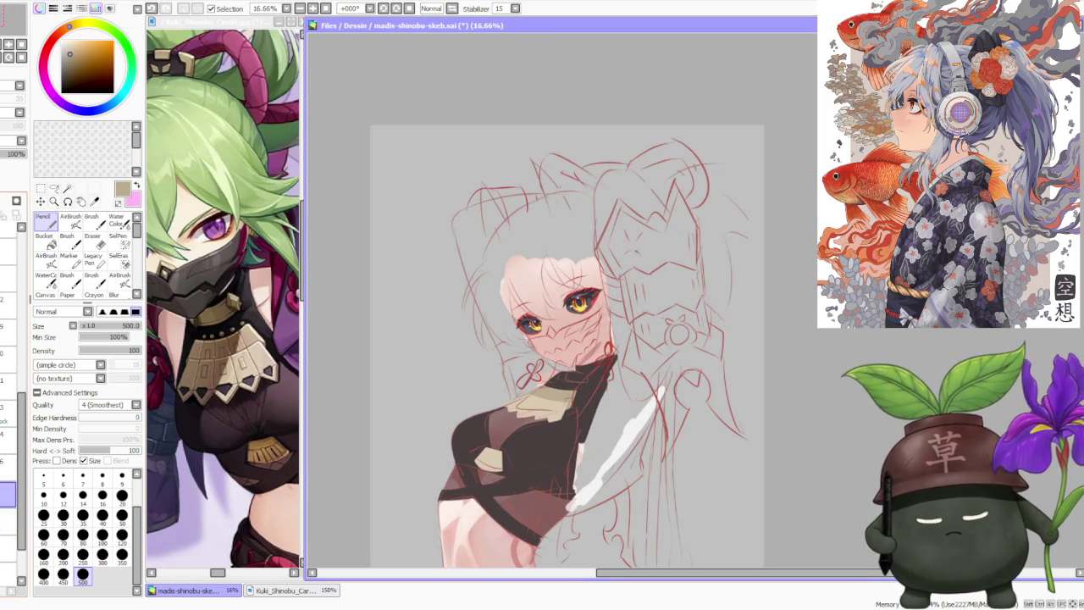
{"action": "left_click", "coordinate": [9, 523]}
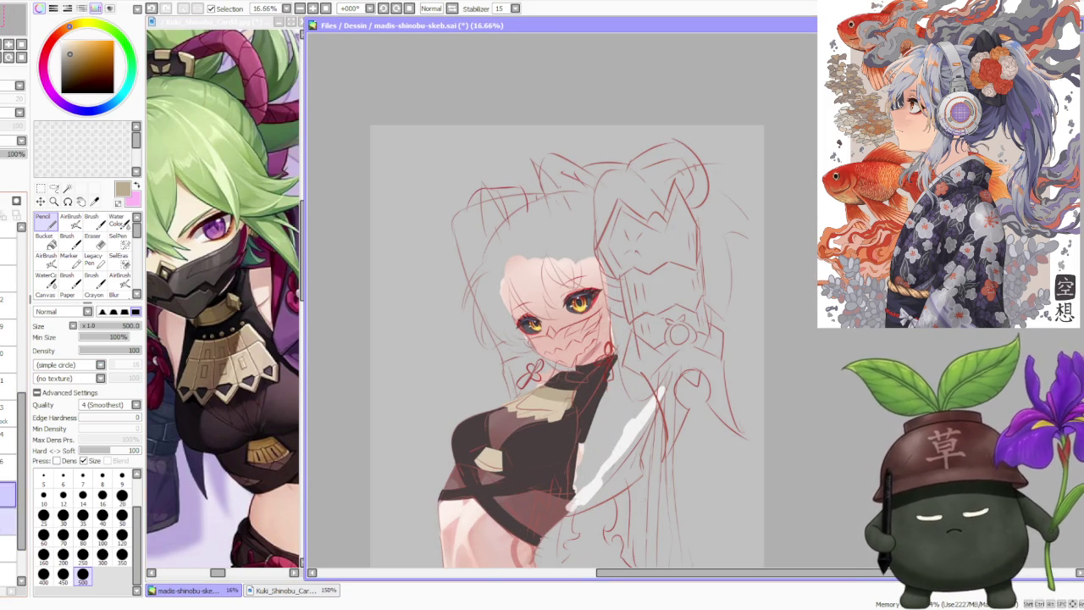
{"action": "left_click", "coordinate": [9, 495]}
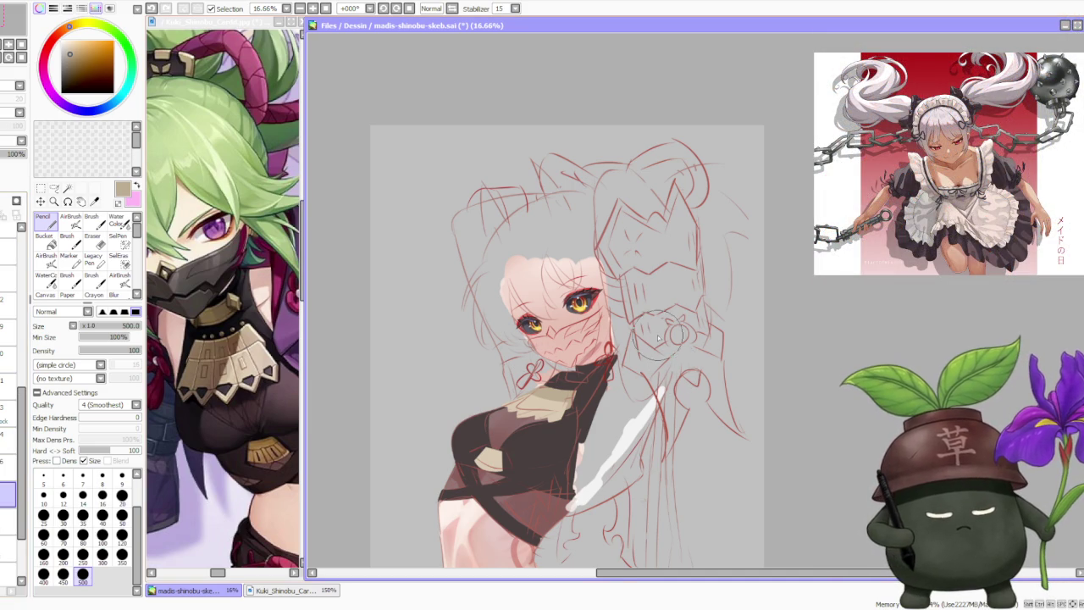
{"action": "scroll", "coordinate": [655, 338], "scroll_direction": "up", "scroll_amount": 1}
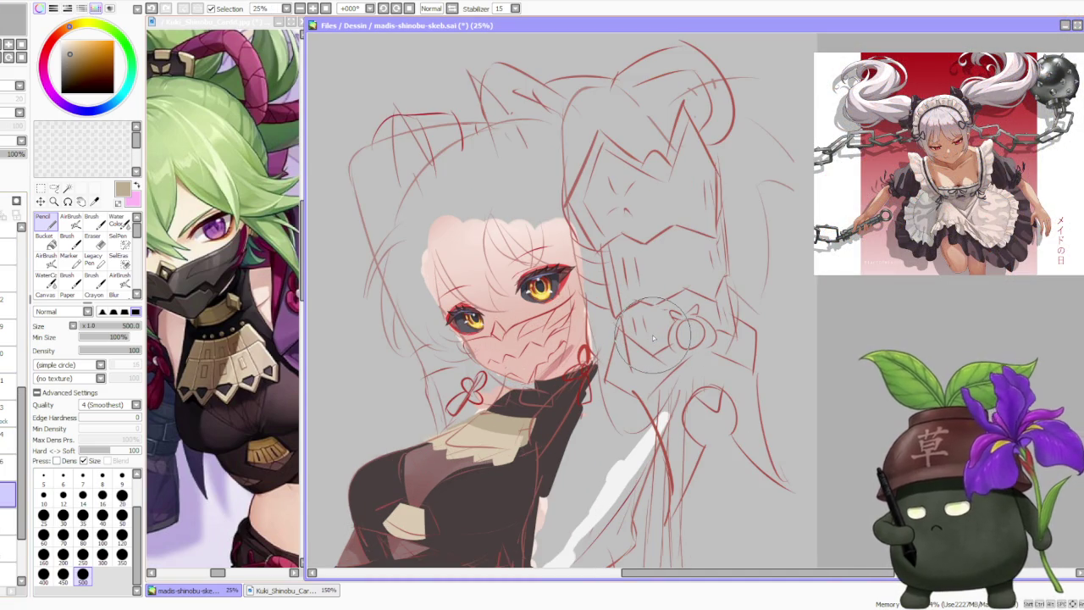
{"action": "key", "text": "b"}
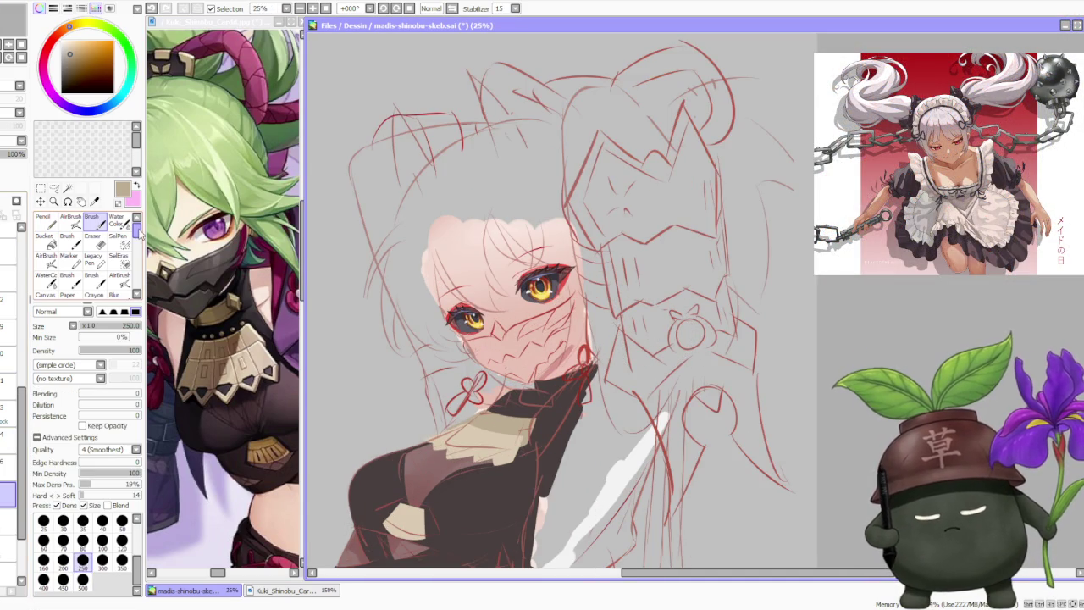
{"action": "scroll", "coordinate": [546, 383], "scroll_direction": "up", "scroll_amount": 1}
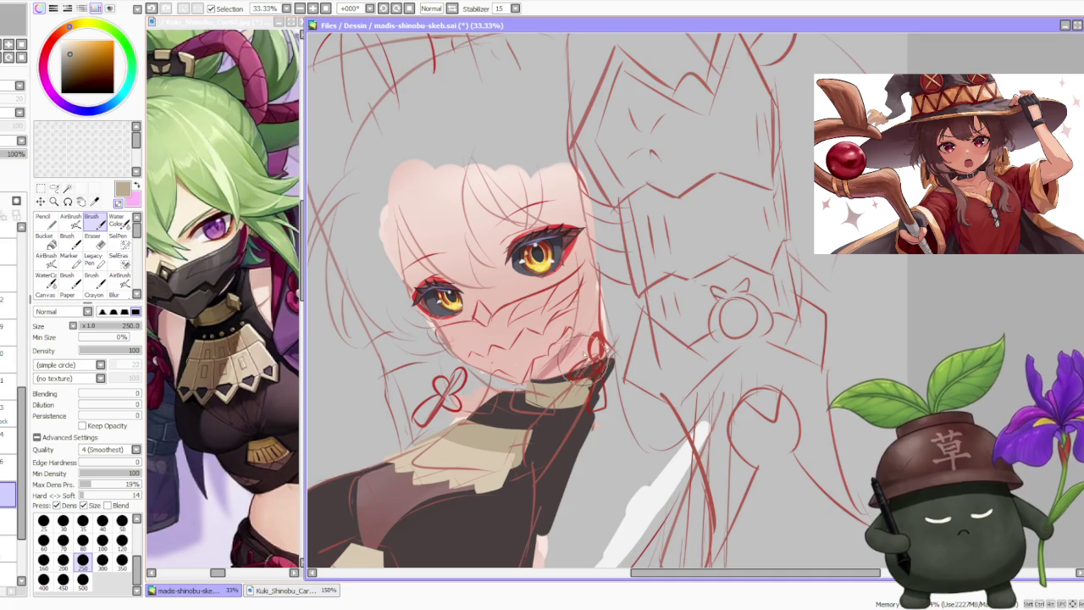
{"action": "scroll", "coordinate": [593, 360], "scroll_direction": "down", "scroll_amount": 2}
{"action": "scroll", "coordinate": [631, 210], "scroll_direction": "down", "scroll_amount": 2}
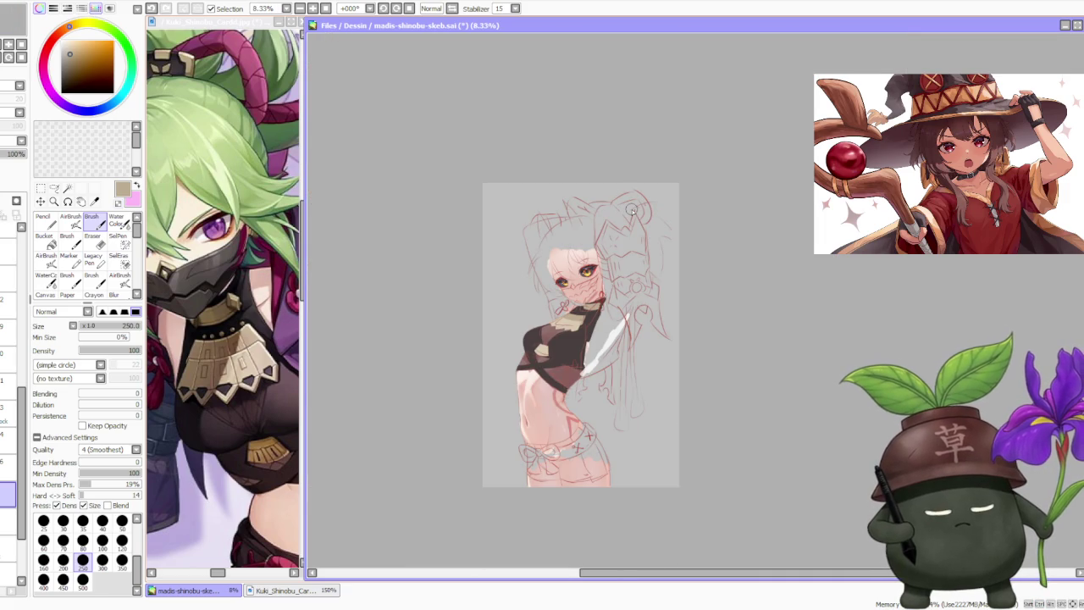
{"action": "scroll", "coordinate": [623, 264], "scroll_direction": "down", "scroll_amount": 1}
{"action": "scroll", "coordinate": [622, 263], "scroll_direction": "up", "scroll_amount": 3}
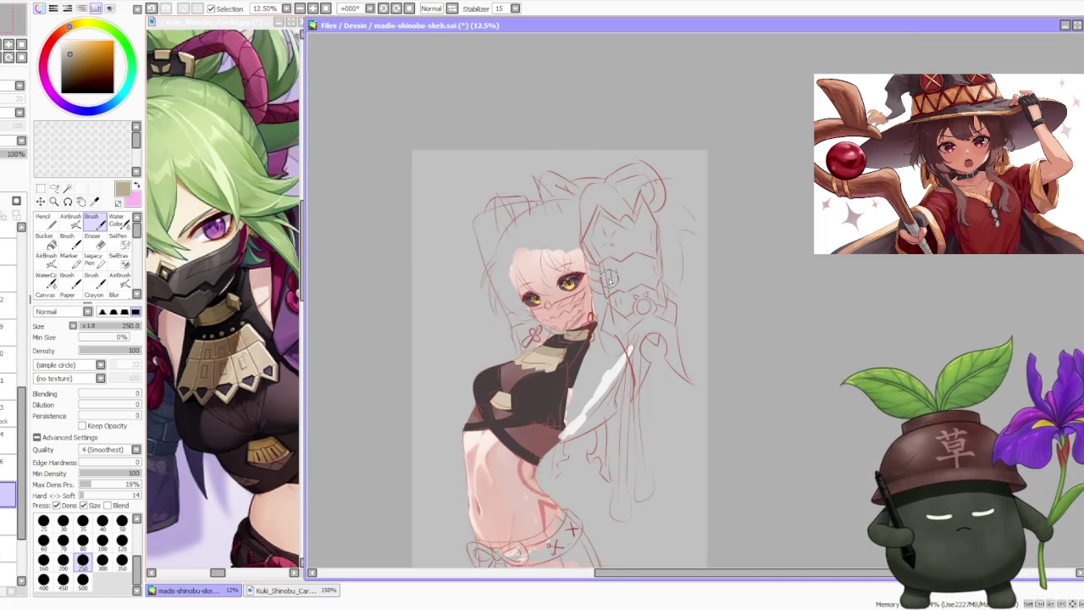
{"action": "scroll", "coordinate": [608, 282], "scroll_direction": "up", "scroll_amount": 1}
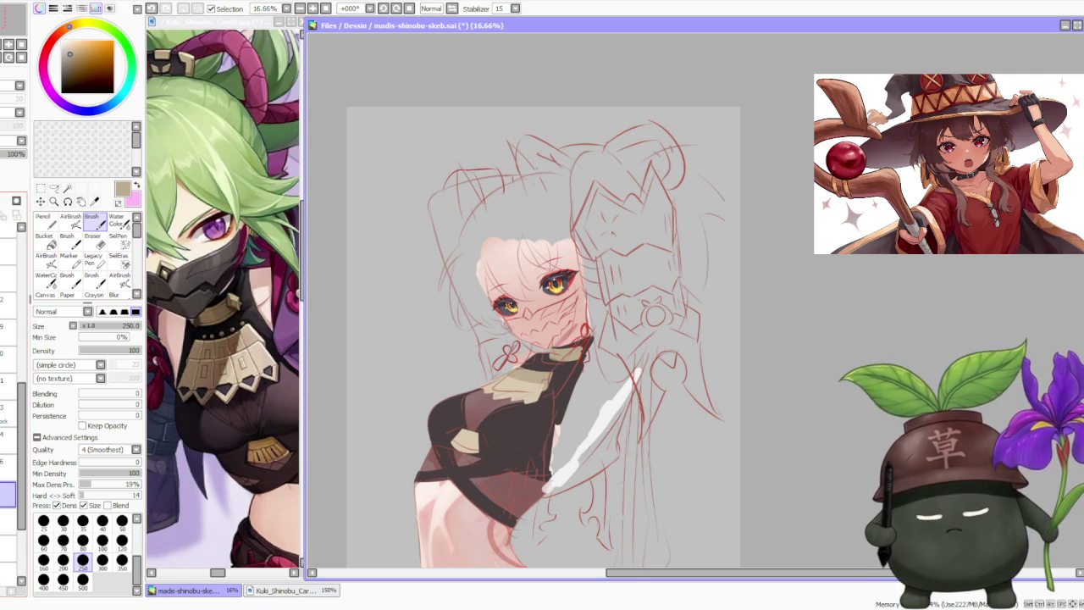
{"action": "scroll", "coordinate": [526, 390], "scroll_direction": "up", "scroll_amount": 1}
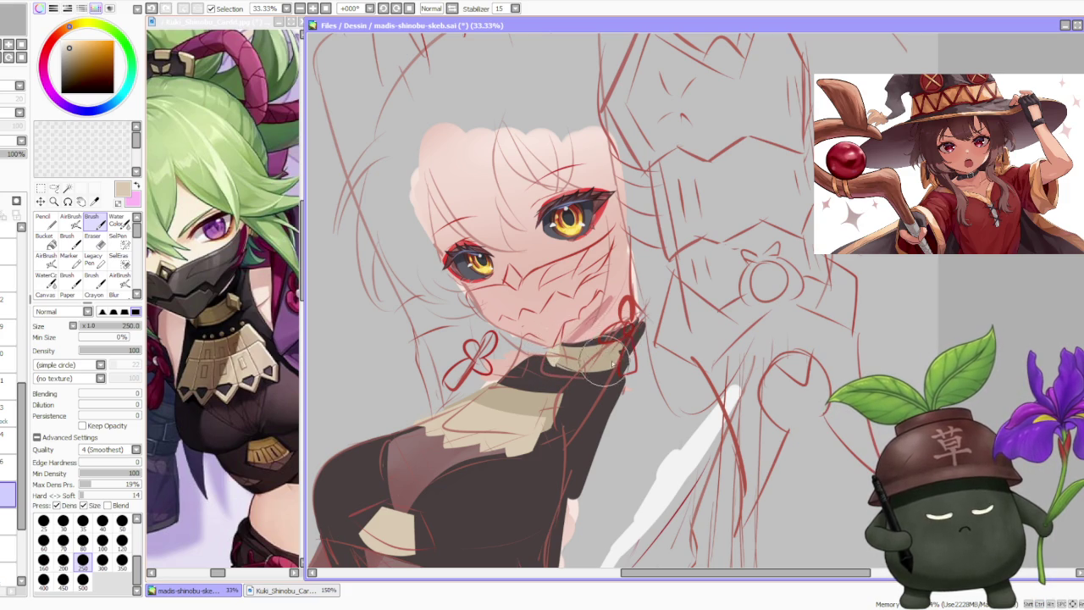
{"action": "scroll", "coordinate": [606, 364], "scroll_direction": "down", "scroll_amount": 3}
{"action": "scroll", "coordinate": [614, 348], "scroll_direction": "up", "scroll_amount": 3}
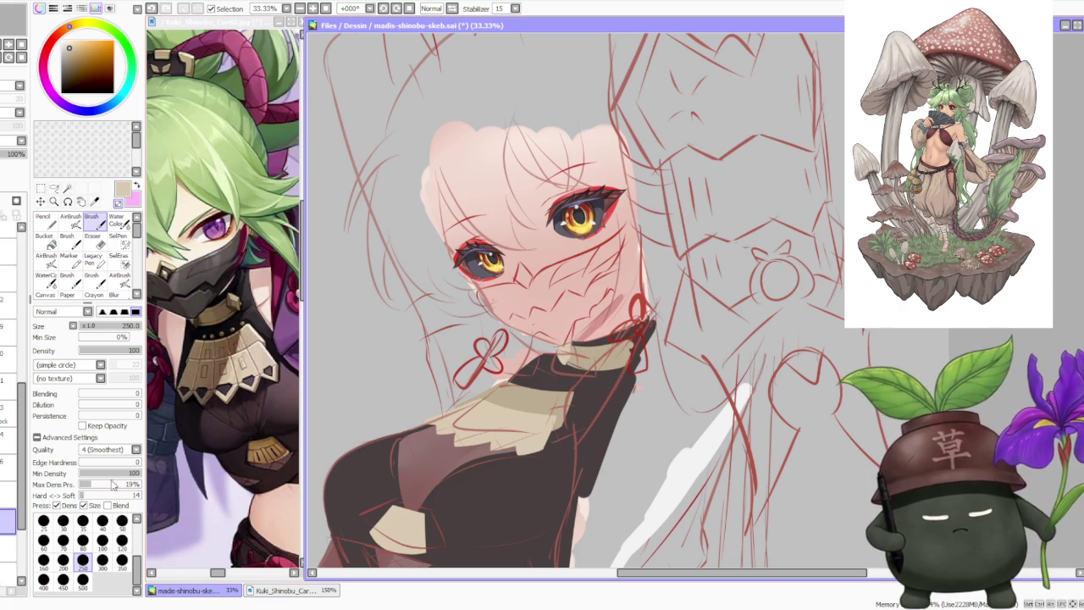
{"action": "scroll", "coordinate": [576, 356], "scroll_direction": "up", "scroll_amount": 1}
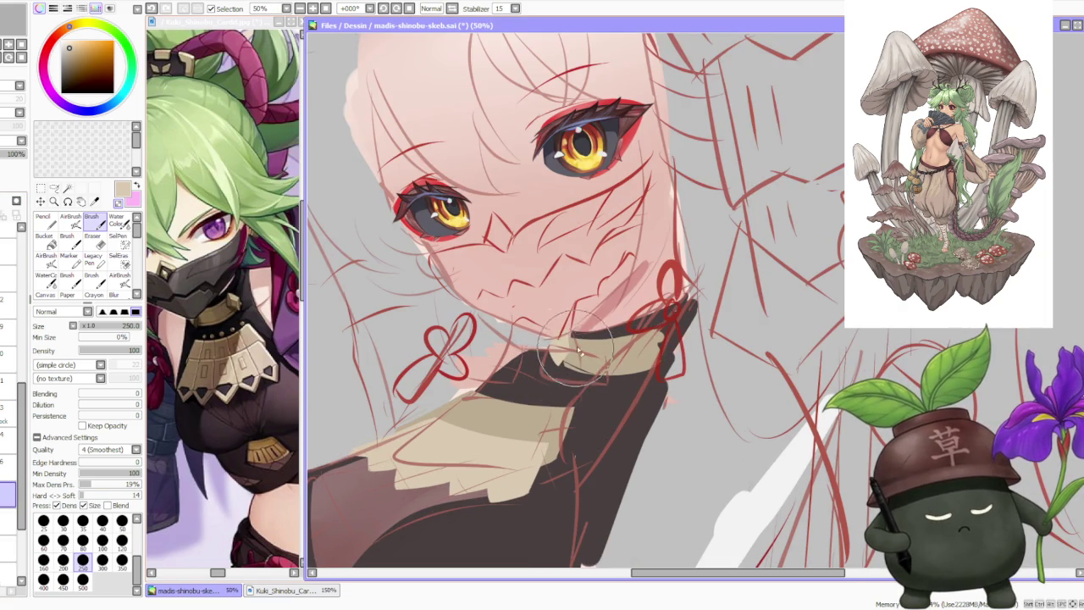
- Zoom out and sample dark purple from the reference artwork as the painting colour
{"action": "key", "text": "ctrl"}
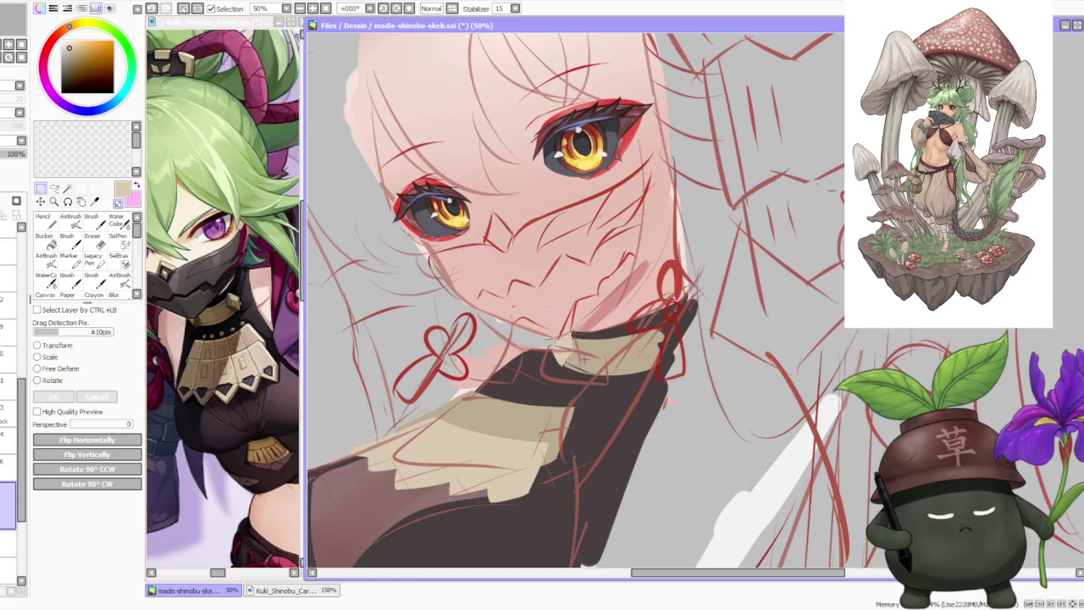
{"action": "scroll", "coordinate": [594, 331], "scroll_direction": "down", "scroll_amount": 2}
{"action": "scroll", "coordinate": [596, 324], "scroll_direction": "down", "scroll_amount": 2}
{"action": "scroll", "coordinate": [623, 304], "scroll_direction": "down", "scroll_amount": 1}
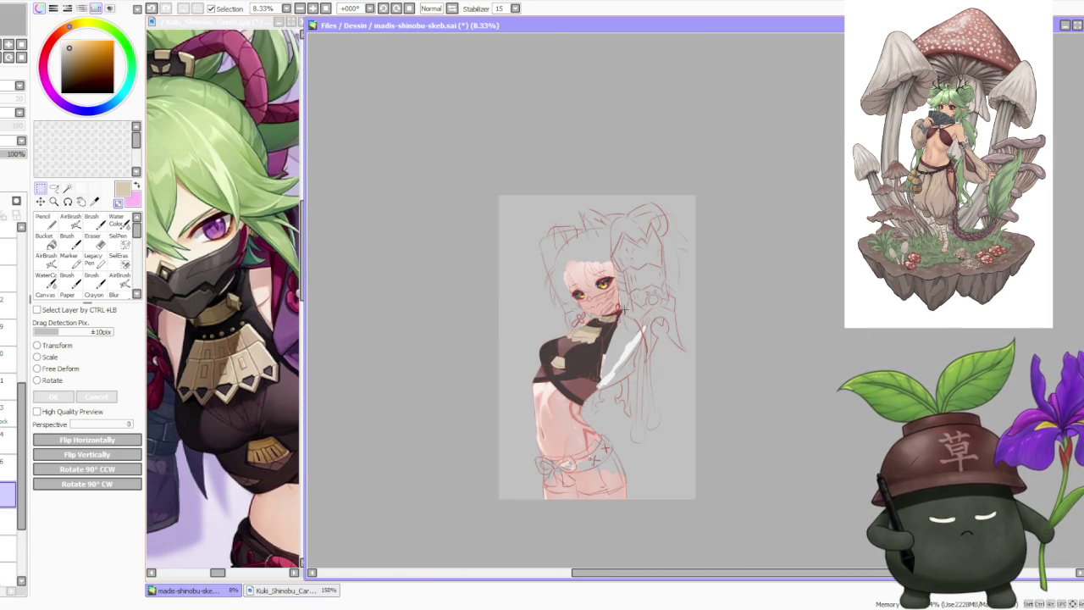
{"action": "scroll", "coordinate": [629, 333], "scroll_direction": "up", "scroll_amount": 1}
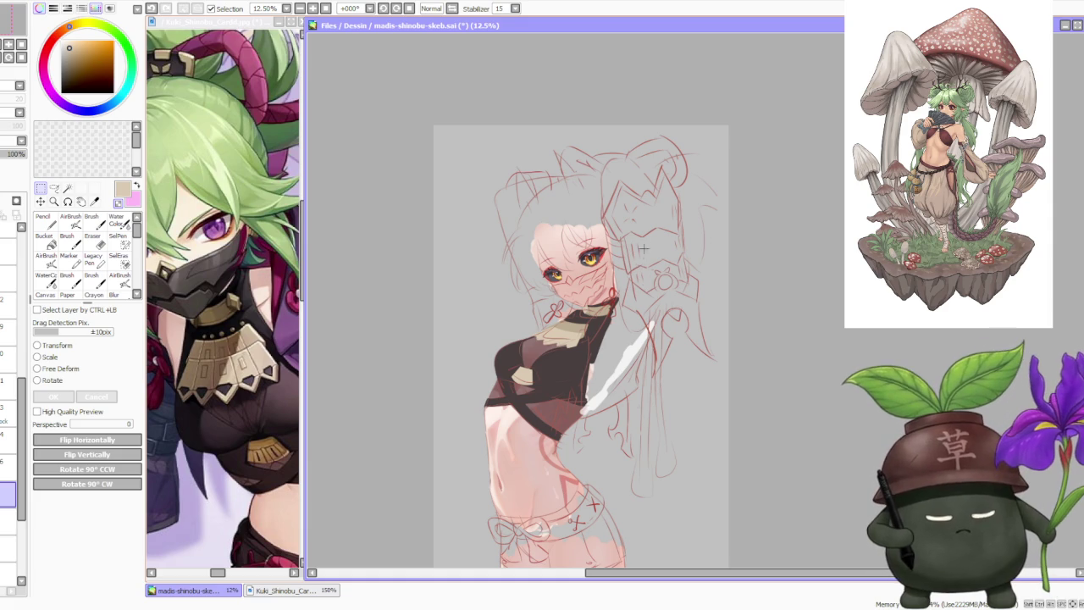
{"action": "left_click", "coordinate": [285, 317], "text": "alt"}
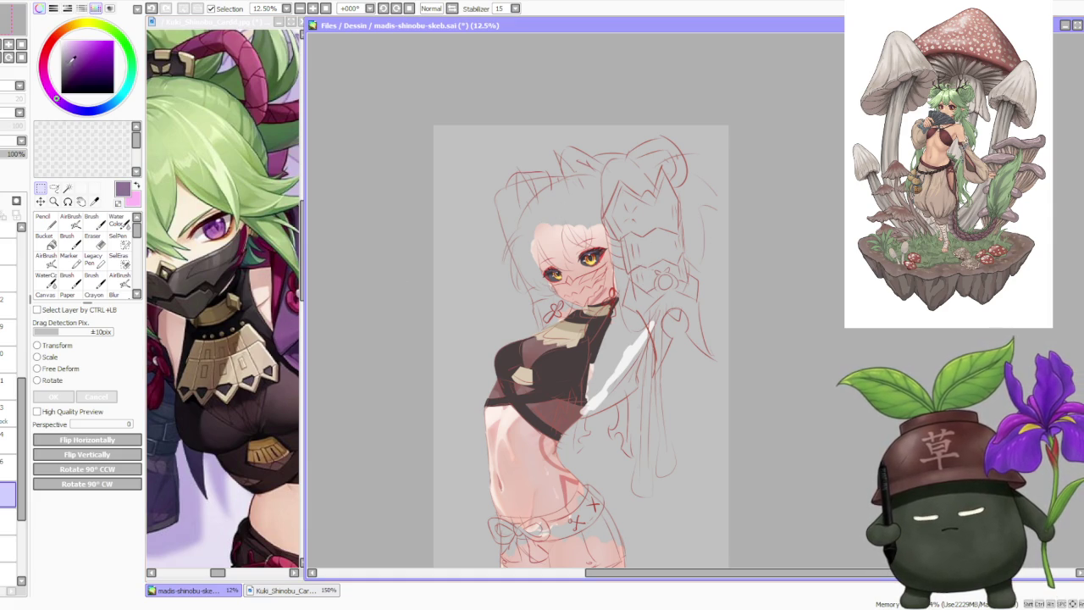
- Brush purple lines along the chest edge, up toward the neck, beside the collar and along the highlight
{"action": "key", "text": "b"}
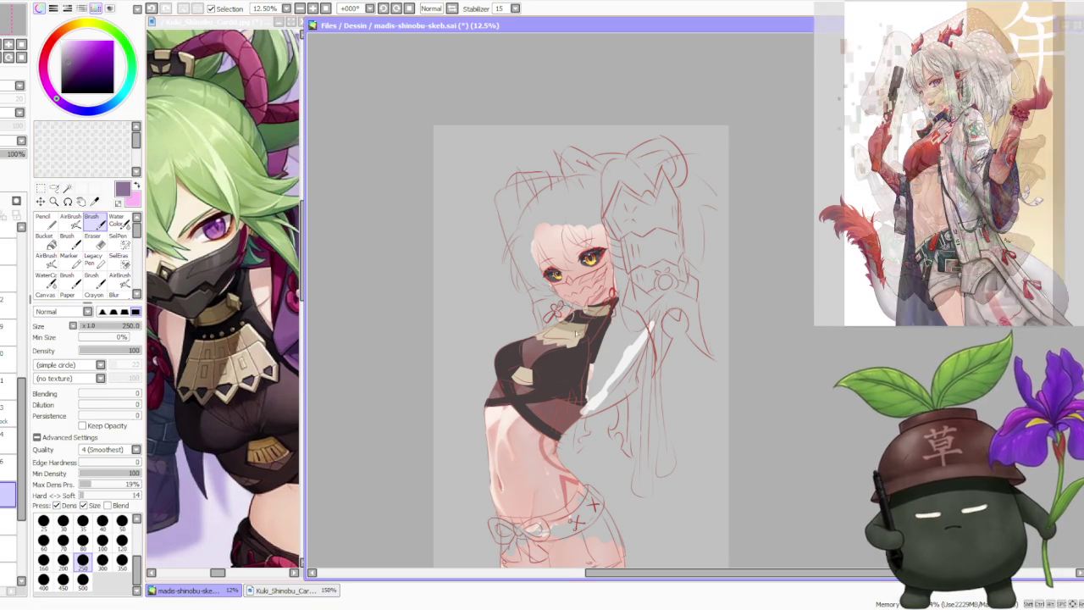
{"action": "scroll", "coordinate": [590, 355], "scroll_direction": "up", "scroll_amount": 1}
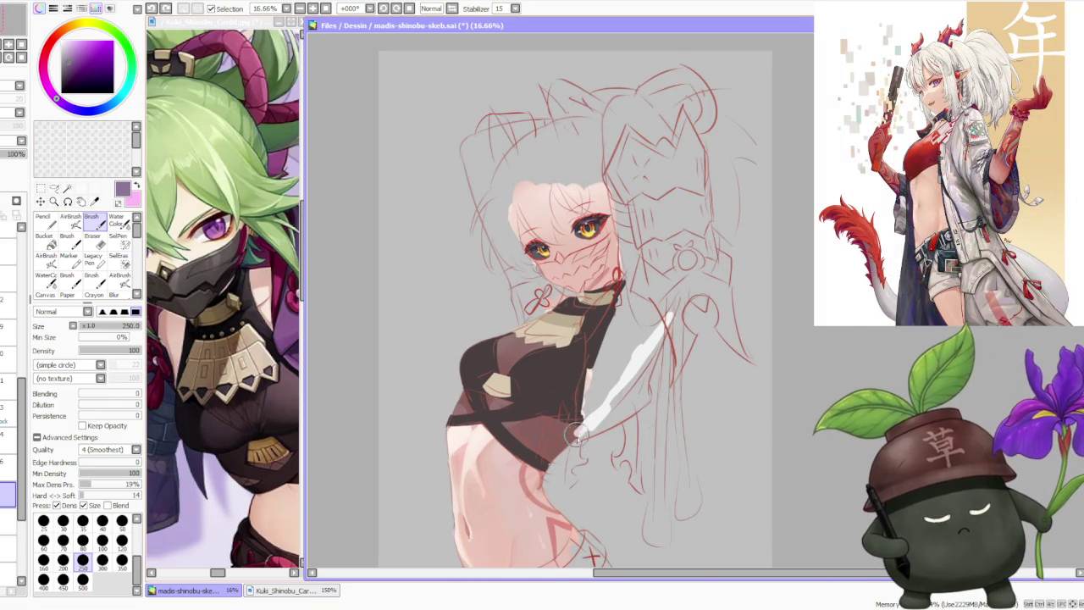
{"action": "scroll", "coordinate": [580, 423], "scroll_direction": "up", "scroll_amount": 3}
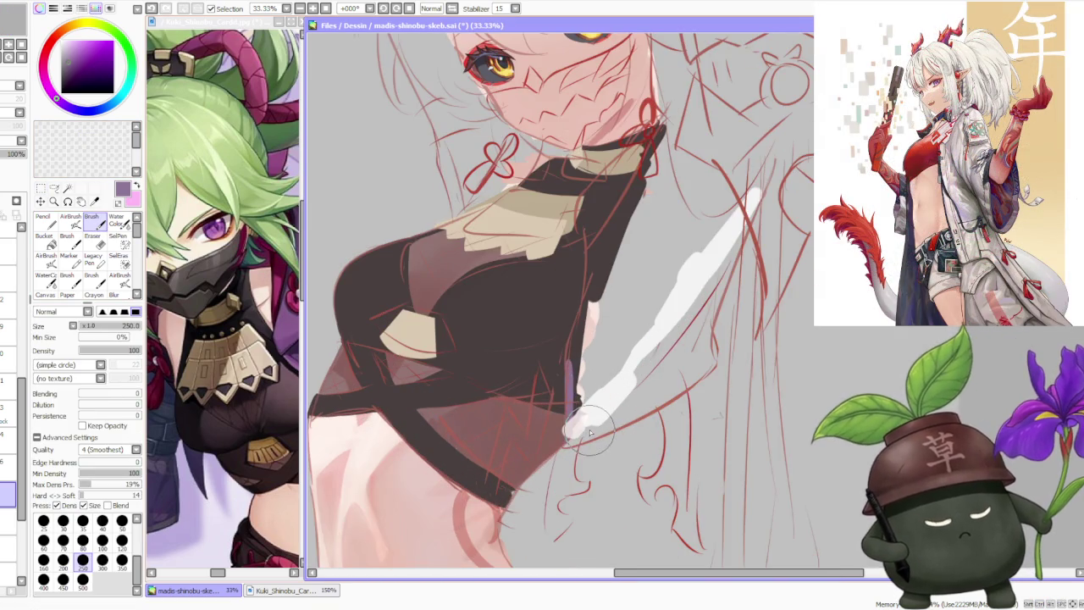
{"action": "scroll", "coordinate": [597, 412], "scroll_direction": "down", "scroll_amount": 3}
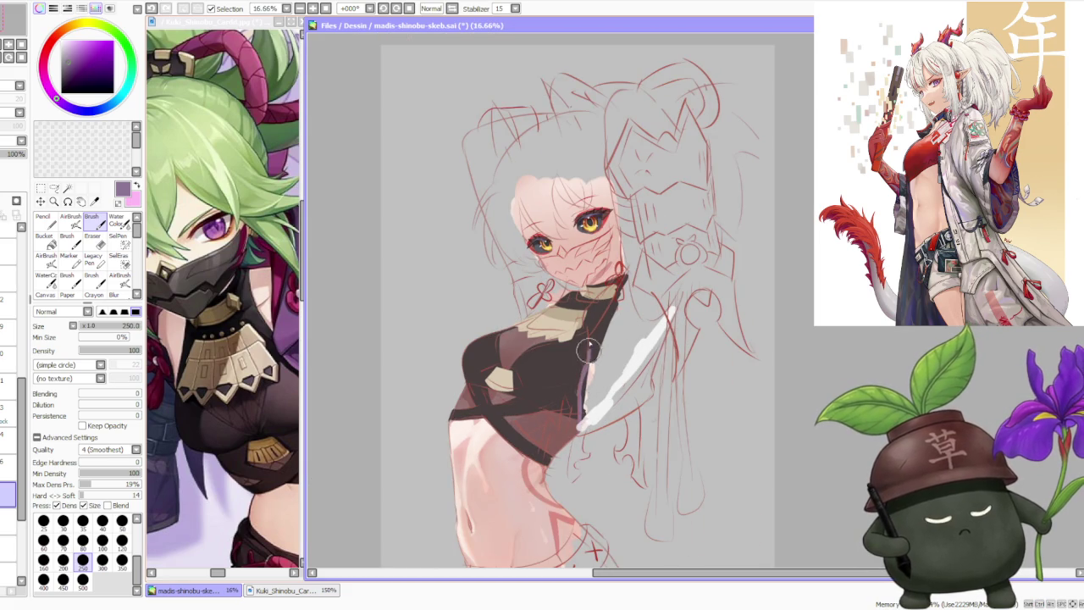
{"action": "left_click_drag", "start_coordinate": [588, 337], "coordinate": [584, 381]}
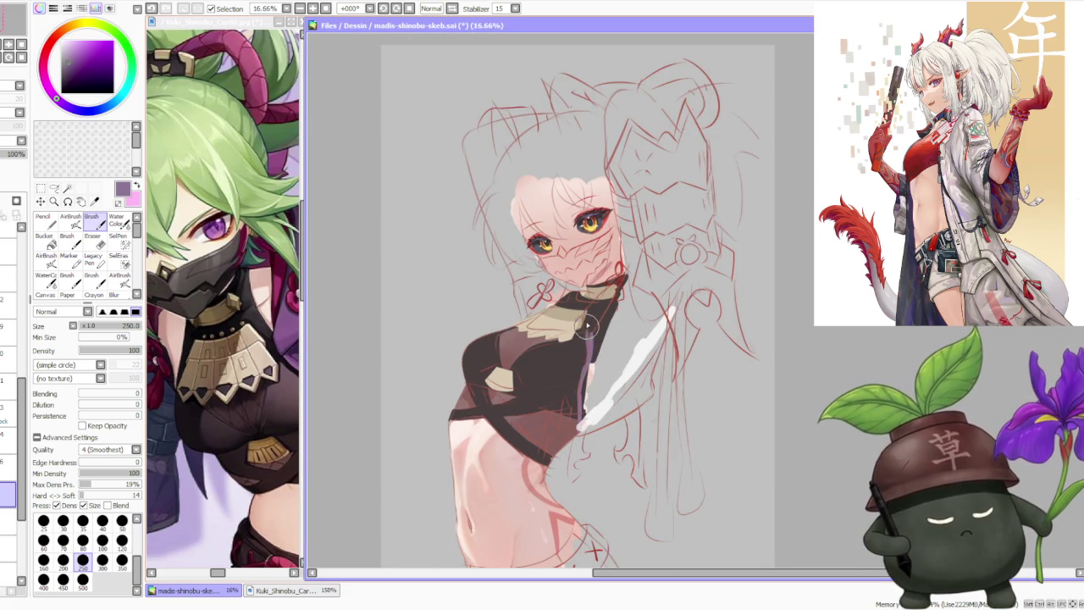
{"action": "scroll", "coordinate": [586, 326], "scroll_direction": "up", "scroll_amount": 1}
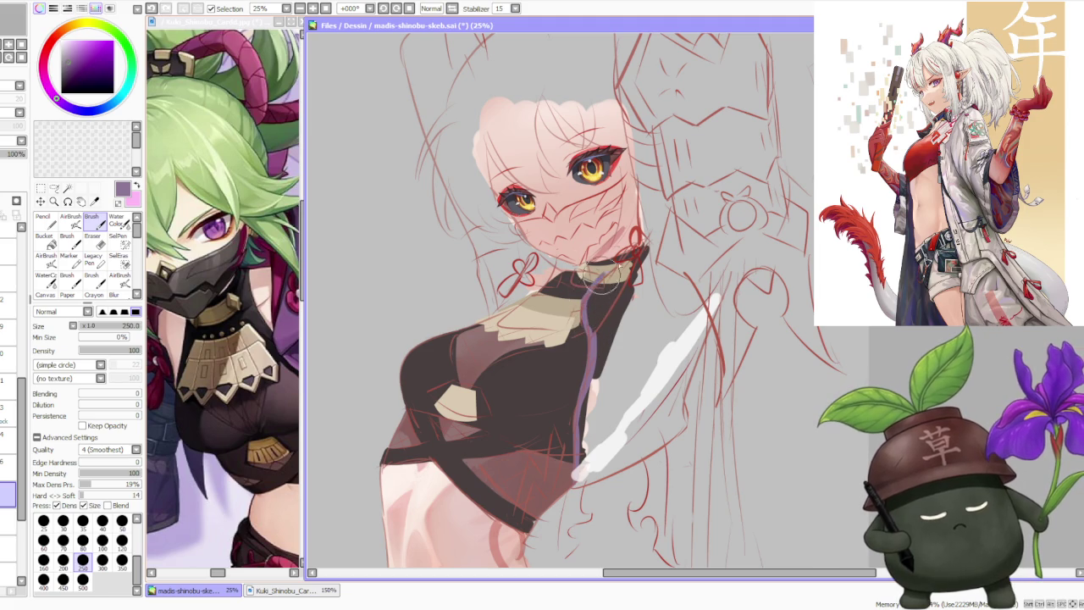
{"action": "left_click_drag", "start_coordinate": [593, 283], "coordinate": [637, 246]}
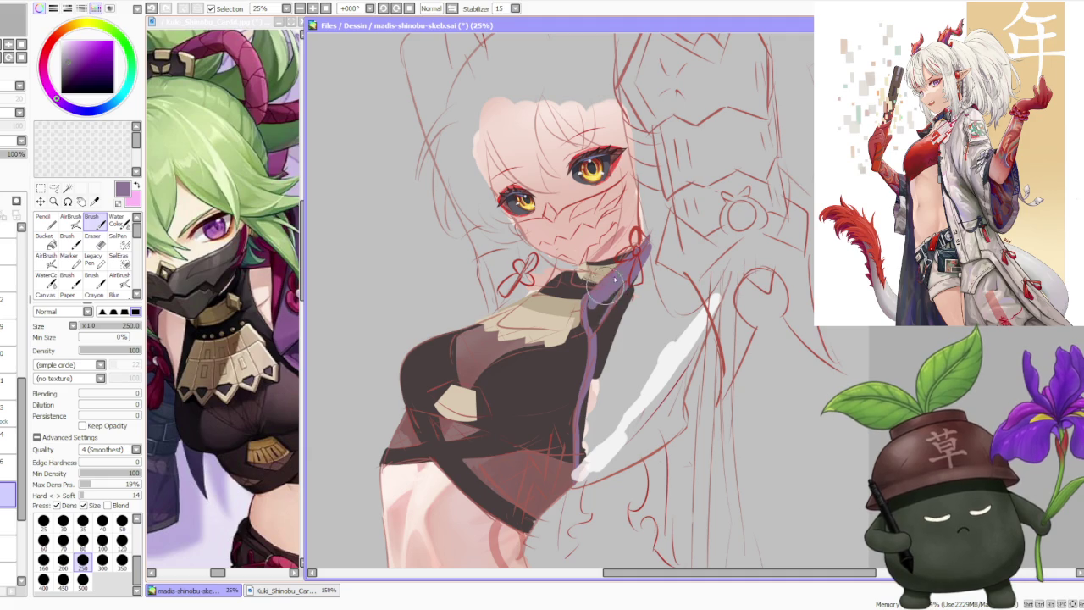
{"action": "left_click_drag", "start_coordinate": [591, 306], "coordinate": [610, 298]}
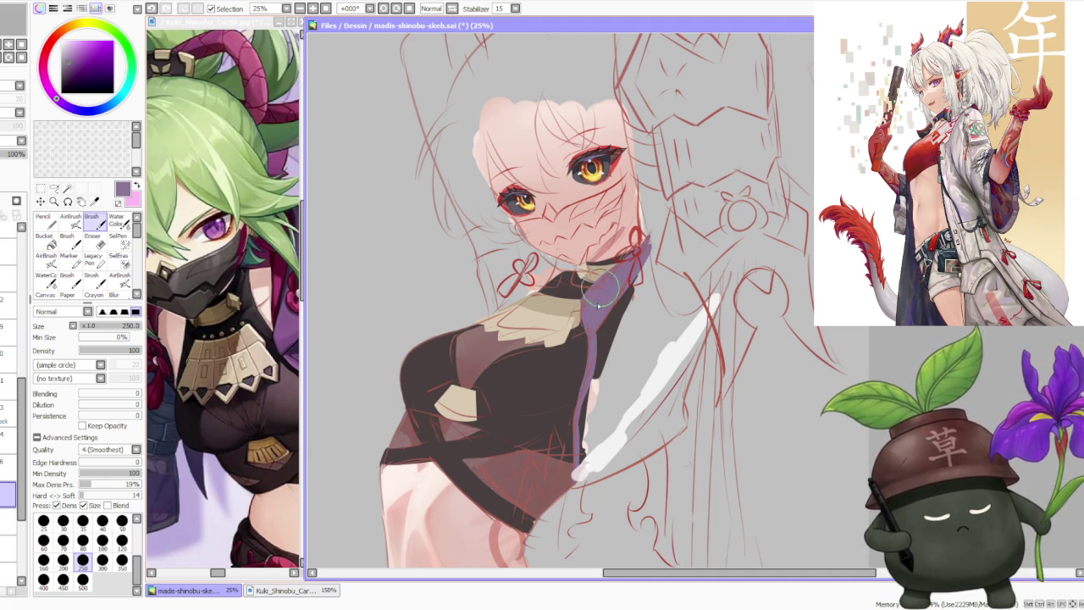
{"action": "mouse_move", "coordinate": [576, 479]}
{"action": "left_mouse_down"}
{"action": "mouse_move", "coordinate": [682, 433]}
{"action": "mouse_move", "coordinate": [727, 264]}
{"action": "mouse_move", "coordinate": [704, 322]}
{"action": "mouse_move", "coordinate": [696, 269]}
{"action": "mouse_move", "coordinate": [643, 217]}
{"action": "mouse_move", "coordinate": [703, 298]}
{"action": "mouse_move", "coordinate": [677, 262]}
{"action": "left_mouse_up"}
- Bucket-fill the outlined jacket sleeve with flat purple
{"action": "left_click", "coordinate": [51, 241]}
{"action": "left_click", "coordinate": [644, 355]}
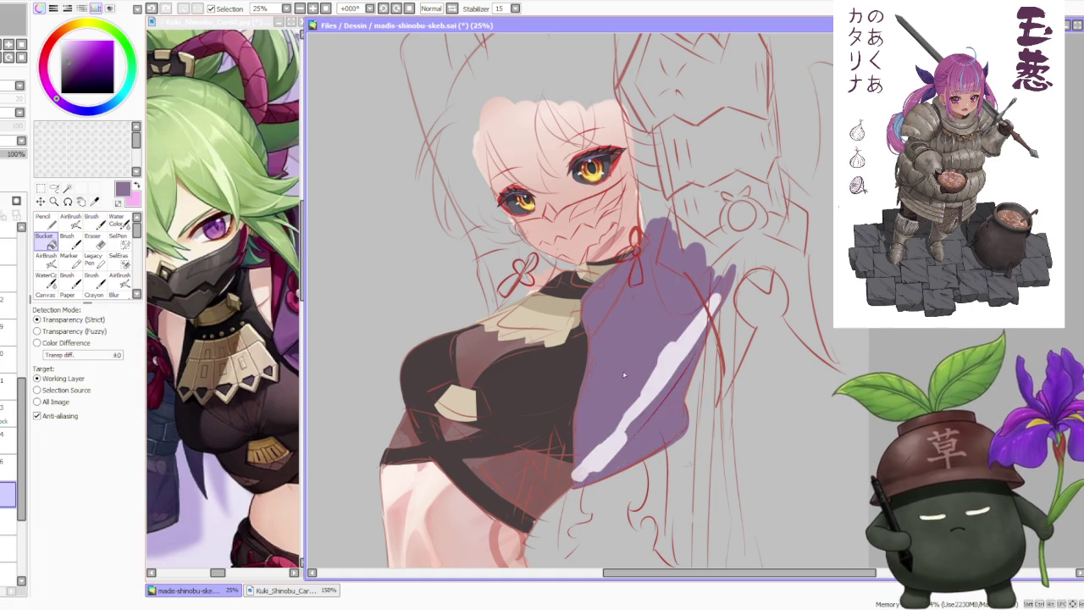
{"action": "scroll", "coordinate": [669, 281], "scroll_direction": "down", "scroll_amount": 3}
{"action": "scroll", "coordinate": [670, 281], "scroll_direction": "down", "scroll_amount": 5}
{"action": "scroll", "coordinate": [674, 256], "scroll_direction": "up", "scroll_amount": 3}
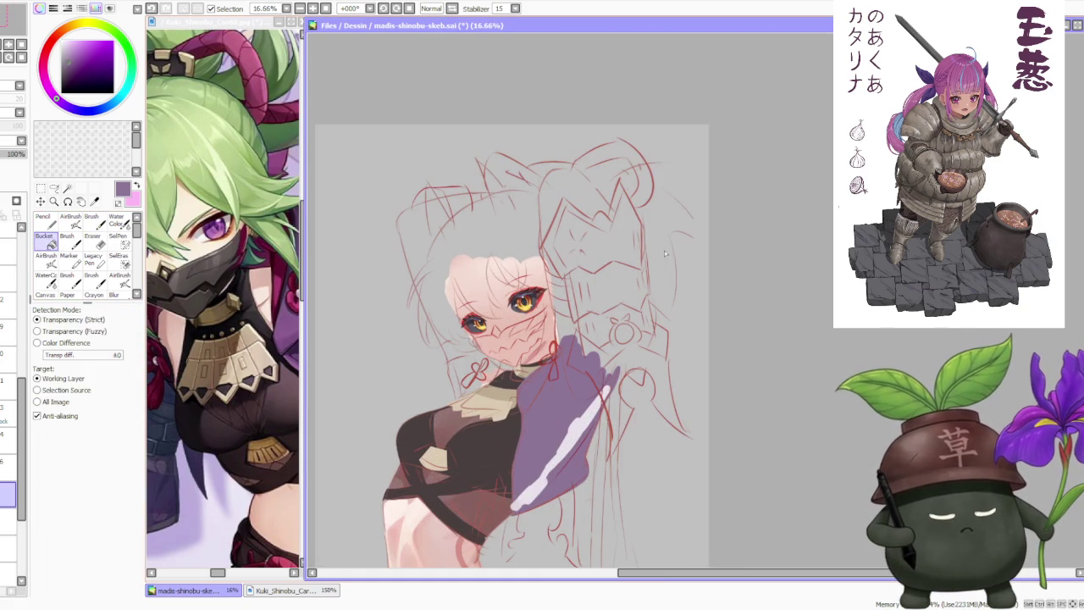
- Paint a purple stroke up the upper arm to start the upper sleeve outline
{"action": "left_click", "coordinate": [92, 222]}
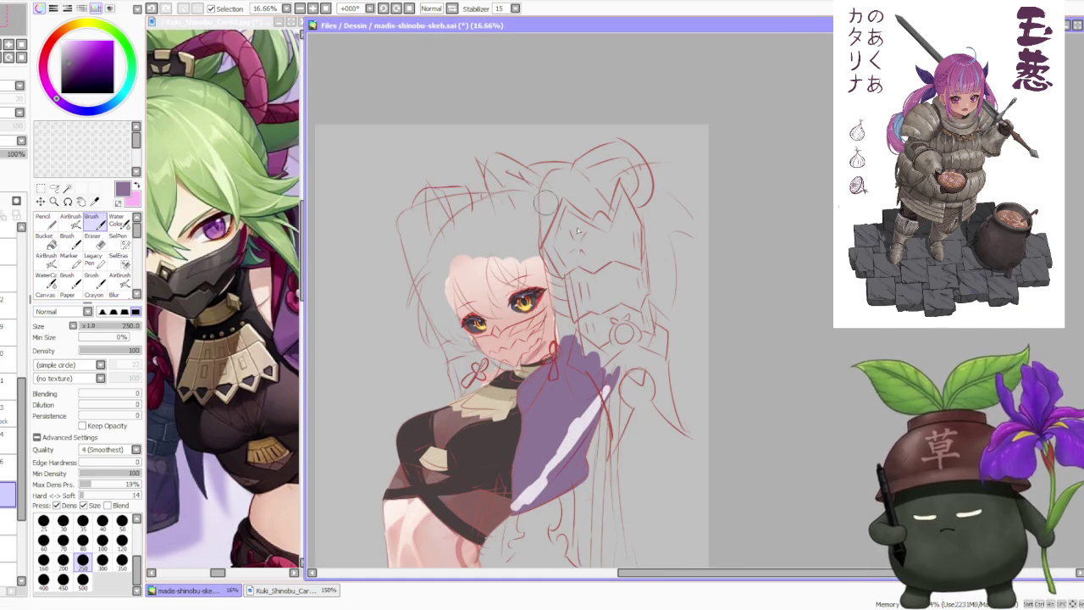
{"action": "scroll", "coordinate": [571, 302], "scroll_direction": "up", "scroll_amount": 2}
{"action": "scroll", "coordinate": [567, 297], "scroll_direction": "down", "scroll_amount": 2}
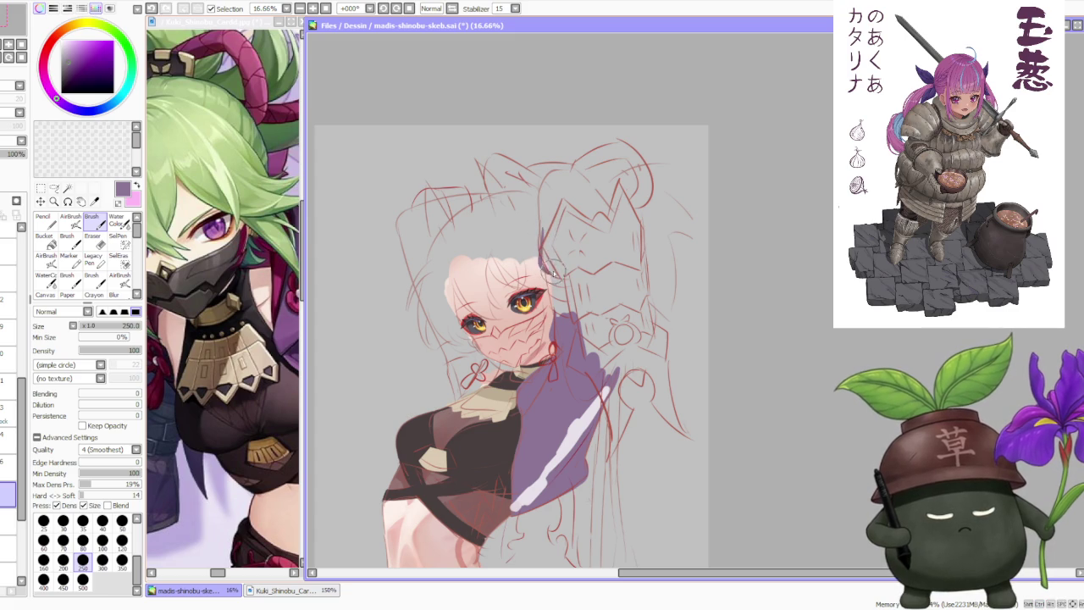
{"action": "mouse_move", "coordinate": [545, 272]}
{"action": "left_mouse_down"}
{"action": "mouse_move", "coordinate": [542, 180]}
{"action": "mouse_move", "coordinate": [579, 183]}
{"action": "mouse_move", "coordinate": [621, 211]}
{"action": "mouse_move", "coordinate": [557, 175]}
{"action": "left_mouse_up"}
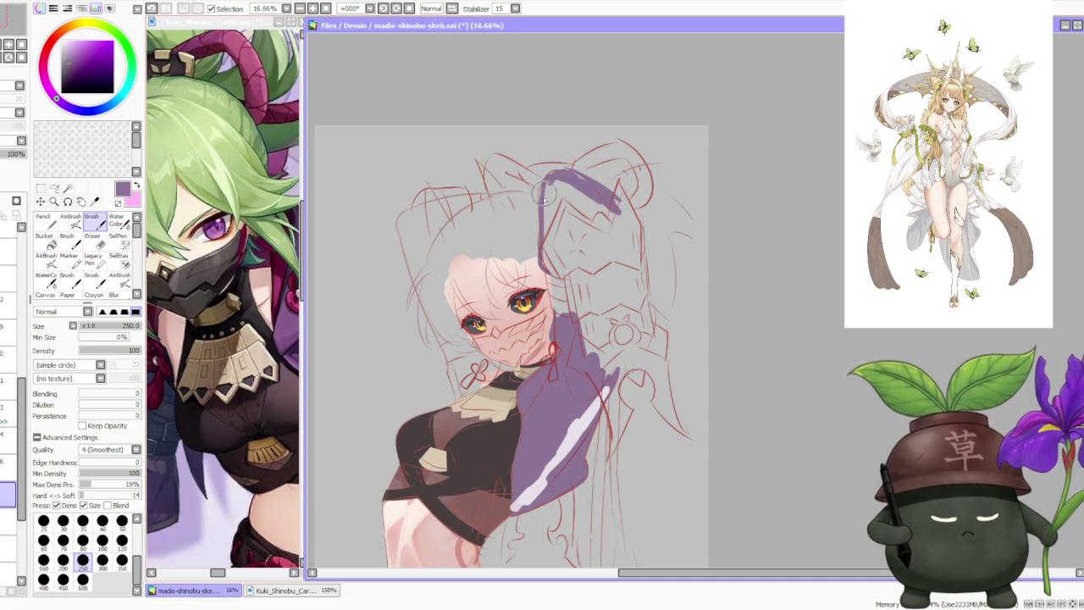
- Brush flat dark purple inside the top-right hair bun outline
{"action": "mouse_move", "coordinate": [562, 175]}
{"action": "left_mouse_down"}
{"action": "mouse_move", "coordinate": [614, 215]}
{"action": "mouse_move", "coordinate": [563, 212]}
{"action": "mouse_move", "coordinate": [567, 191]}
{"action": "mouse_move", "coordinate": [546, 237]}
{"action": "mouse_move", "coordinate": [559, 177]}
{"action": "mouse_move", "coordinate": [615, 205]}
{"action": "left_mouse_up"}
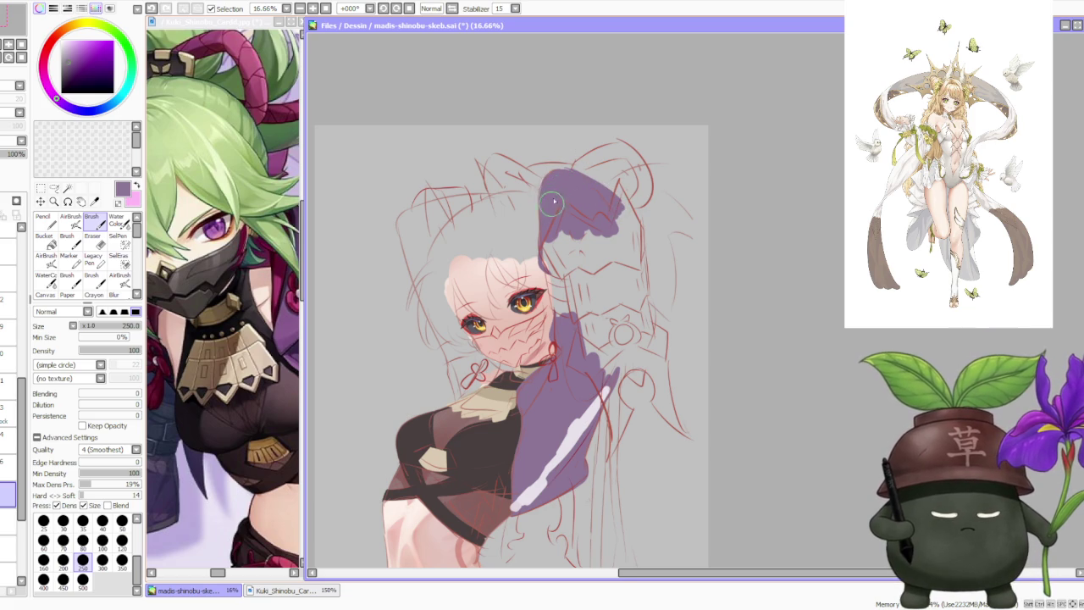
{"action": "scroll", "coordinate": [558, 195], "scroll_direction": "down", "scroll_amount": 2}
{"action": "scroll", "coordinate": [599, 169], "scroll_direction": "down", "scroll_amount": 2}
{"action": "scroll", "coordinate": [600, 152], "scroll_direction": "up", "scroll_amount": 2}
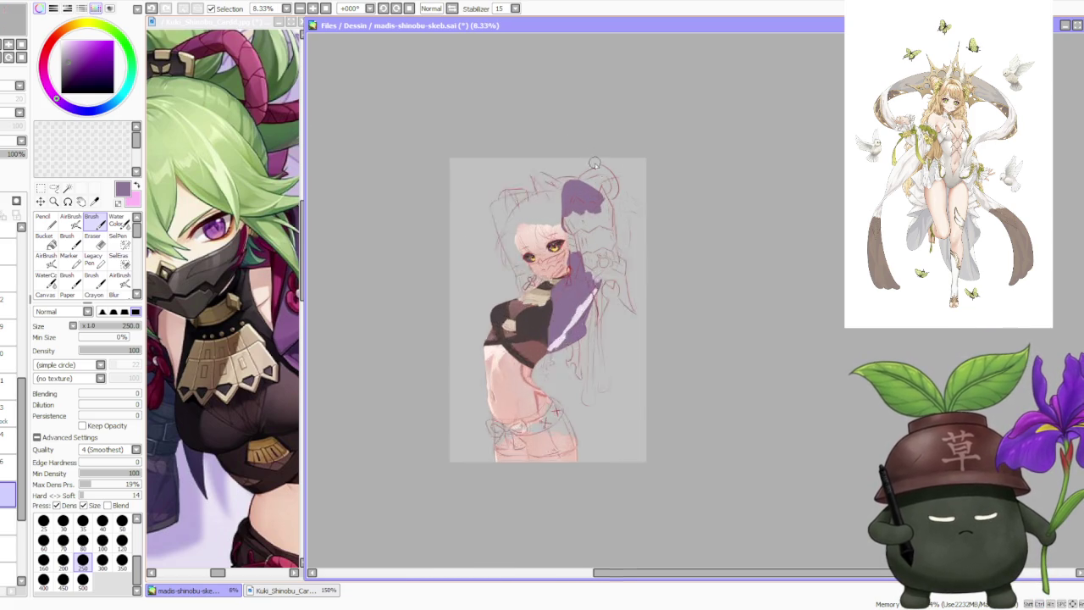
{"action": "scroll", "coordinate": [601, 138], "scroll_direction": "up", "scroll_amount": 1}
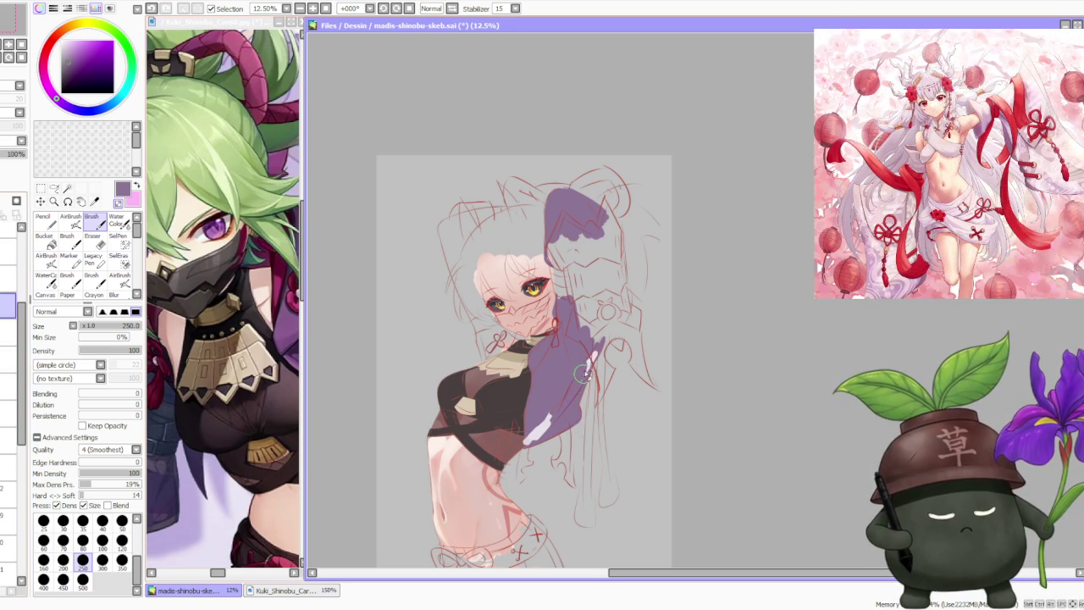
- Paint purple over the white gap in the sleeve, then zoom around to check the drawing
{"action": "left_click_drag", "start_coordinate": [561, 408], "coordinate": [535, 435]}
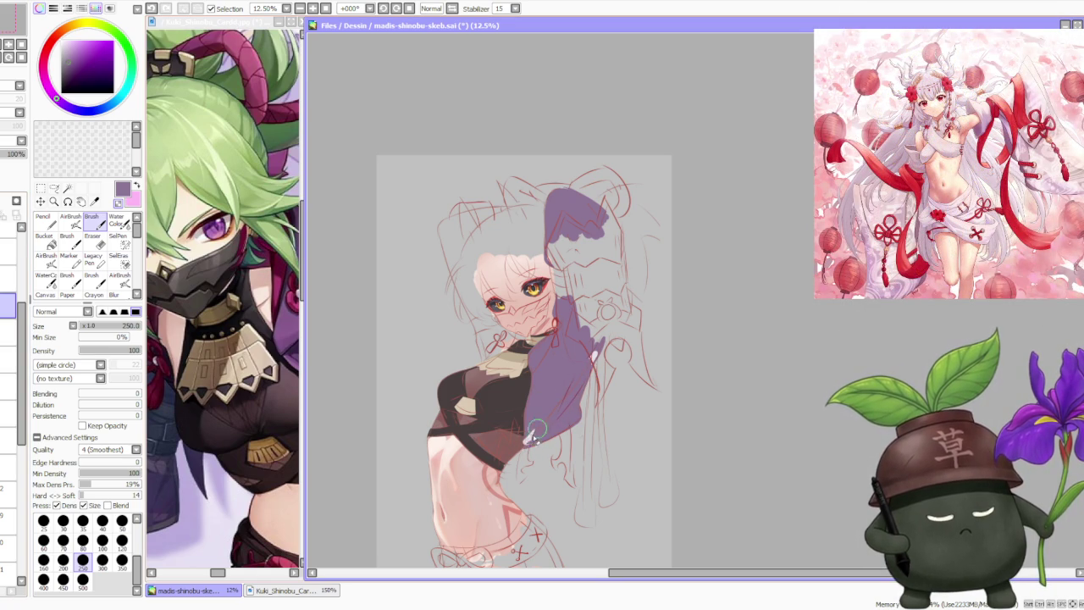
{"action": "scroll", "coordinate": [592, 359], "scroll_direction": "up", "scroll_amount": 1}
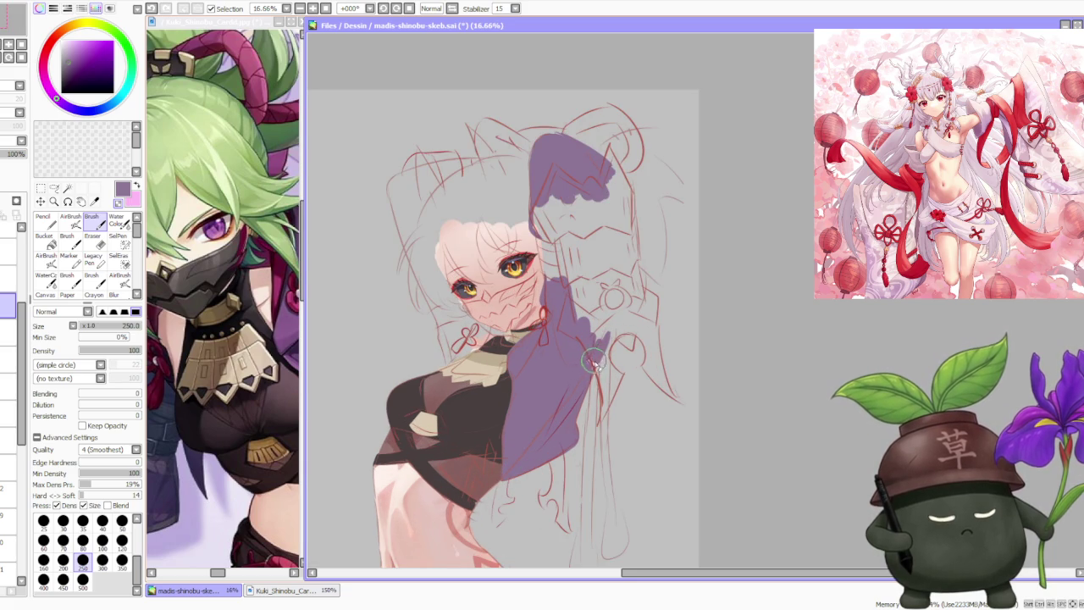
{"action": "scroll", "coordinate": [596, 336], "scroll_direction": "down", "scroll_amount": 3}
{"action": "scroll", "coordinate": [596, 336], "scroll_direction": "down", "scroll_amount": 1}
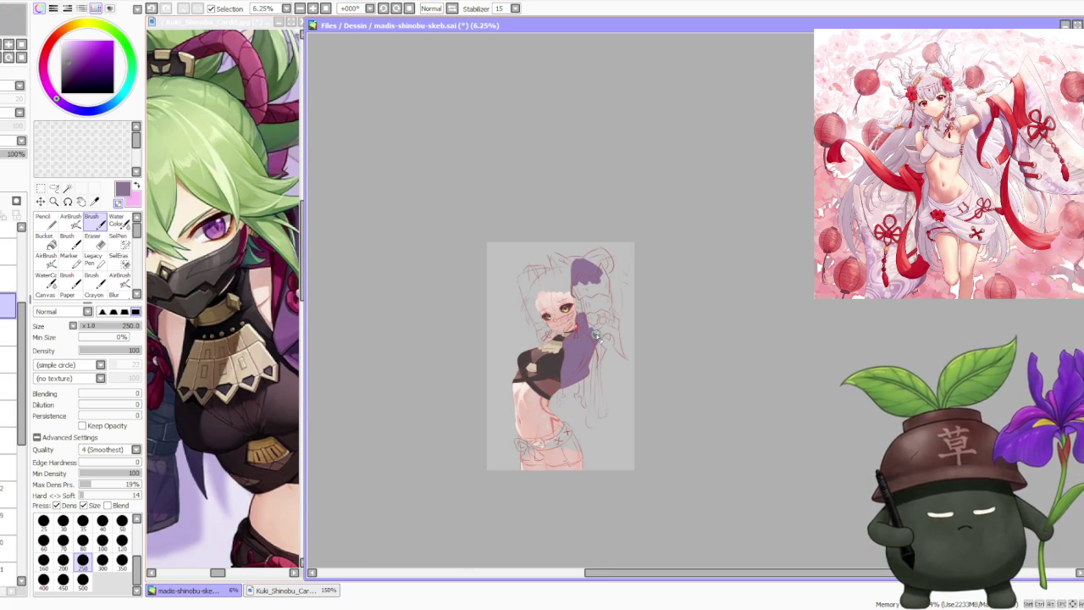
{"action": "scroll", "coordinate": [610, 331], "scroll_direction": "up", "scroll_amount": 1}
{"action": "scroll", "coordinate": [643, 317], "scroll_direction": "up", "scroll_amount": 1}
{"action": "scroll", "coordinate": [643, 318], "scroll_direction": "up", "scroll_amount": 1}
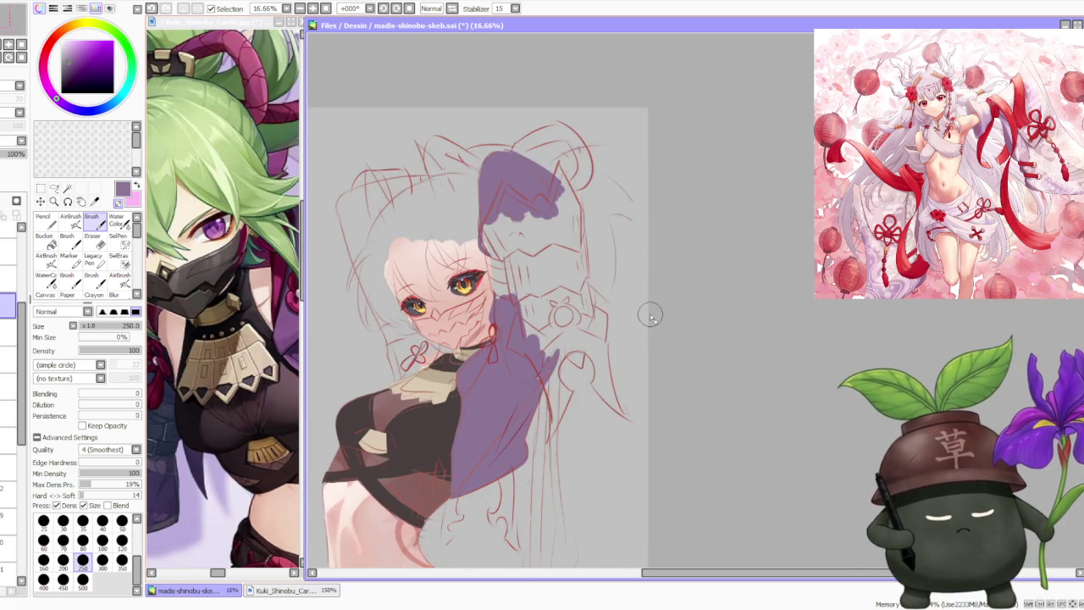
{"action": "scroll", "coordinate": [638, 316], "scroll_direction": "down", "scroll_amount": 2}
{"action": "scroll", "coordinate": [638, 316], "scroll_direction": "down", "scroll_amount": 1}
{"action": "scroll", "coordinate": [640, 313], "scroll_direction": "up", "scroll_amount": 1}
{"action": "scroll", "coordinate": [640, 309], "scroll_direction": "up", "scroll_amount": 1}
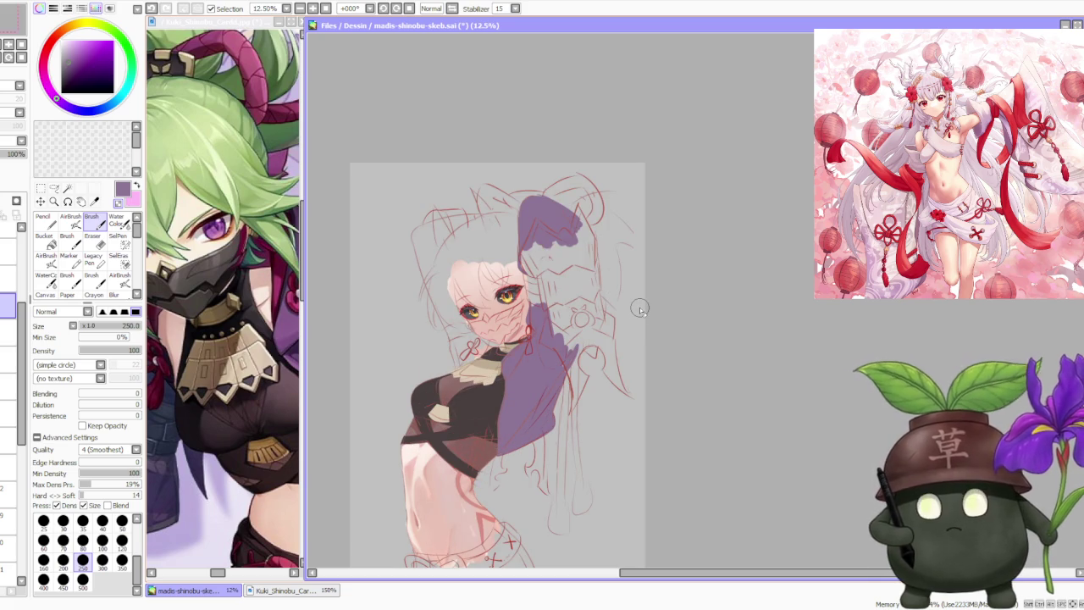
{"action": "scroll", "coordinate": [641, 306], "scroll_direction": "down", "scroll_amount": 1}
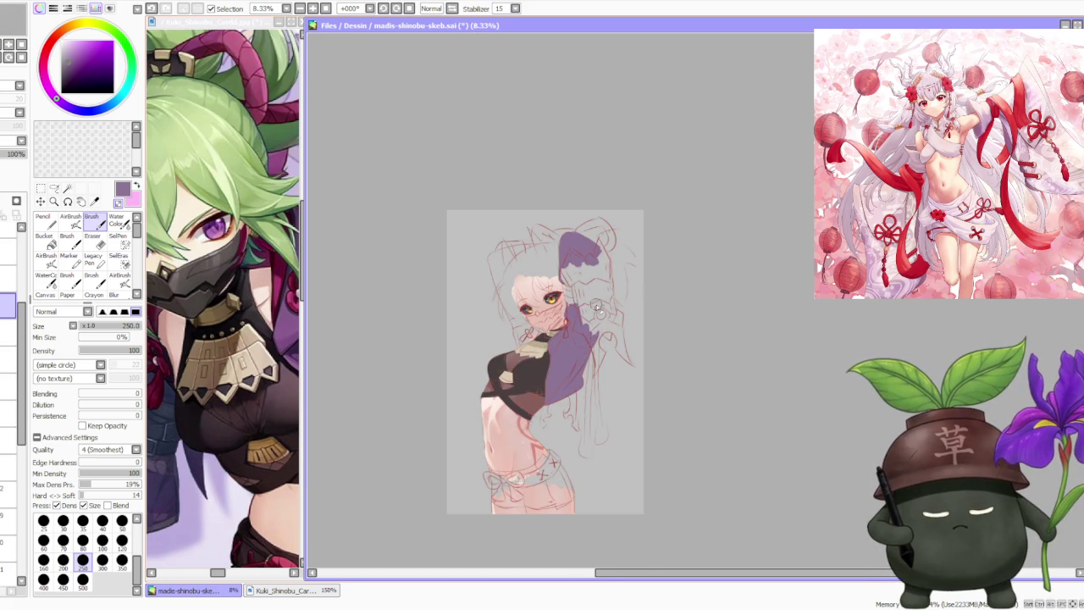
{"action": "scroll", "coordinate": [589, 306], "scroll_direction": "up", "scroll_amount": 1}
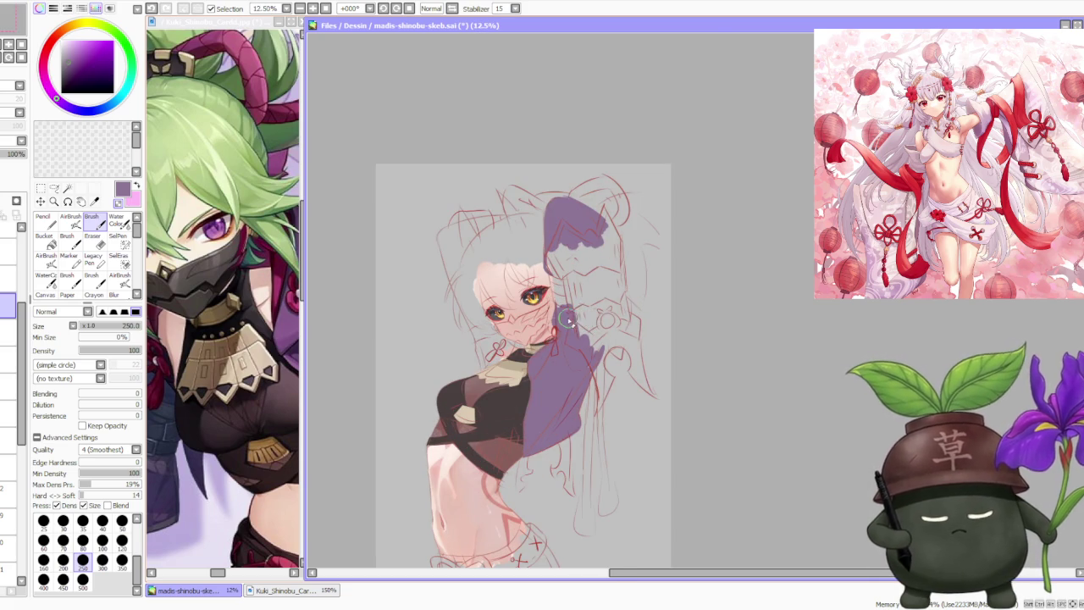
{"action": "scroll", "coordinate": [568, 317], "scroll_direction": "up", "scroll_amount": 2}
{"action": "scroll", "coordinate": [508, 356], "scroll_direction": "up", "scroll_amount": 1}
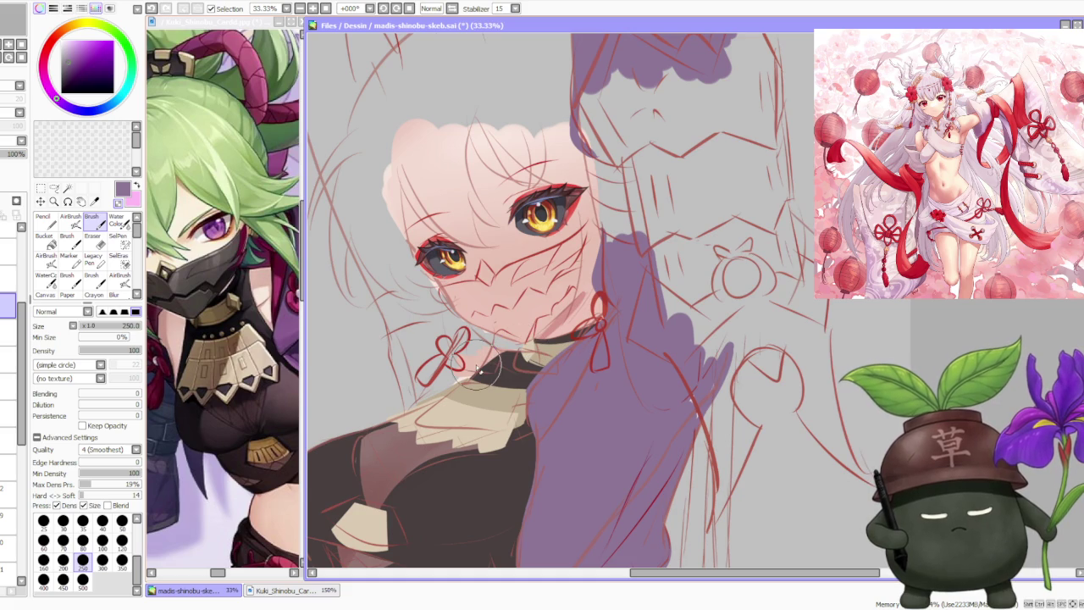
{"action": "scroll", "coordinate": [446, 360], "scroll_direction": "down", "scroll_amount": 2}
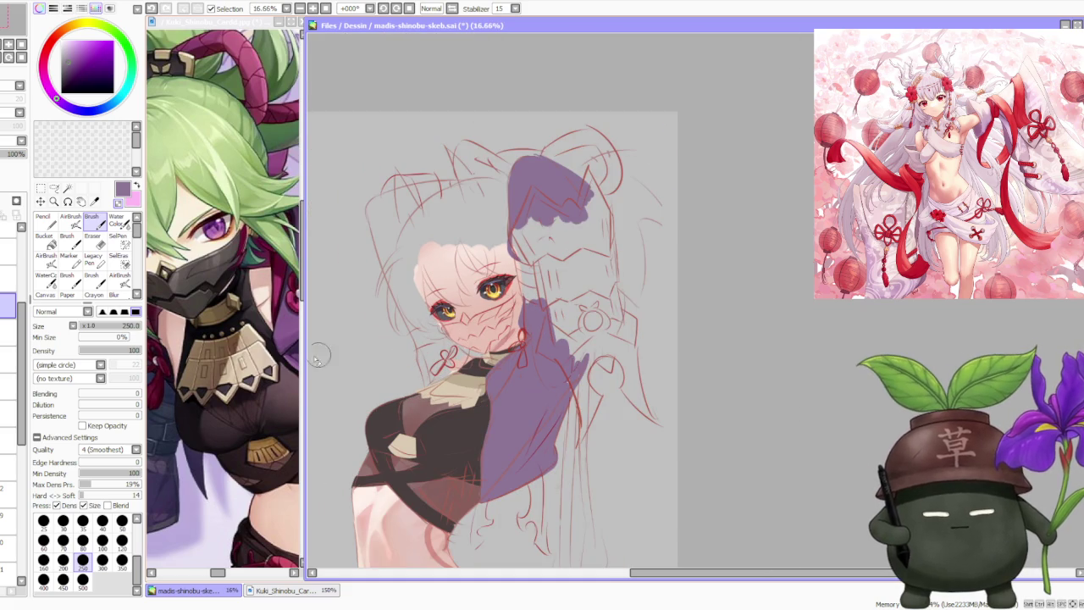
{"action": "scroll", "coordinate": [13, 389], "scroll_direction": "down", "scroll_amount": 3}
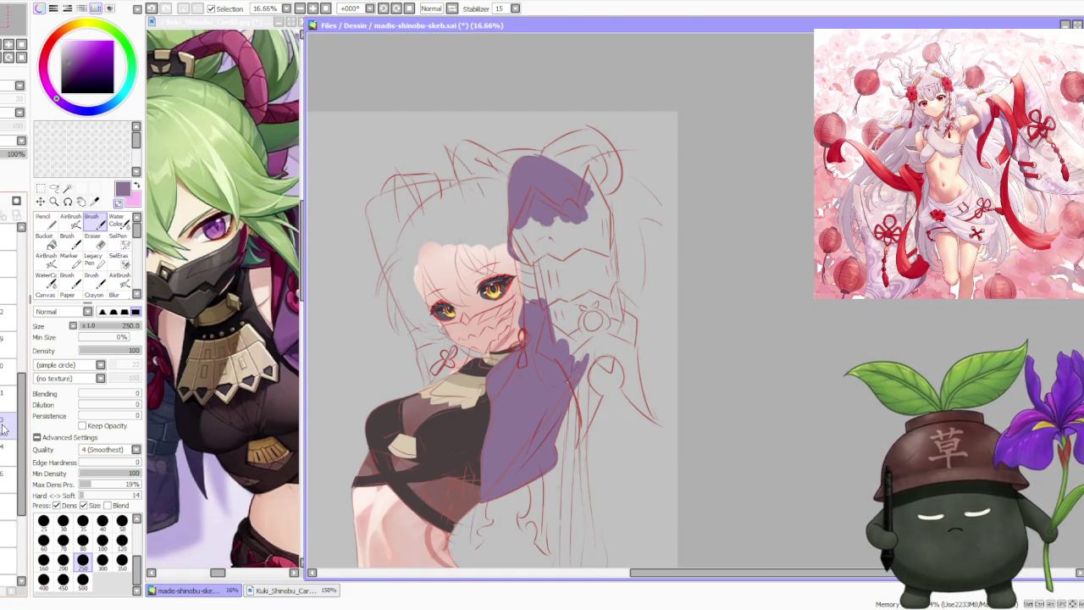
{"action": "scroll", "coordinate": [4, 429], "scroll_direction": "down", "scroll_amount": 2}
{"action": "scroll", "coordinate": [4, 429], "scroll_direction": "down", "scroll_amount": 2}
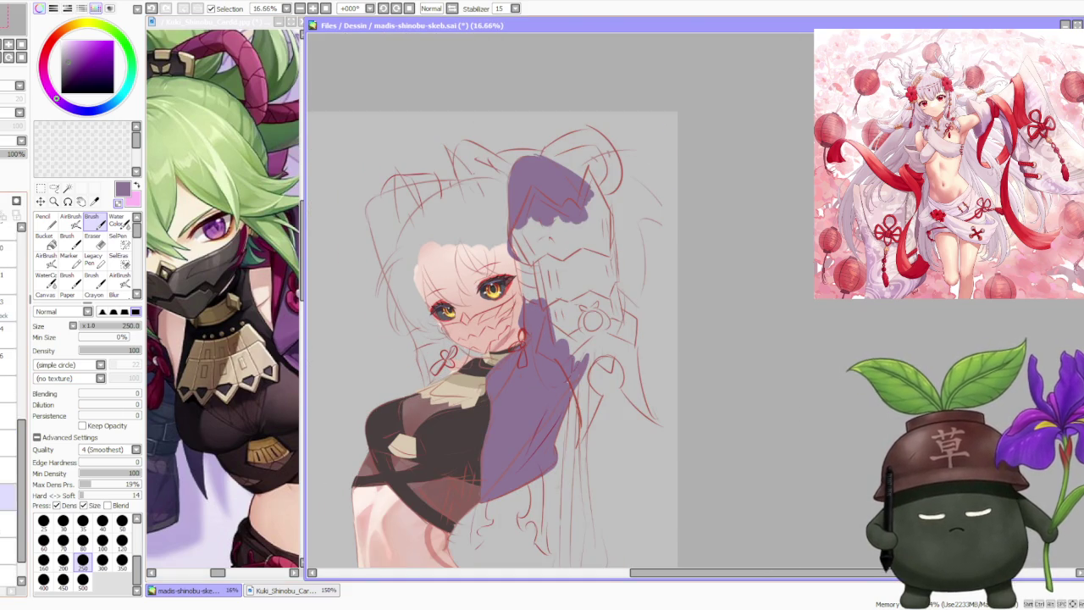
{"action": "scroll", "coordinate": [5, 429], "scroll_direction": "down", "scroll_amount": 1}
{"action": "scroll", "coordinate": [5, 508], "scroll_direction": "down", "scroll_amount": 2}
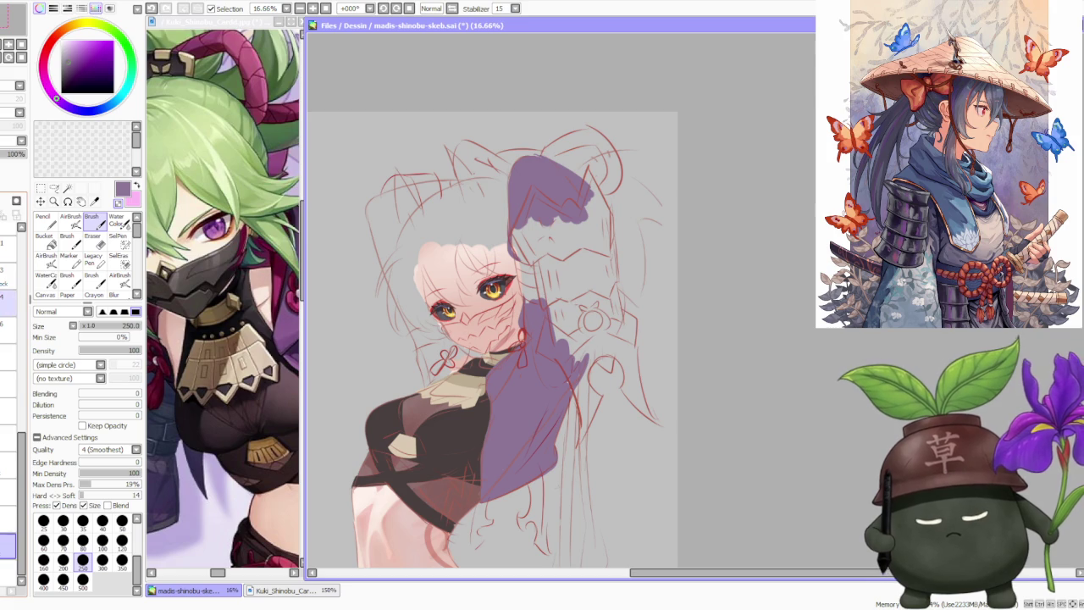
{"action": "scroll", "coordinate": [3, 536], "scroll_direction": "down", "scroll_amount": 1}
{"action": "scroll", "coordinate": [3, 535], "scroll_direction": "up", "scroll_amount": 1}
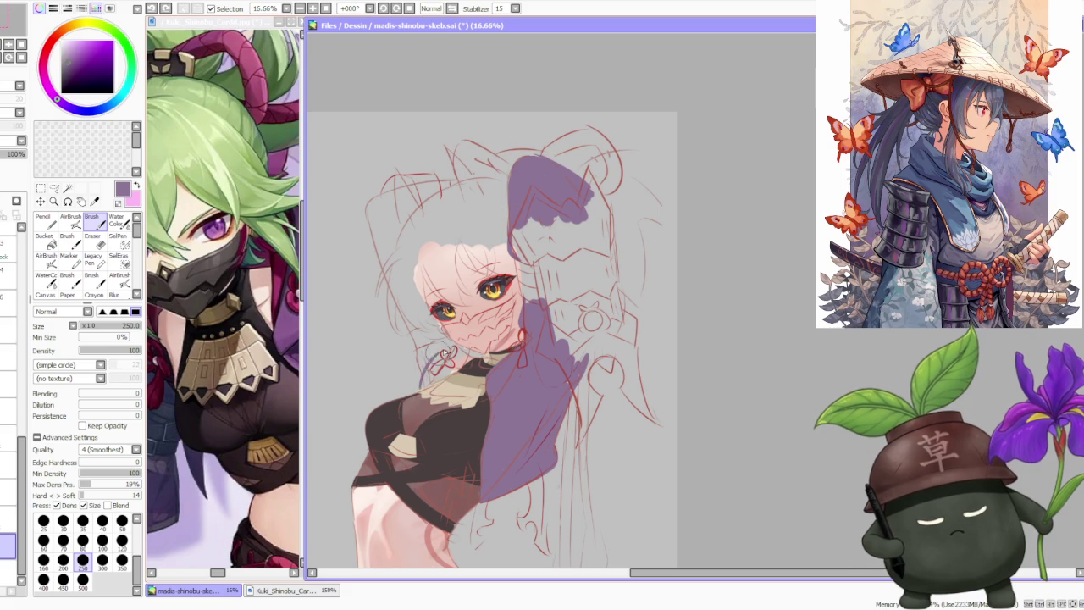
- Add small strokes beside the collar ribbon, then paint purple up and along the left side of the head
{"action": "mouse_move", "coordinate": [445, 348]}
{"action": "left_mouse_down"}
{"action": "mouse_move", "coordinate": [426, 381]}
{"action": "mouse_move", "coordinate": [442, 372]}
{"action": "left_mouse_up"}
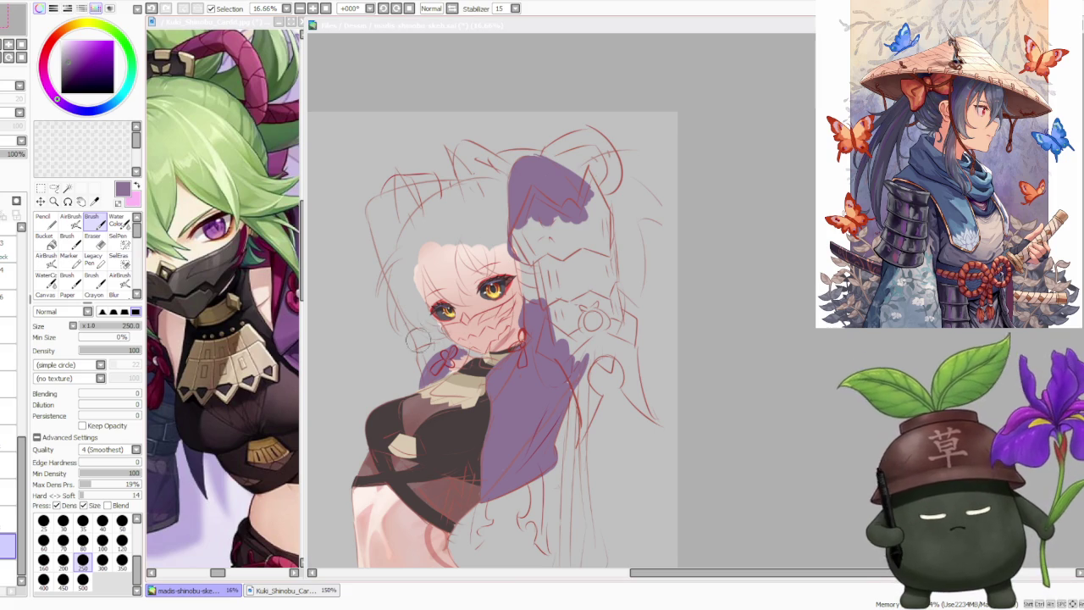
{"action": "left_click", "coordinate": [420, 356]}
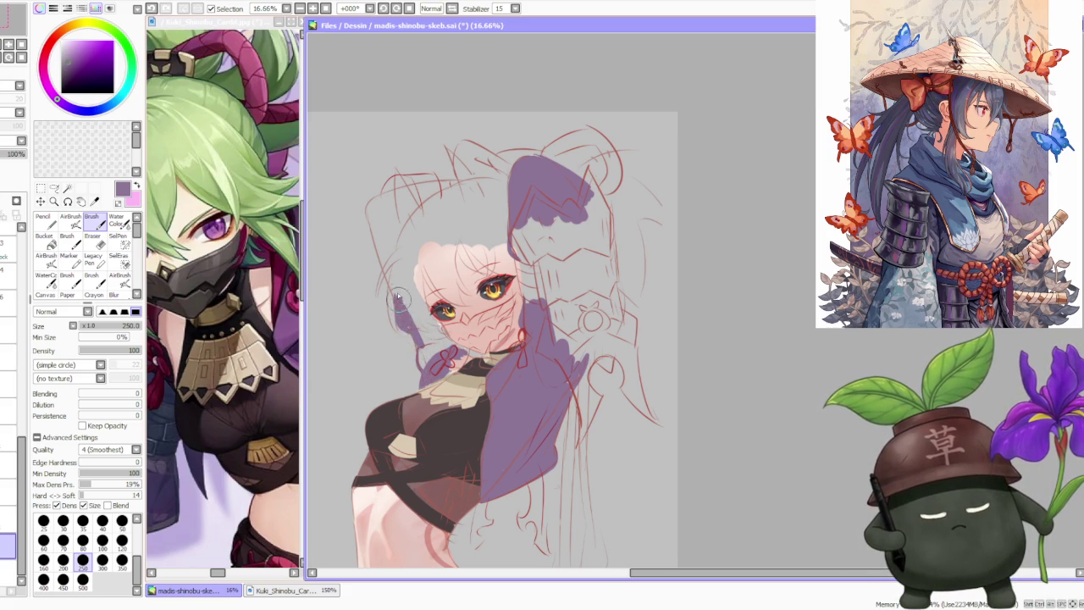
{"action": "left_click_drag", "start_coordinate": [403, 317], "coordinate": [373, 242]}
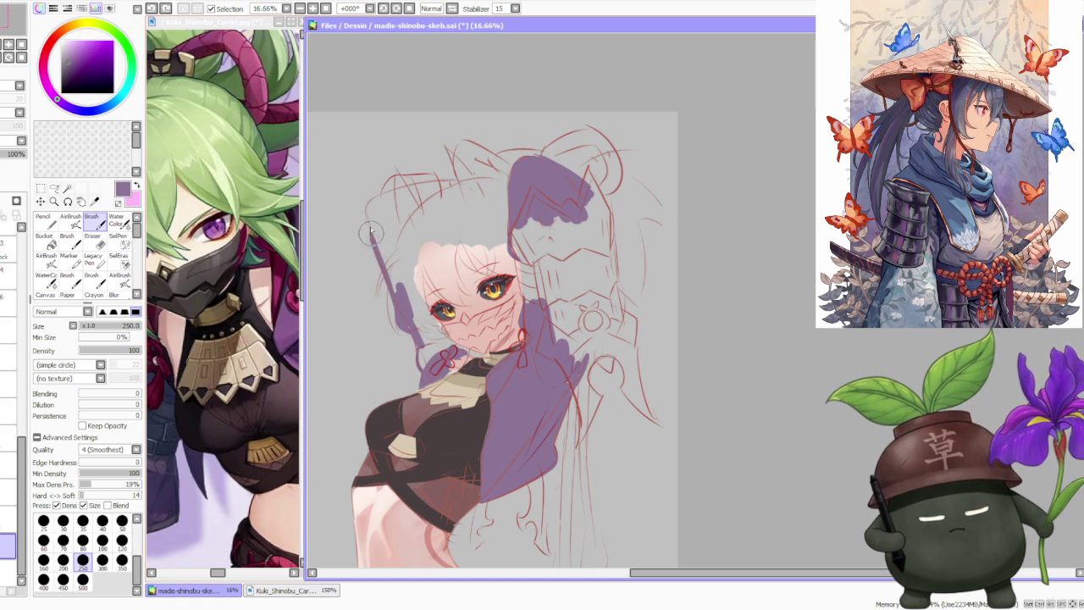
{"action": "left_click_drag", "start_coordinate": [394, 284], "coordinate": [370, 203]}
{"action": "left_click_drag", "start_coordinate": [403, 303], "coordinate": [390, 241]}
{"action": "mouse_move", "coordinate": [397, 304]}
{"action": "left_mouse_down"}
{"action": "mouse_move", "coordinate": [424, 357]}
{"action": "mouse_move", "coordinate": [442, 345]}
{"action": "left_mouse_up"}
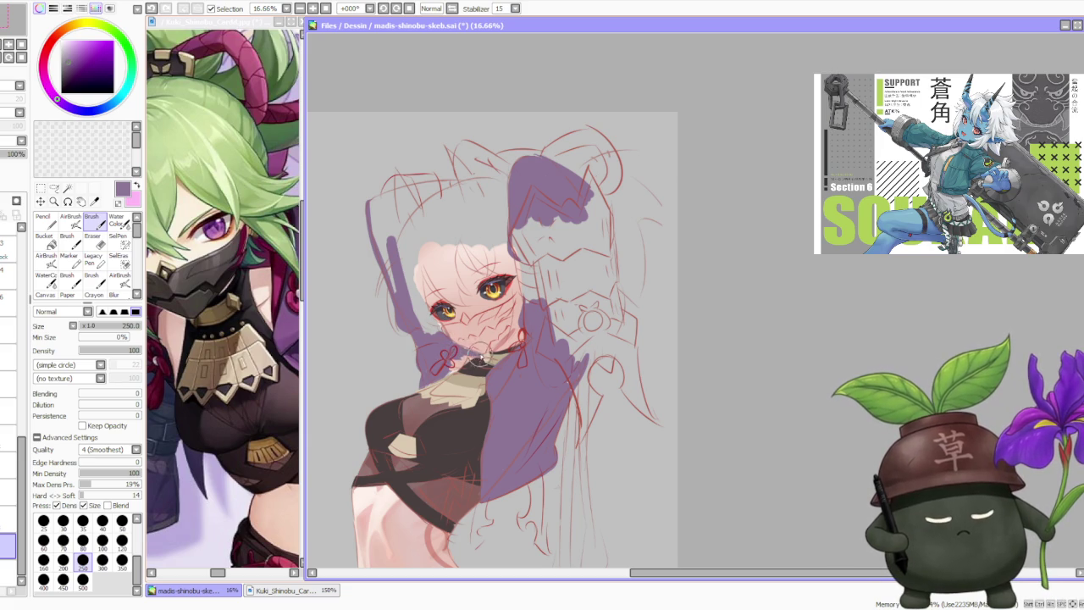
{"action": "left_click_drag", "start_coordinate": [436, 332], "coordinate": [389, 242]}
{"action": "left_click_drag", "start_coordinate": [397, 288], "coordinate": [377, 179]}
{"action": "scroll", "coordinate": [419, 127], "scroll_direction": "down", "scroll_amount": 1}
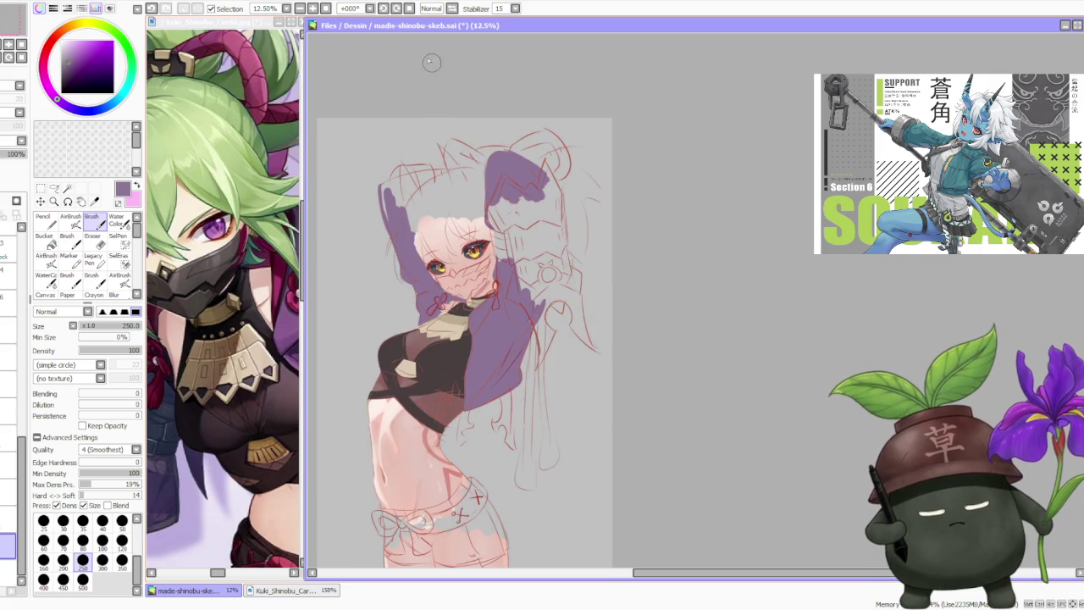
- Rotate the canvas and fill out the left sleeve's outer edge with purple
{"action": "left_click", "coordinate": [399, 9]}
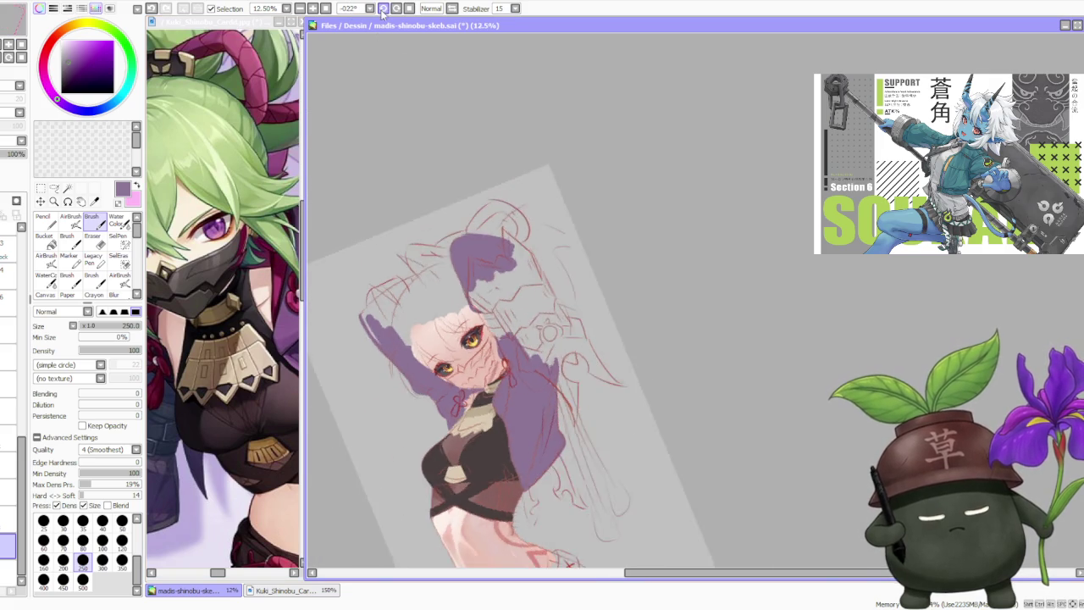
{"action": "scroll", "coordinate": [435, 496], "scroll_direction": "up", "scroll_amount": 1}
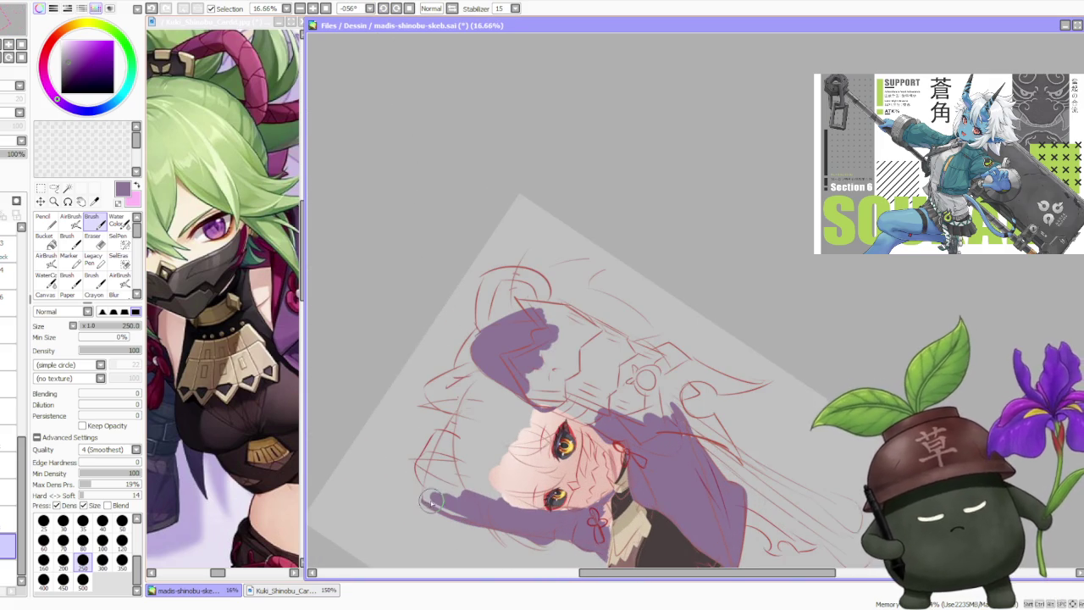
{"action": "mouse_move", "coordinate": [439, 449]}
{"action": "left_mouse_down"}
{"action": "mouse_move", "coordinate": [429, 492]}
{"action": "mouse_move", "coordinate": [457, 515]}
{"action": "mouse_move", "coordinate": [449, 445]}
{"action": "left_mouse_up"}
{"action": "mouse_move", "coordinate": [456, 489]}
{"action": "left_mouse_down"}
{"action": "mouse_move", "coordinate": [451, 434]}
{"action": "mouse_move", "coordinate": [443, 440]}
{"action": "left_mouse_up"}
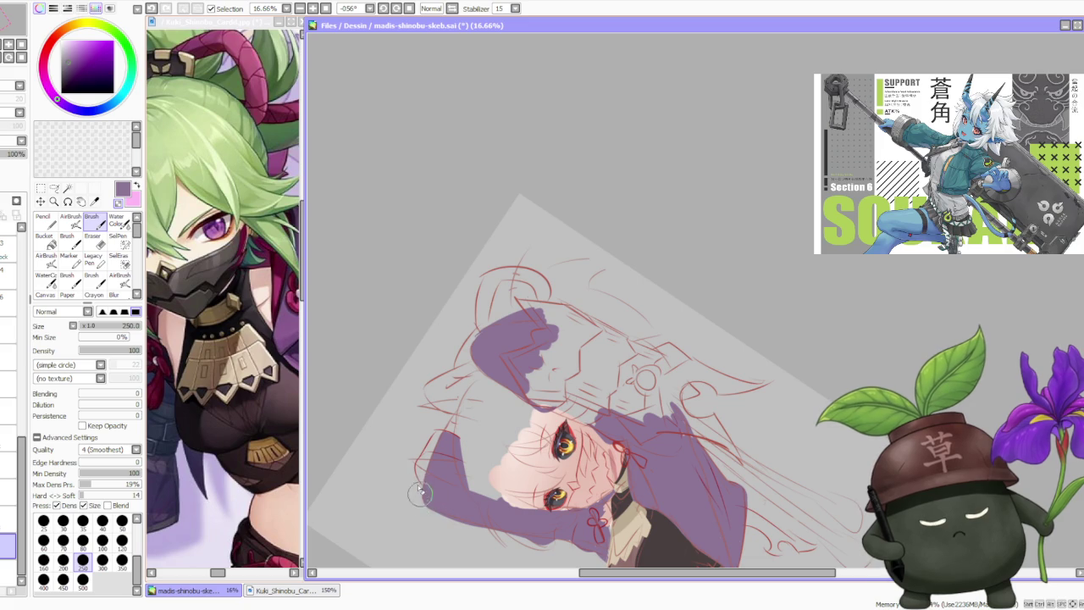
{"action": "scroll", "coordinate": [488, 354], "scroll_direction": "down", "scroll_amount": 3}
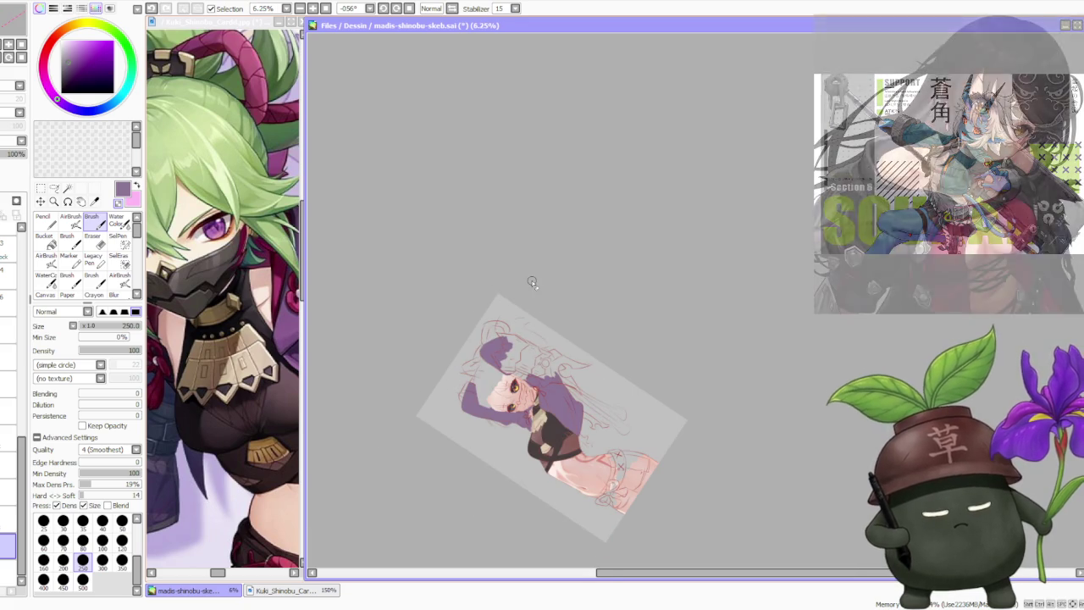
- Reset the canvas rotation upright and choose light pink as the paint colour
{"action": "left_click", "coordinate": [414, 8]}
{"action": "scroll", "coordinate": [525, 186], "scroll_direction": "down", "scroll_amount": 1}
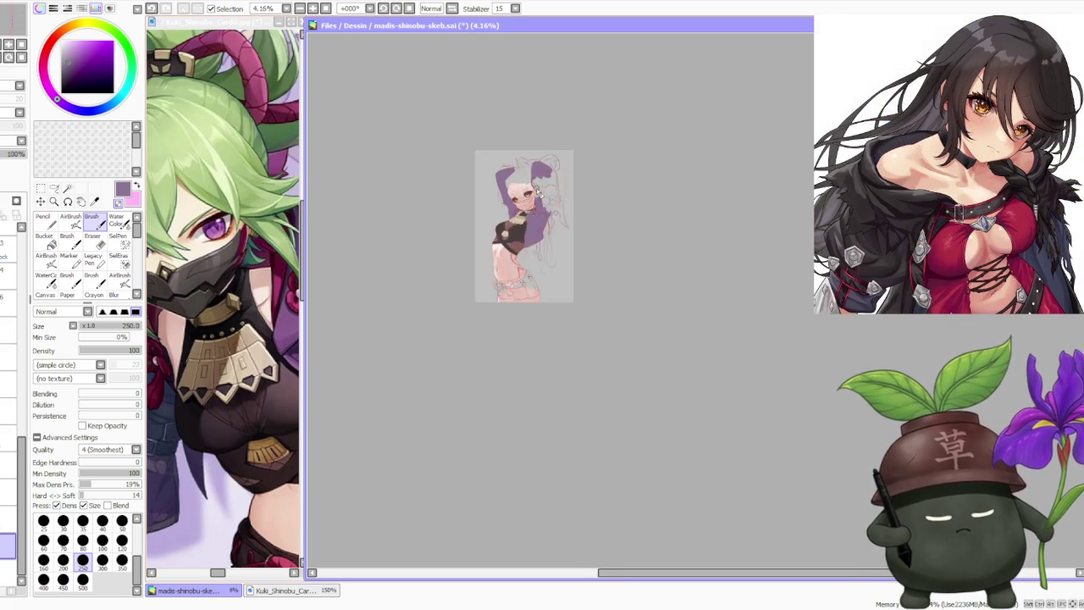
{"action": "scroll", "coordinate": [525, 186], "scroll_direction": "up", "scroll_amount": 1}
{"action": "scroll", "coordinate": [525, 186], "scroll_direction": "up", "scroll_amount": 1}
{"action": "scroll", "coordinate": [532, 174], "scroll_direction": "up", "scroll_amount": 1}
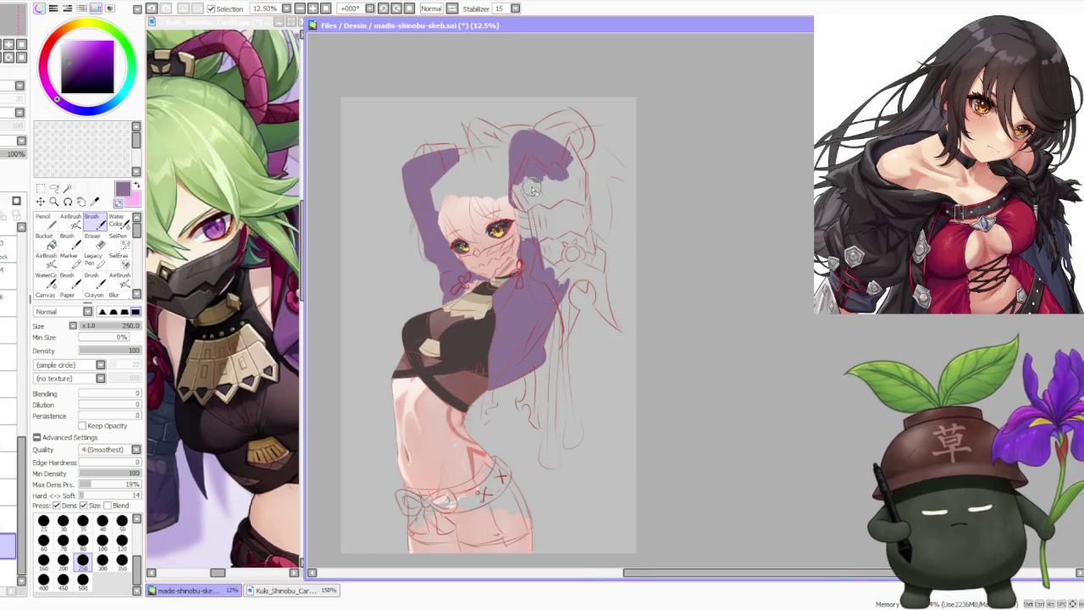
{"action": "scroll", "coordinate": [508, 210], "scroll_direction": "down", "scroll_amount": 1}
{"action": "scroll", "coordinate": [505, 213], "scroll_direction": "up", "scroll_amount": 1}
{"action": "scroll", "coordinate": [504, 214], "scroll_direction": "up", "scroll_amount": 1}
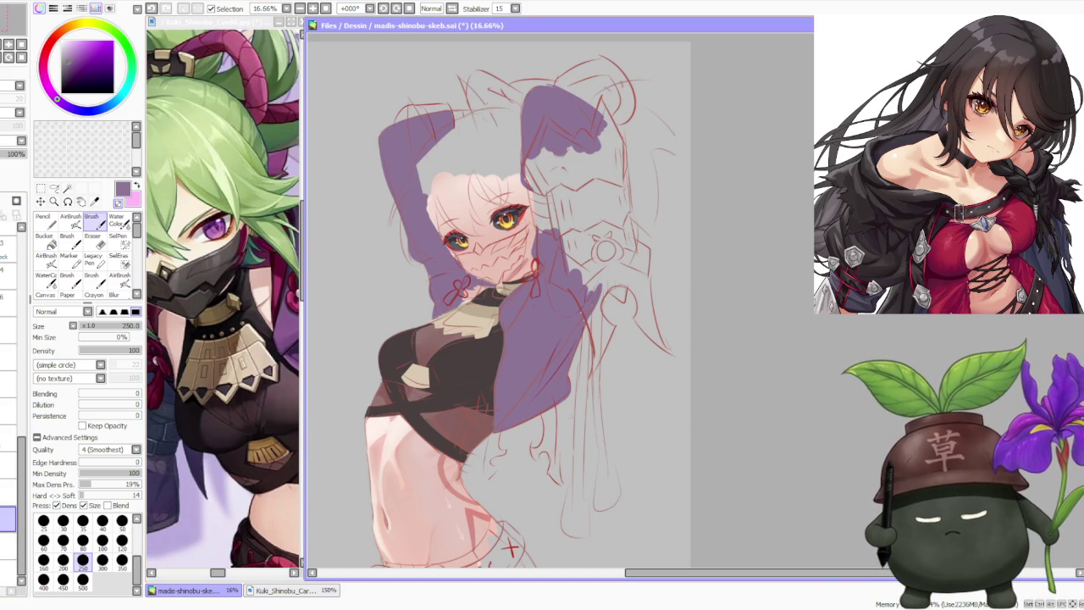
{"action": "scroll", "coordinate": [460, 292], "scroll_direction": "up", "scroll_amount": 1}
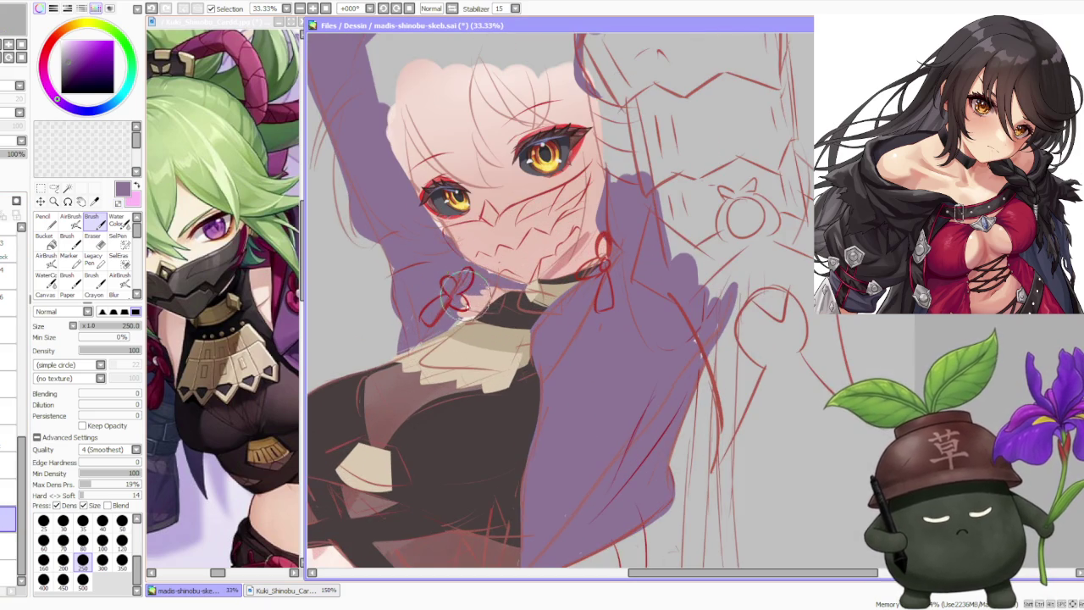
{"action": "left_click", "coordinate": [455, 315], "text": "alt"}
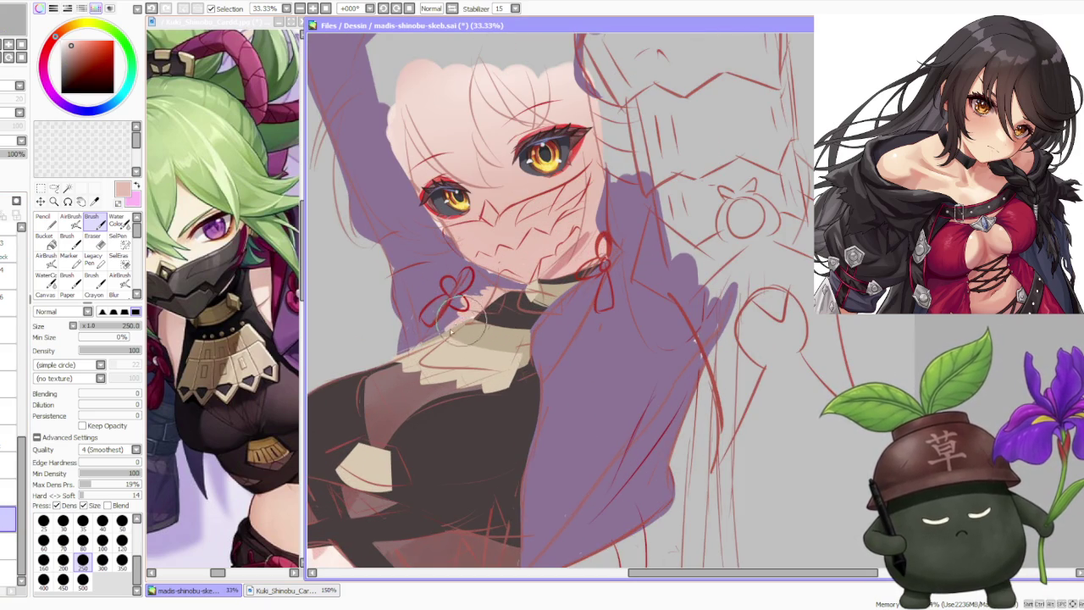
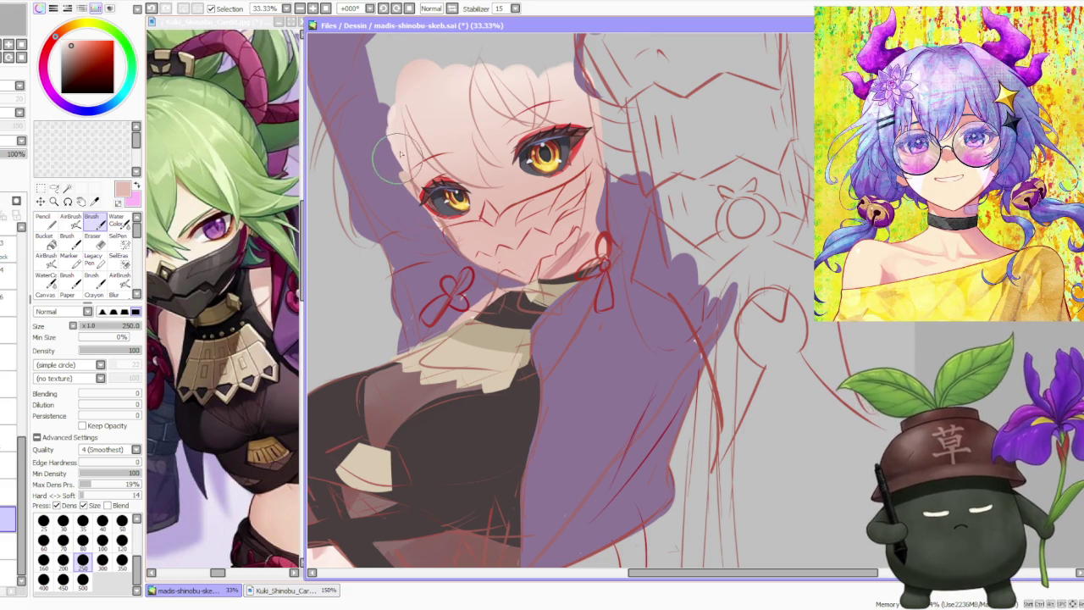
- Review the whole figure at different zooms, sample a dark colour and switch layers
{"action": "scroll", "coordinate": [535, 174], "scroll_direction": "down", "scroll_amount": 2}
{"action": "scroll", "coordinate": [535, 173], "scroll_direction": "down", "scroll_amount": 1}
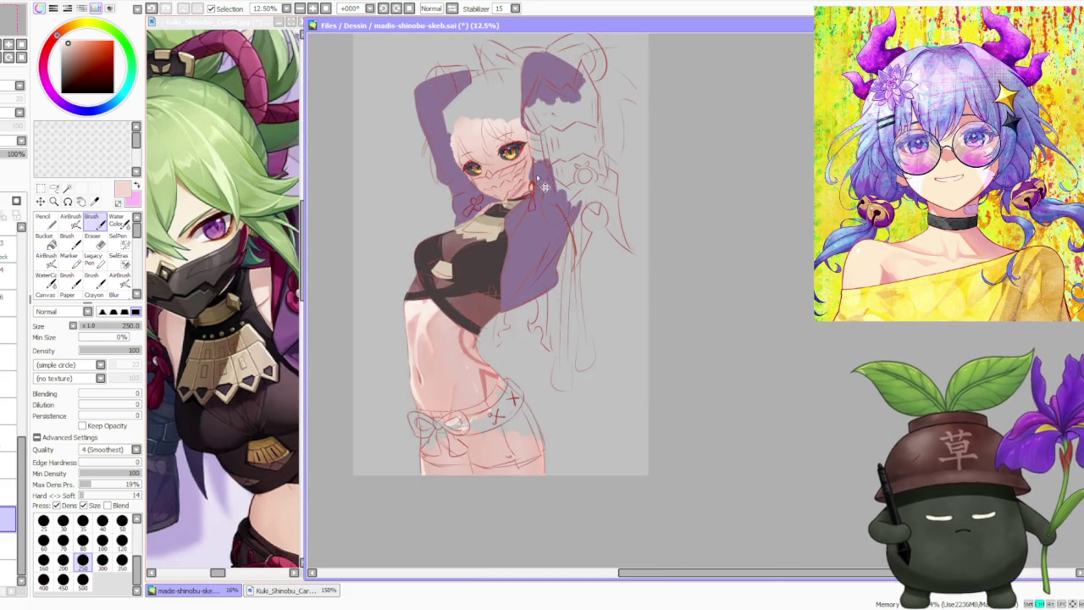
{"action": "scroll", "coordinate": [474, 211], "scroll_direction": "up", "scroll_amount": 2}
{"action": "scroll", "coordinate": [423, 254], "scroll_direction": "up", "scroll_amount": 1}
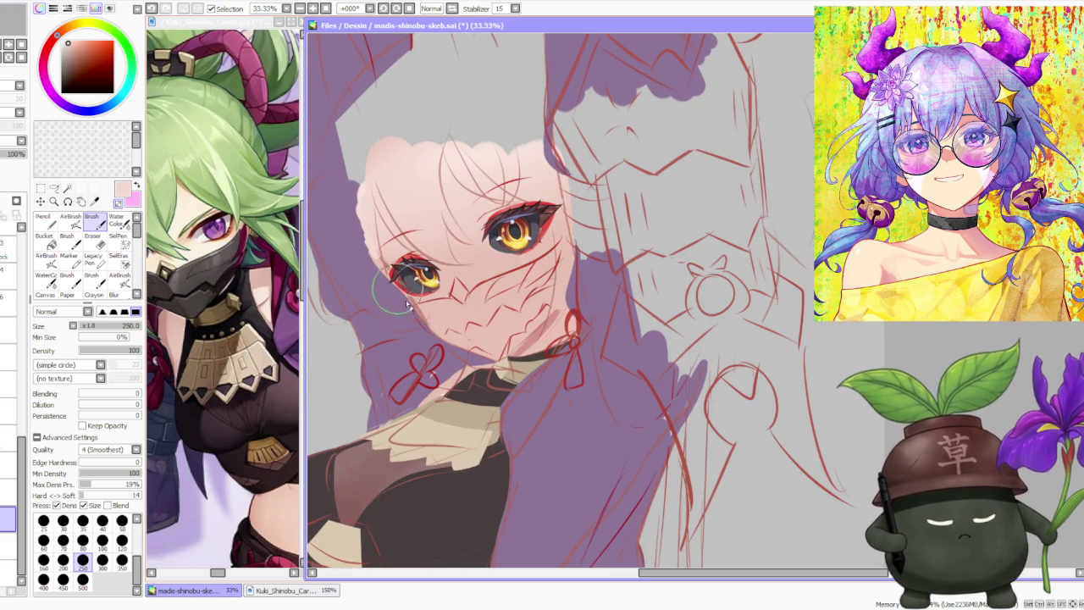
{"action": "scroll", "coordinate": [392, 288], "scroll_direction": "down", "scroll_amount": 2}
{"action": "scroll", "coordinate": [462, 169], "scroll_direction": "down", "scroll_amount": 2}
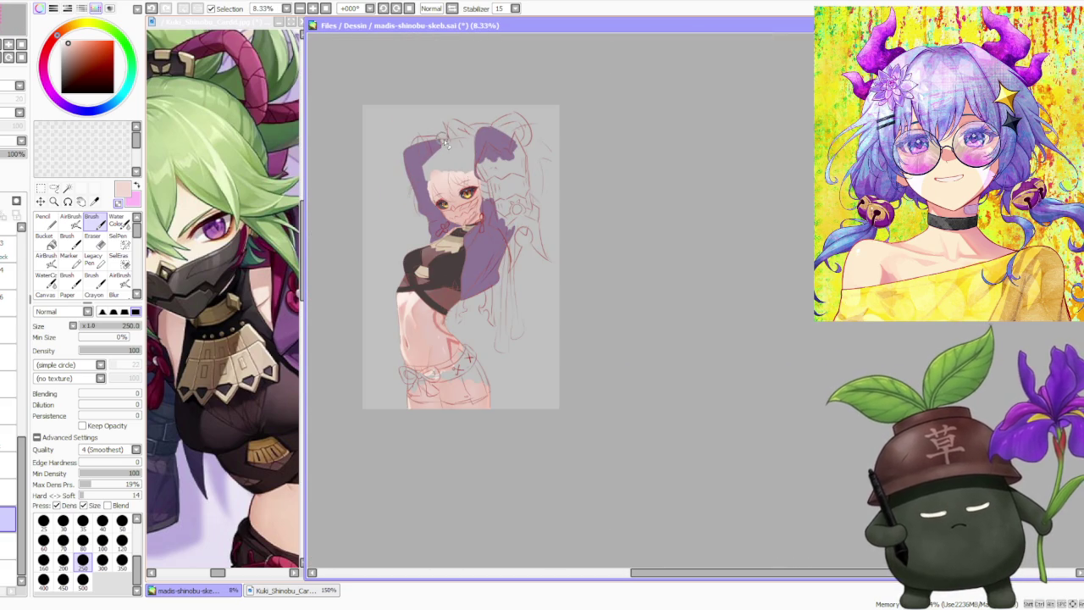
{"action": "scroll", "coordinate": [457, 186], "scroll_direction": "up", "scroll_amount": 1}
{"action": "scroll", "coordinate": [484, 210], "scroll_direction": "up", "scroll_amount": 1}
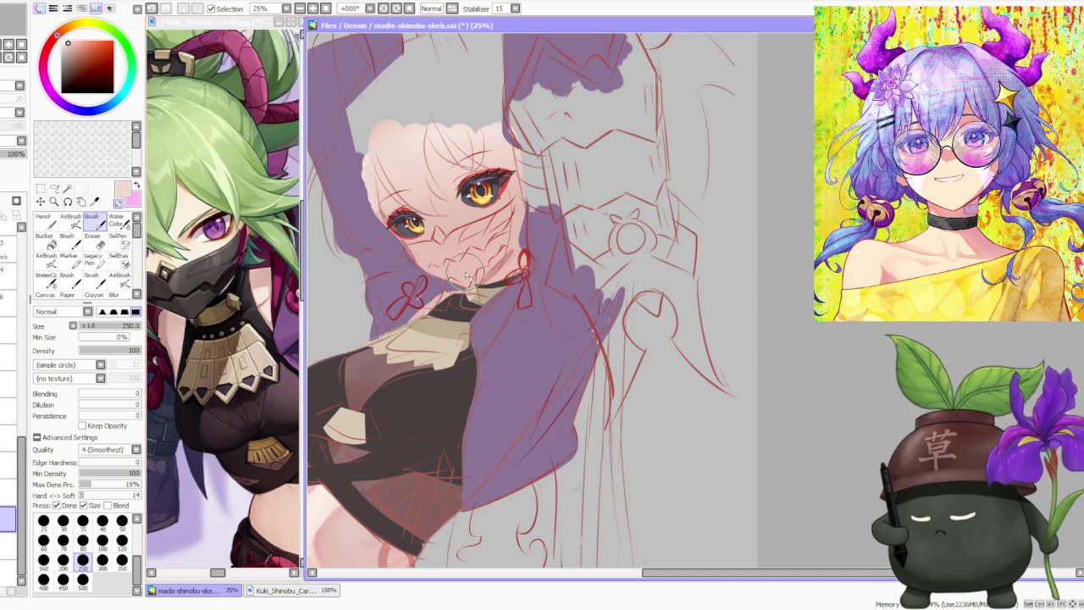
{"action": "scroll", "coordinate": [459, 288], "scroll_direction": "up", "scroll_amount": 1}
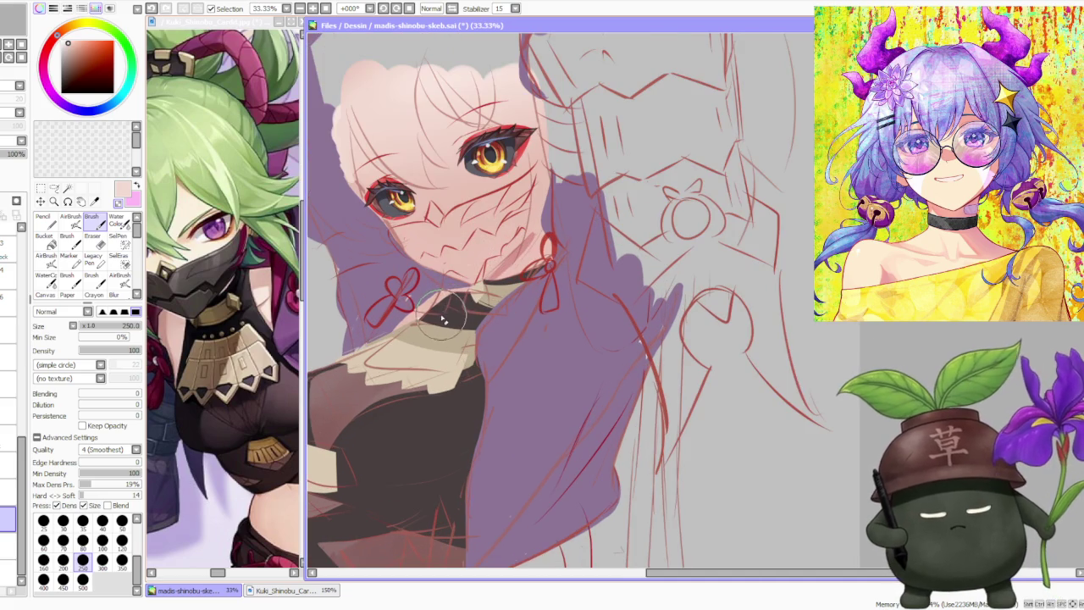
{"action": "left_click", "coordinate": [449, 315], "text": "alt"}
{"action": "left_click", "coordinate": [324, 359], "text": "ctrl+shift"}
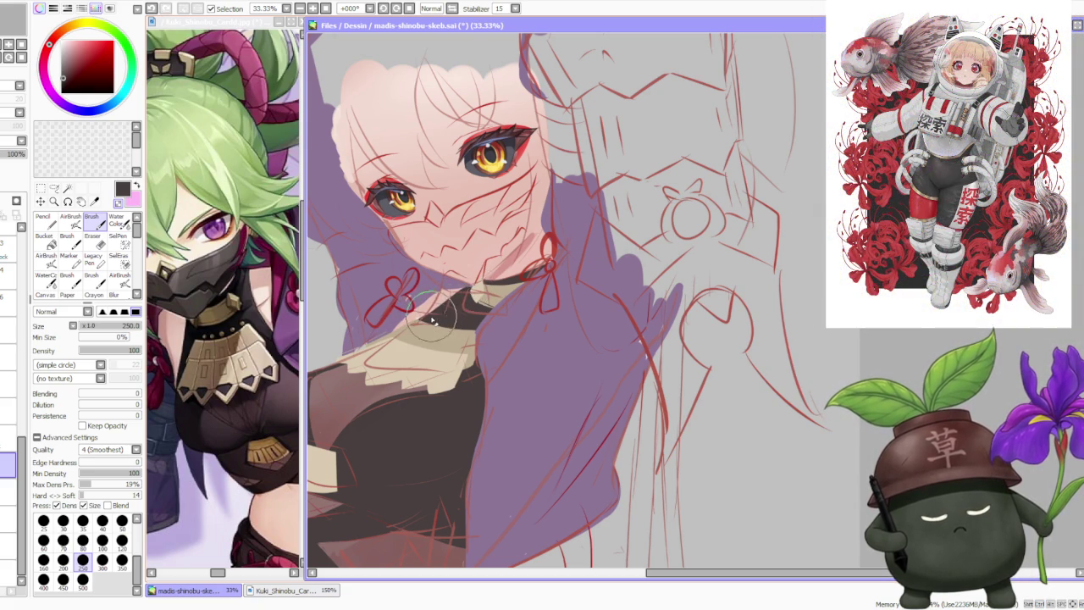
- Move two layers down and eyedrop the choker's dark brown as the painting colour
{"action": "key", "text": "ctrl+e"}
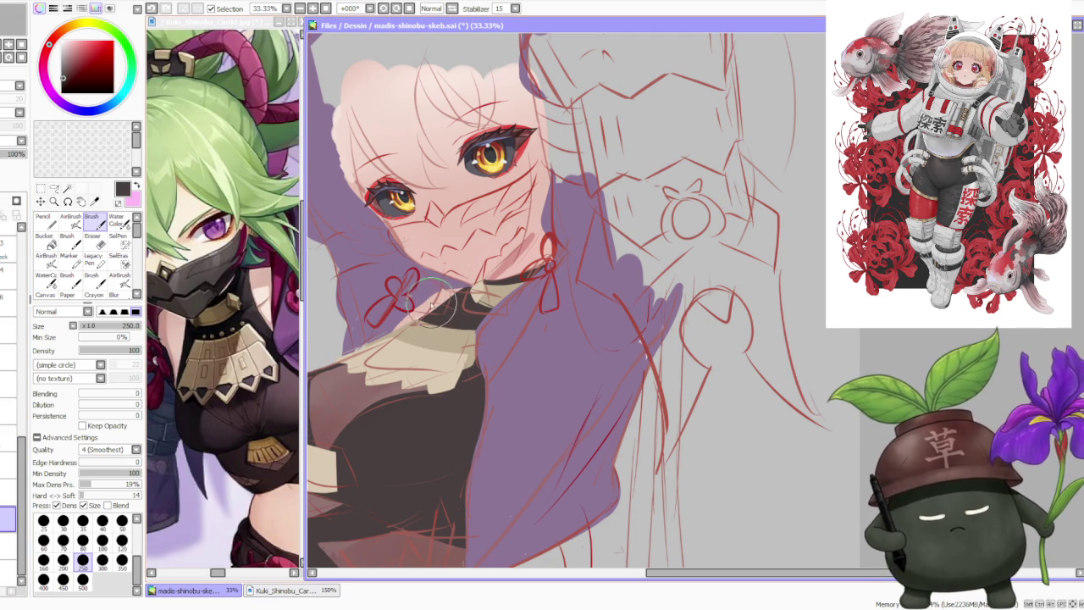
{"action": "left_click", "coordinate": [431, 305], "text": "alt"}
{"action": "scroll", "coordinate": [583, 307], "scroll_direction": "down", "scroll_amount": 3}
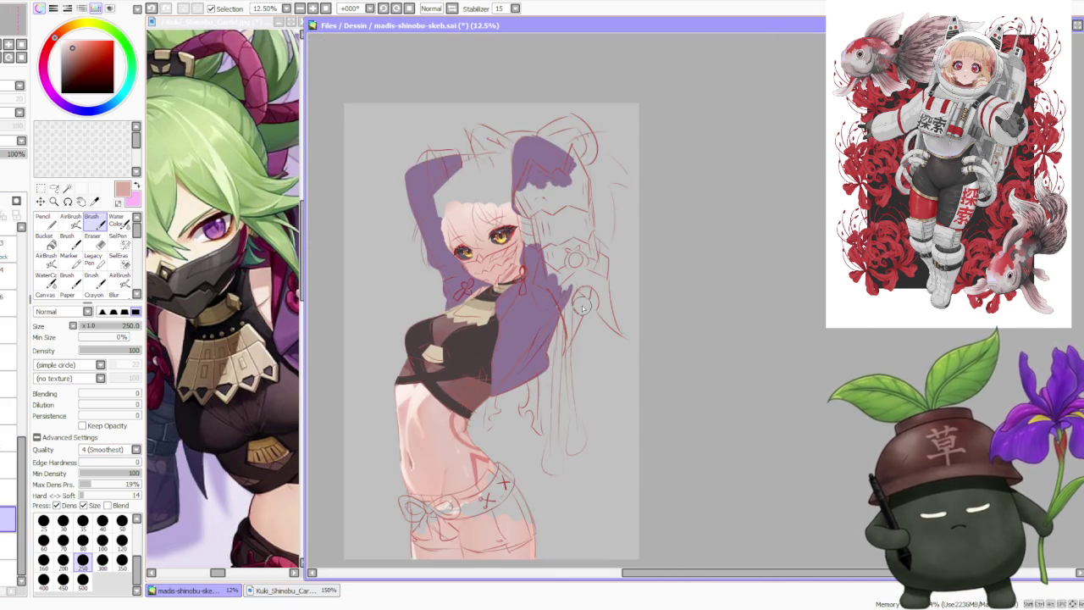
{"action": "scroll", "coordinate": [583, 308], "scroll_direction": "down", "scroll_amount": 1}
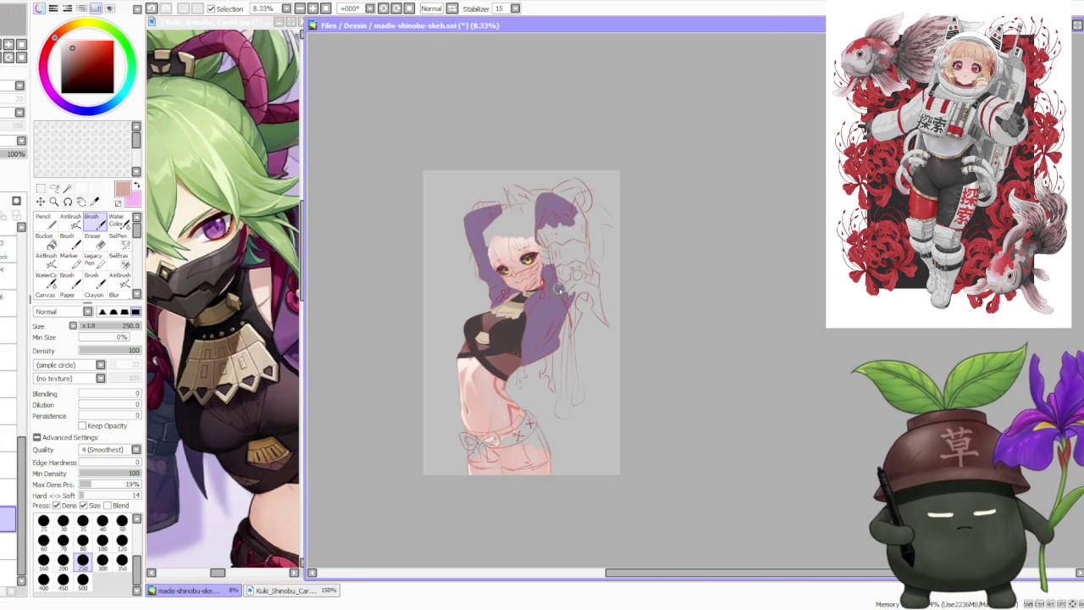
{"action": "scroll", "coordinate": [559, 295], "scroll_direction": "down", "scroll_amount": 1}
{"action": "scroll", "coordinate": [555, 296], "scroll_direction": "up", "scroll_amount": 4}
{"action": "scroll", "coordinate": [533, 298], "scroll_direction": "up", "scroll_amount": 1}
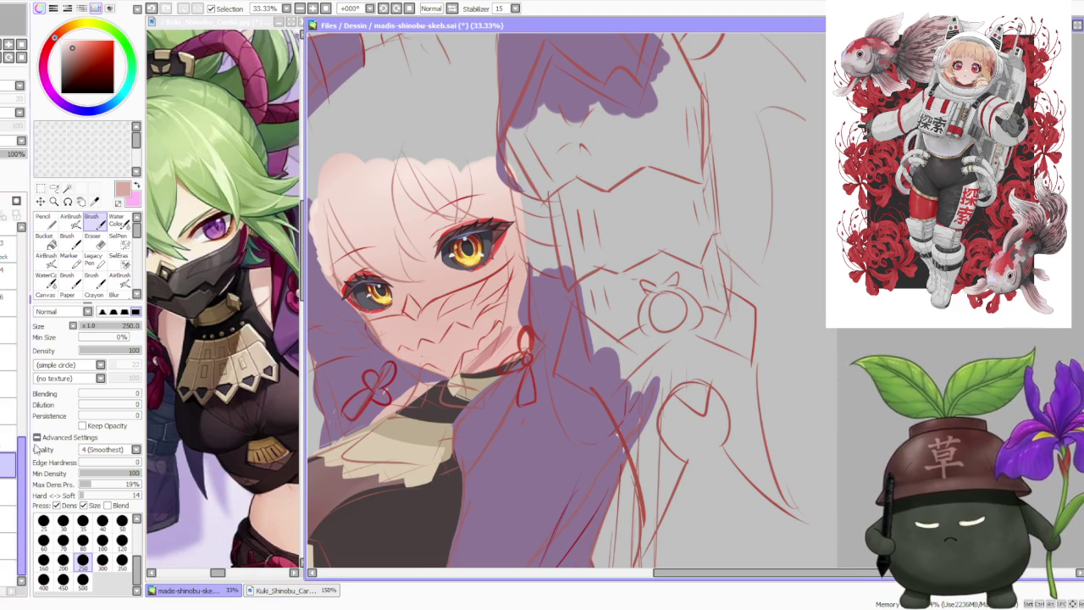
{"action": "left_click", "coordinate": [489, 373], "text": "alt"}
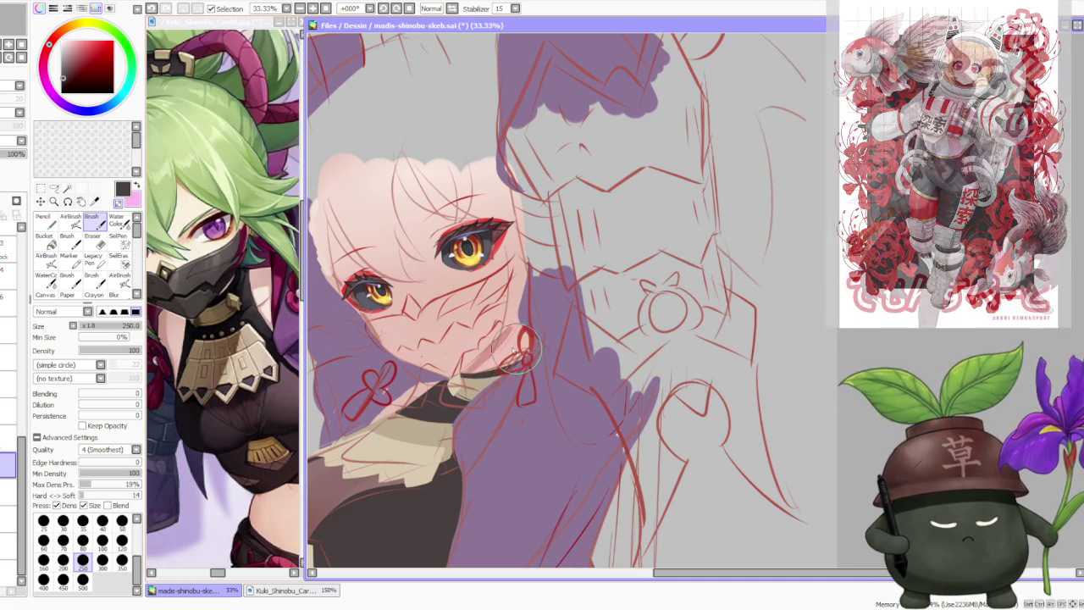
- Zoom around the neckline and eyedrop the collar's beige colour
{"action": "scroll", "coordinate": [525, 360], "scroll_direction": "down", "scroll_amount": 3}
{"action": "scroll", "coordinate": [456, 327], "scroll_direction": "down", "scroll_amount": 1}
{"action": "scroll", "coordinate": [456, 327], "scroll_direction": "down", "scroll_amount": 1}
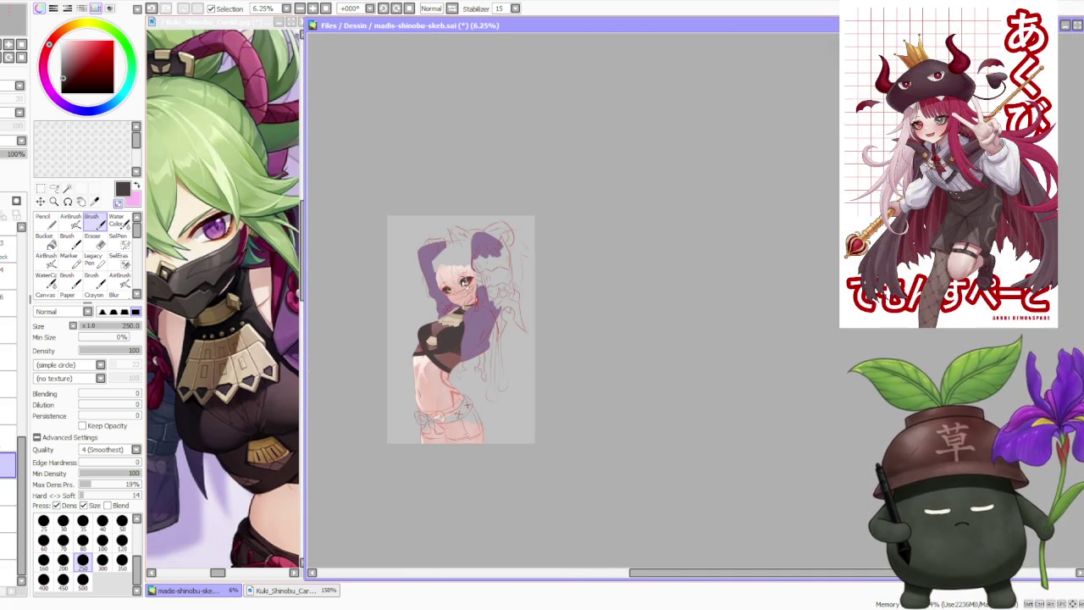
{"action": "scroll", "coordinate": [455, 327], "scroll_direction": "down", "scroll_amount": 1}
{"action": "scroll", "coordinate": [455, 327], "scroll_direction": "down", "scroll_amount": 1}
{"action": "scroll", "coordinate": [456, 327], "scroll_direction": "up", "scroll_amount": 2}
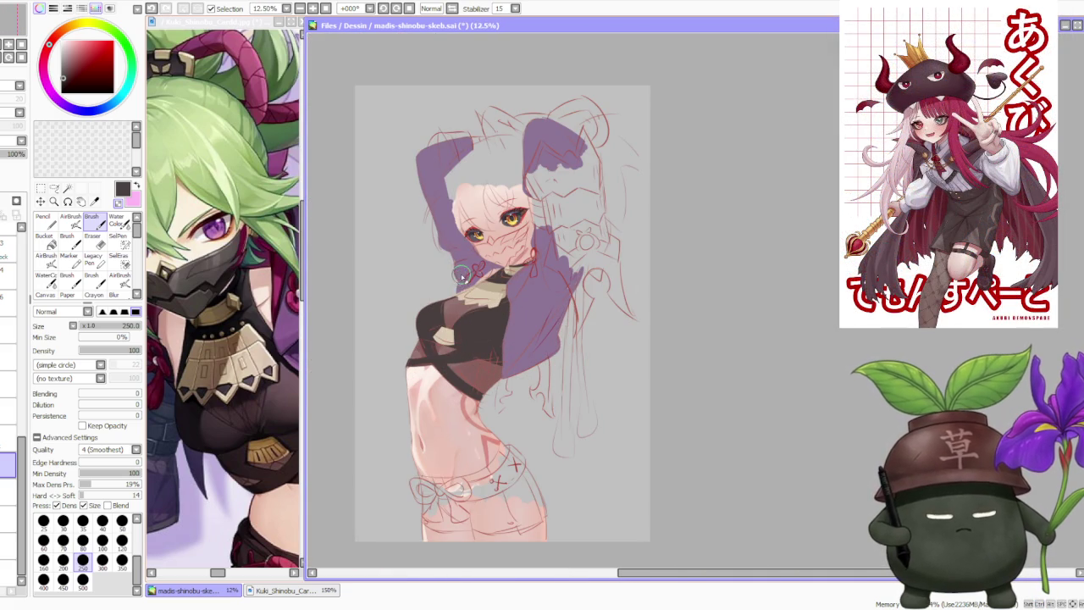
{"action": "scroll", "coordinate": [461, 275], "scroll_direction": "down", "scroll_amount": 1}
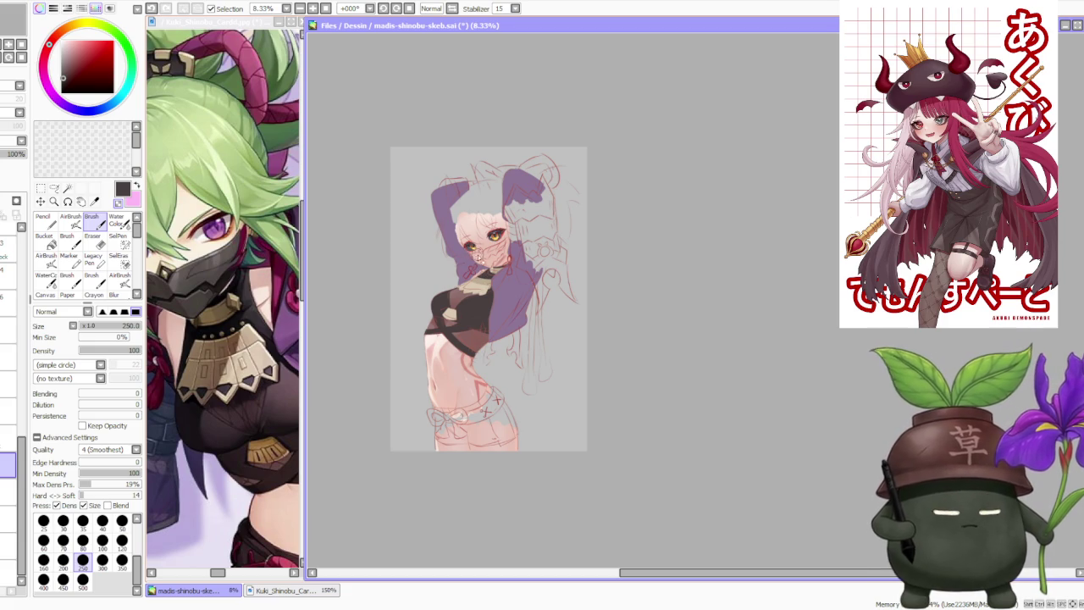
{"action": "scroll", "coordinate": [476, 246], "scroll_direction": "up", "scroll_amount": 2}
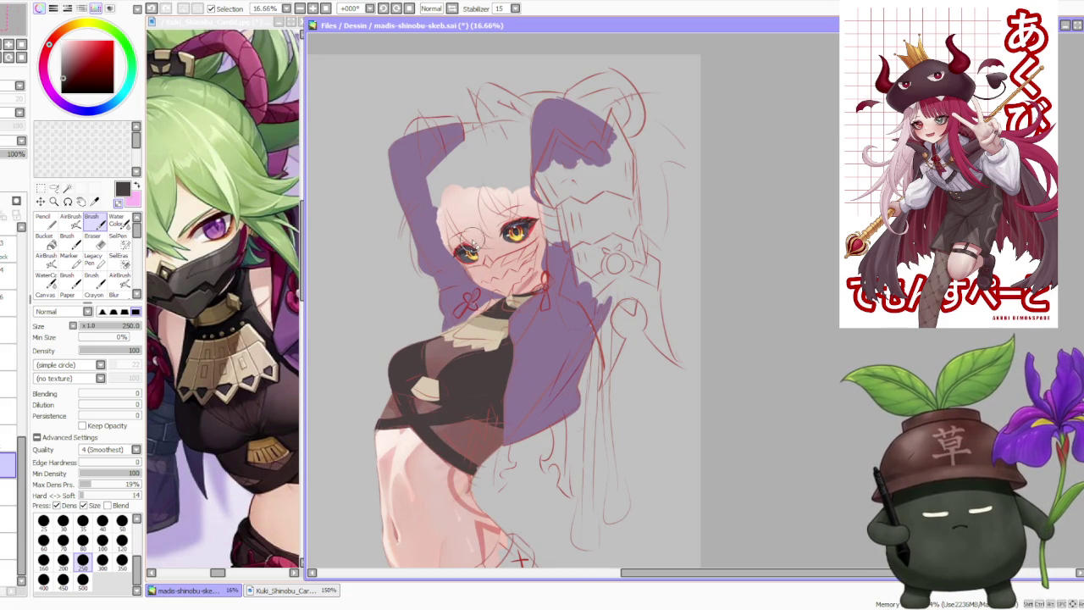
{"action": "scroll", "coordinate": [472, 240], "scroll_direction": "down", "scroll_amount": 1}
{"action": "scroll", "coordinate": [472, 241], "scroll_direction": "up", "scroll_amount": 2}
{"action": "scroll", "coordinate": [487, 250], "scroll_direction": "up", "scroll_amount": 1}
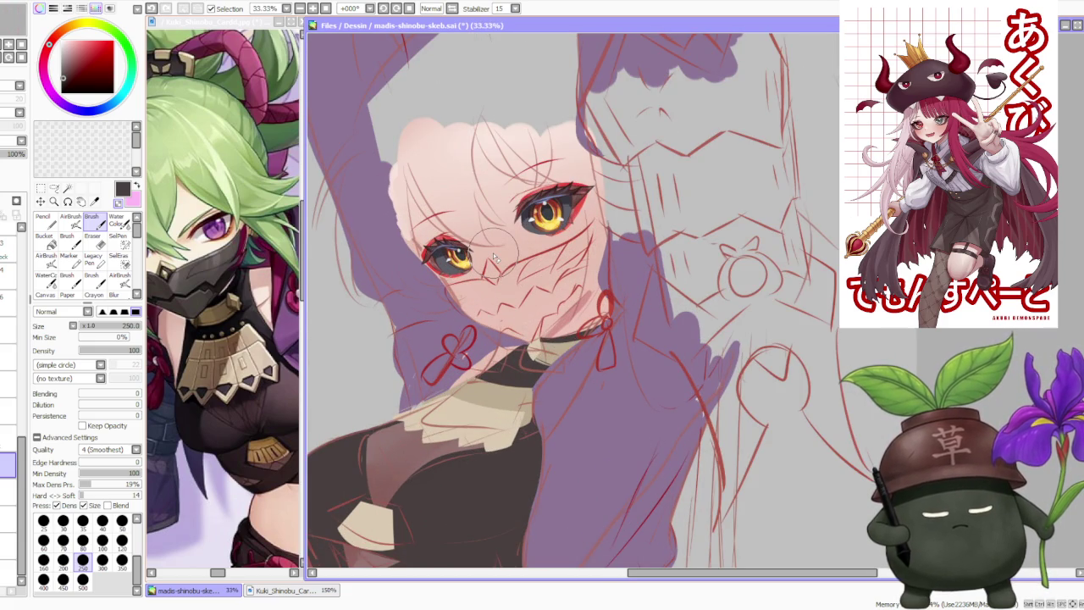
{"action": "left_click", "coordinate": [499, 404], "text": "alt"}
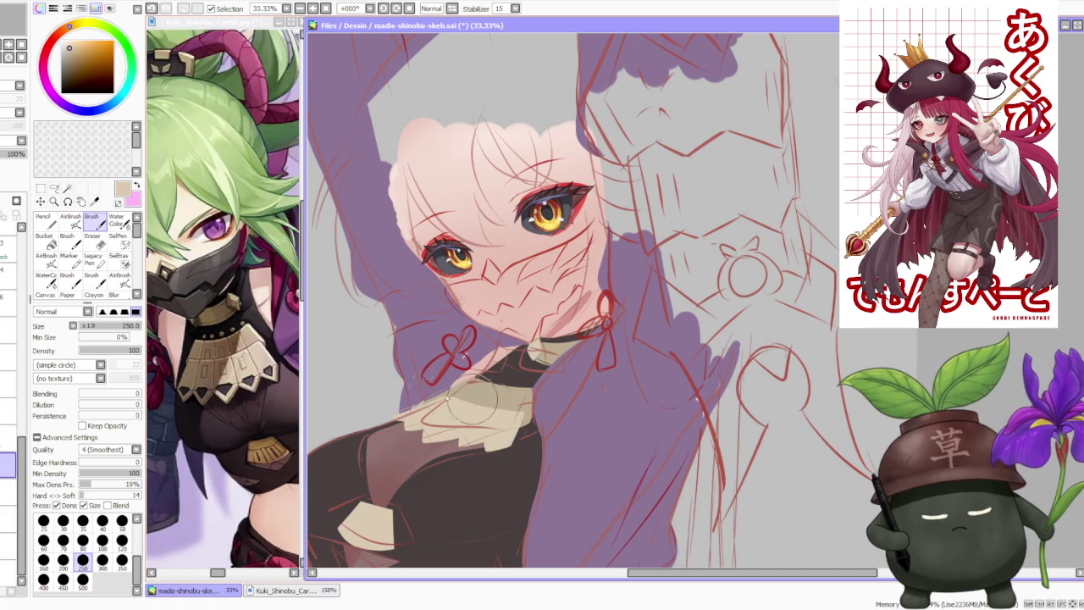
- Select the collar layer and switch to the hard-edged Pencil tool
{"action": "left_click", "coordinate": [7, 384]}
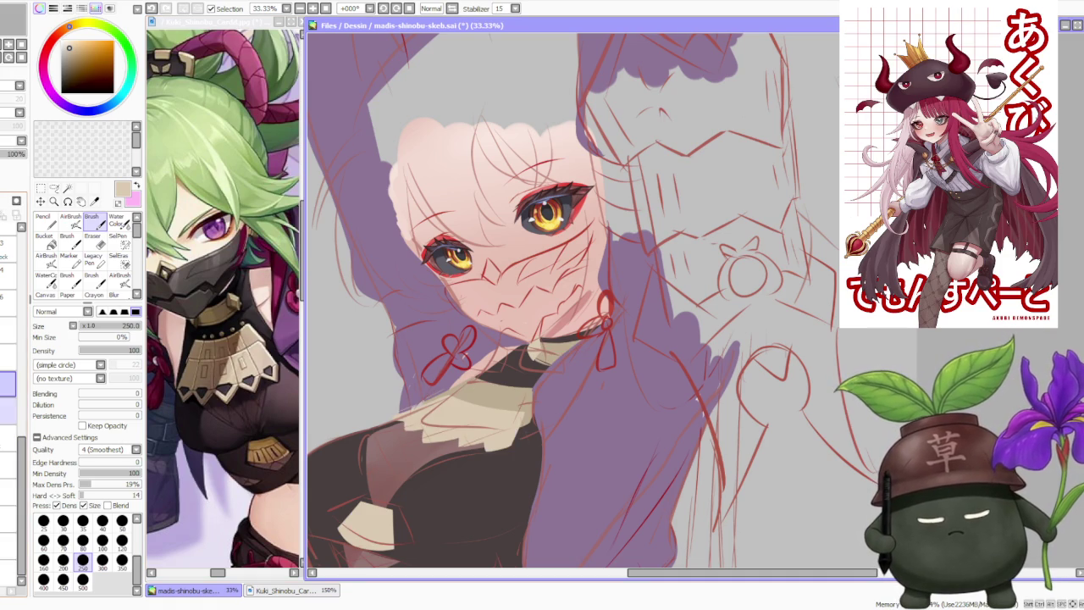
{"action": "left_click", "coordinate": [8, 410]}
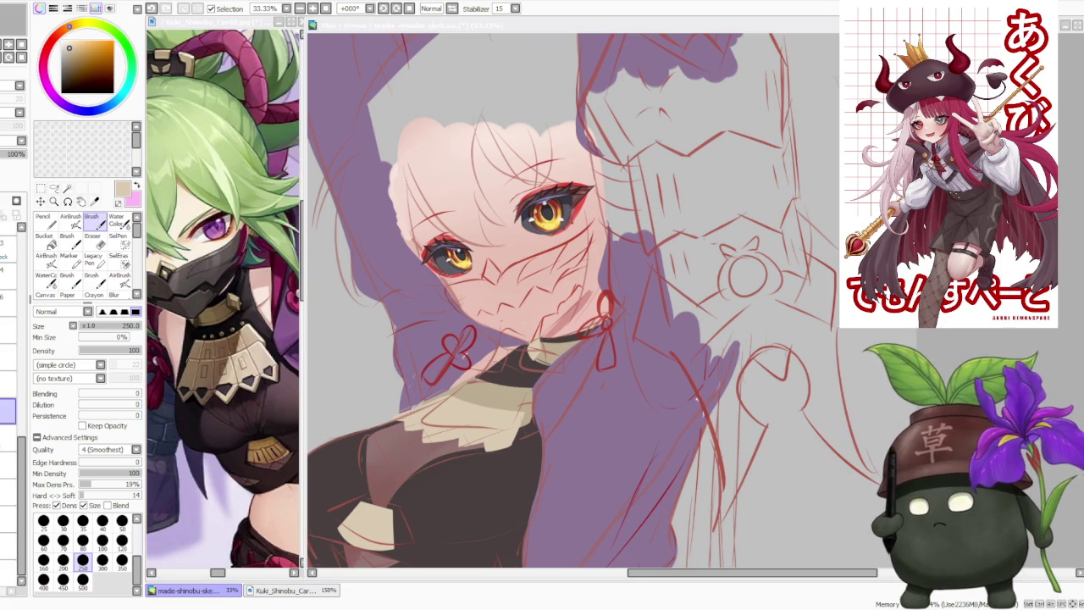
{"action": "left_click", "coordinate": [44, 218]}
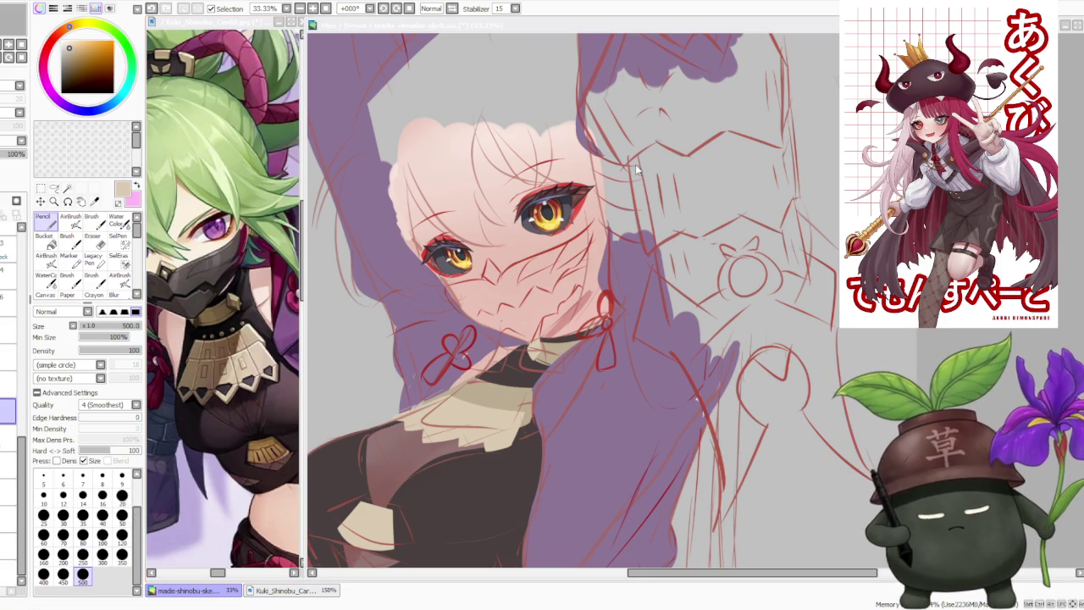
- Set the pencil size to 30 after trying the 20 and 50 presets
{"action": "left_click", "coordinate": [122, 495]}
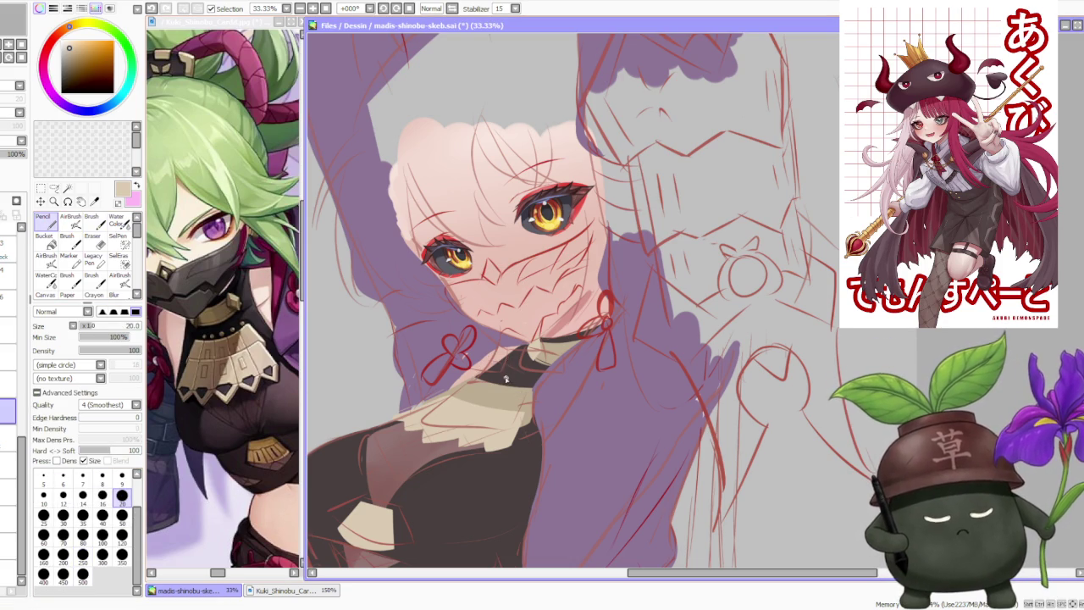
{"action": "left_click", "coordinate": [122, 515]}
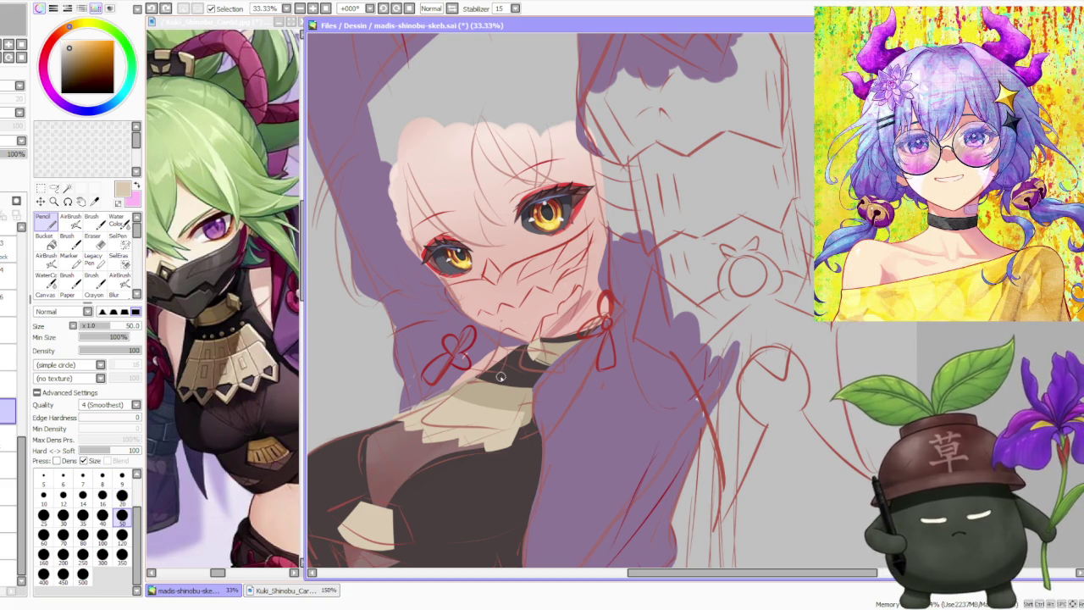
{"action": "left_click", "coordinate": [62, 515]}
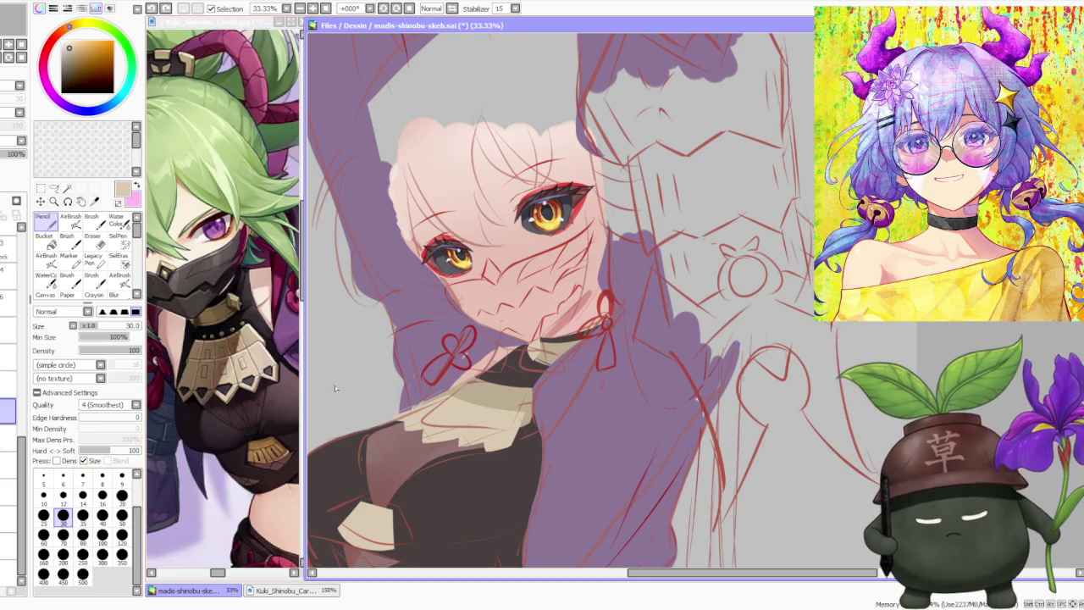
{"action": "scroll", "coordinate": [500, 377], "scroll_direction": "up", "scroll_amount": 1}
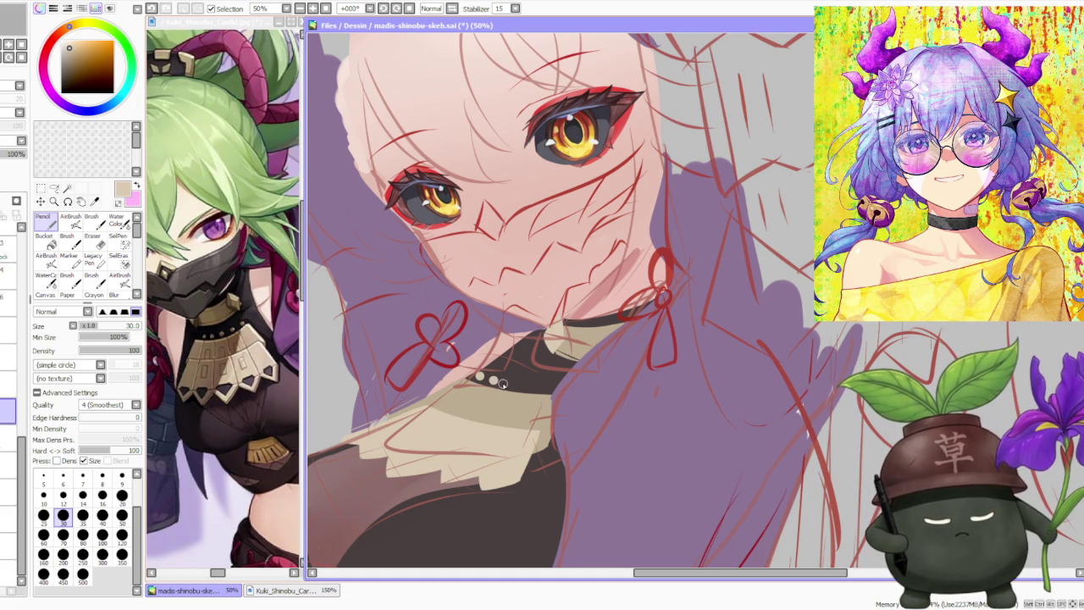
- Undo the trial bead dots, select the layer above and begin Free Deform
{"action": "key", "text": "ctrl+z"}
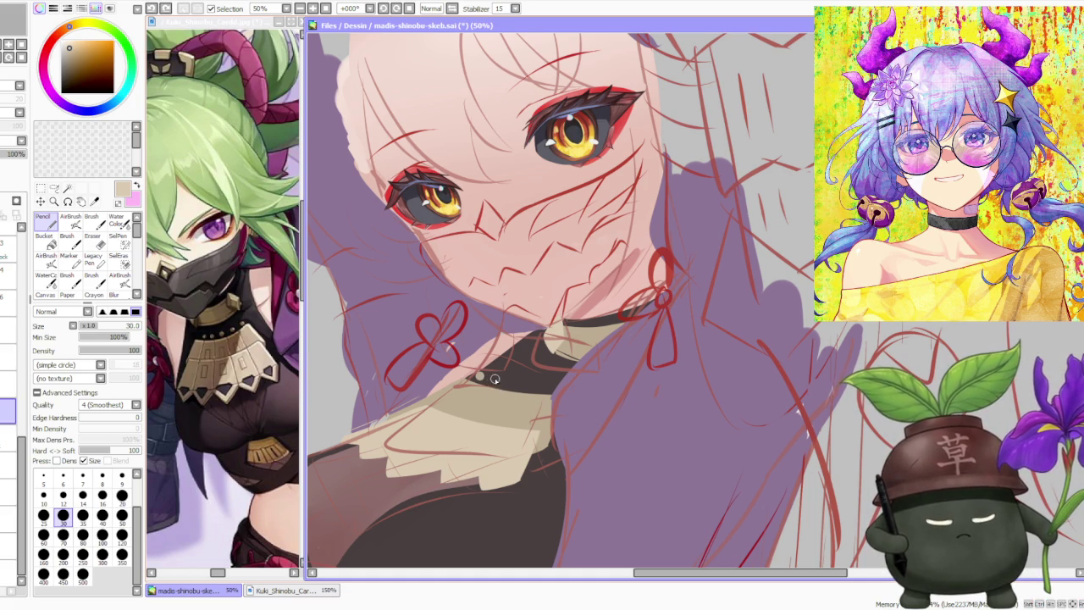
{"action": "left_click", "coordinate": [325, 406], "text": "ctrl"}
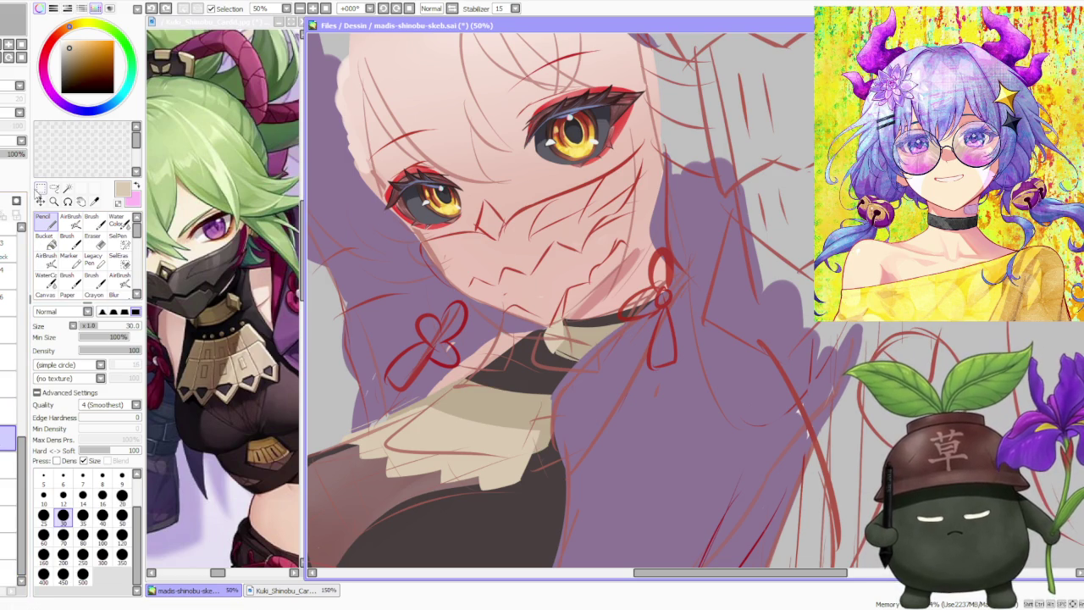
{"action": "left_click", "coordinate": [40, 187]}
{"action": "left_click", "coordinate": [61, 369]}
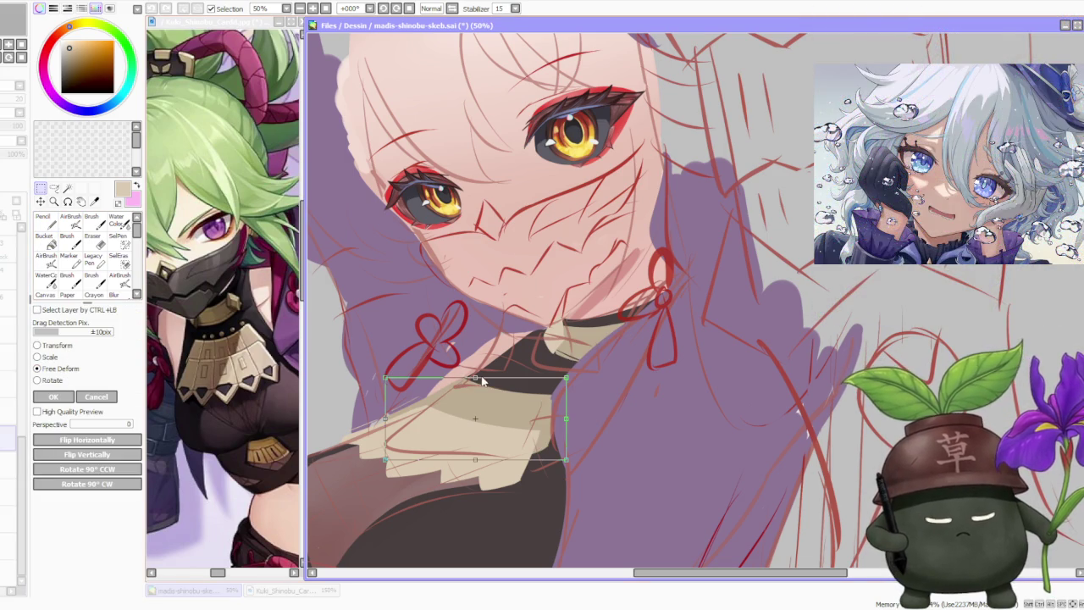
- Reshape the collar's four corners with Free Deform so it slants under the chin, then apply
{"action": "left_click_drag", "start_coordinate": [478, 380], "coordinate": [490, 384]}
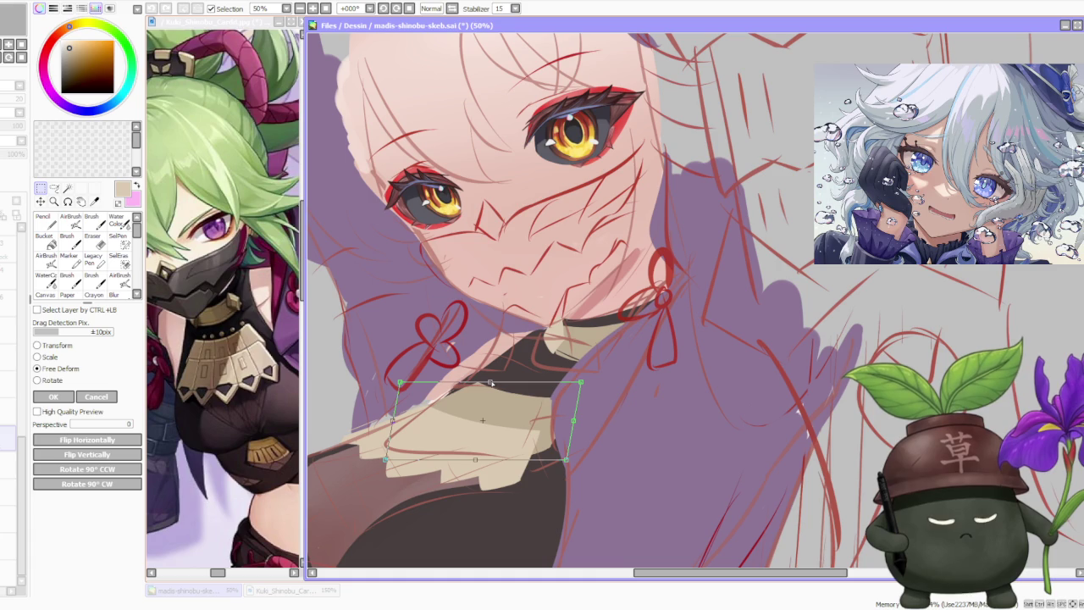
{"action": "left_click_drag", "start_coordinate": [579, 383], "coordinate": [543, 386]}
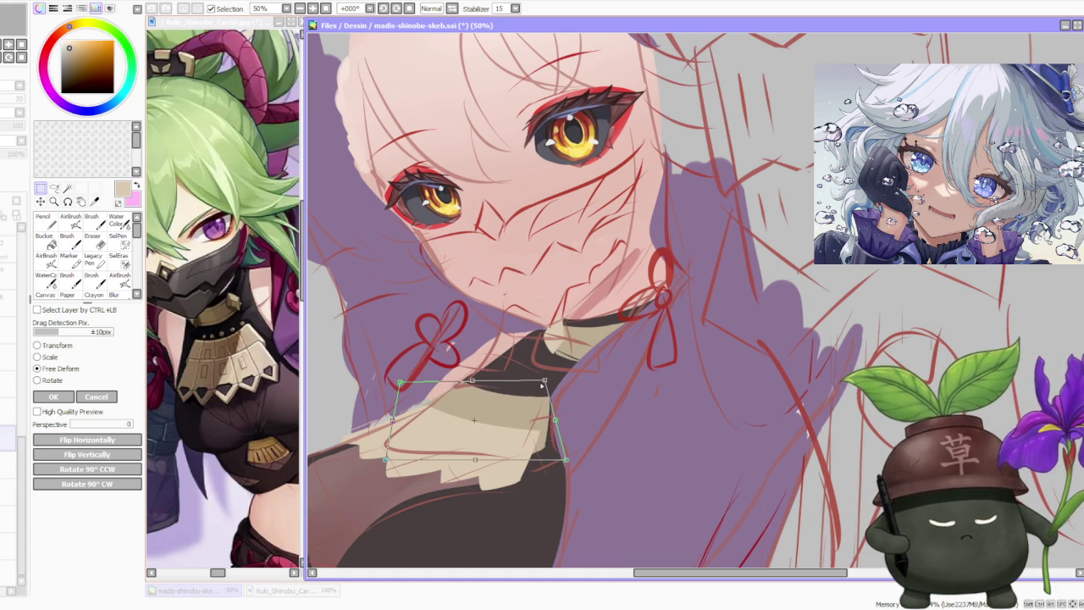
{"action": "left_click_drag", "start_coordinate": [542, 385], "coordinate": [555, 421]}
{"action": "mouse_move", "coordinate": [399, 381]}
{"action": "left_mouse_down"}
{"action": "mouse_move", "coordinate": [415, 385]}
{"action": "mouse_move", "coordinate": [399, 381]}
{"action": "left_mouse_up"}
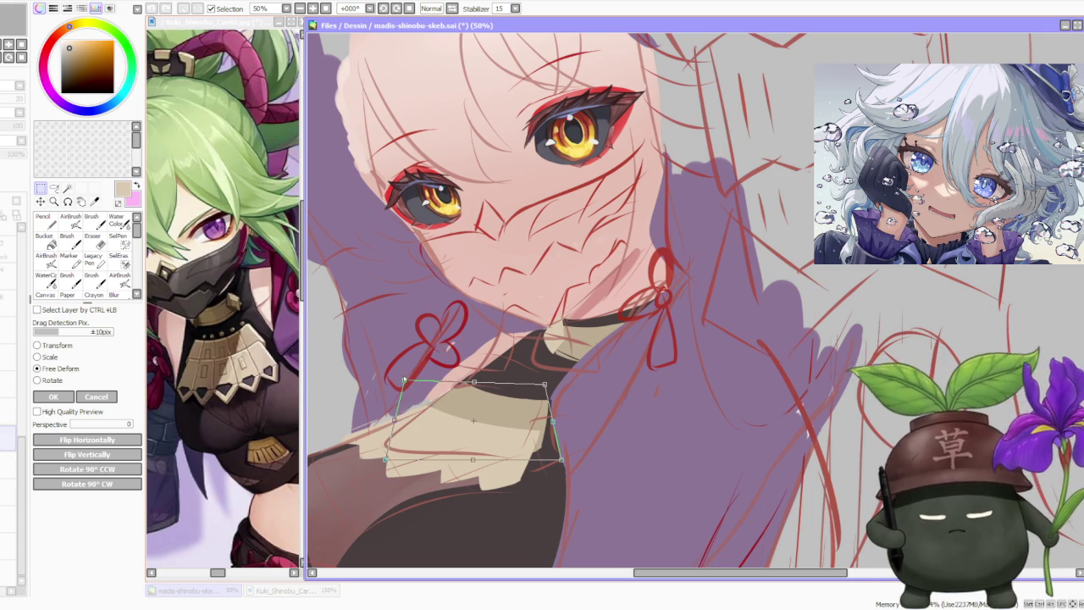
{"action": "left_click_drag", "start_coordinate": [389, 460], "coordinate": [394, 442]}
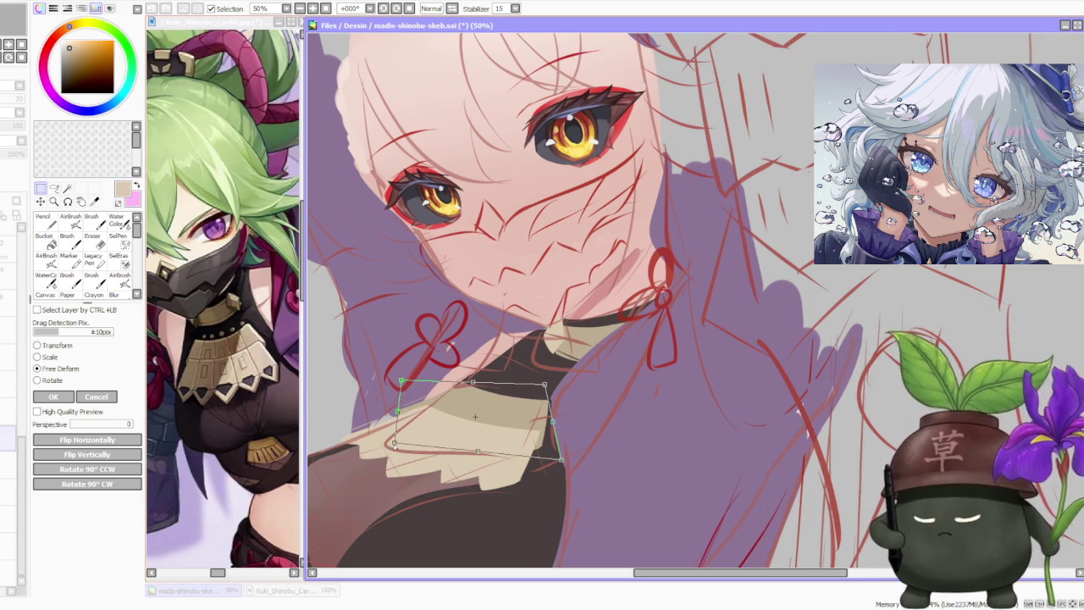
{"action": "left_click_drag", "start_coordinate": [549, 446], "coordinate": [549, 449]}
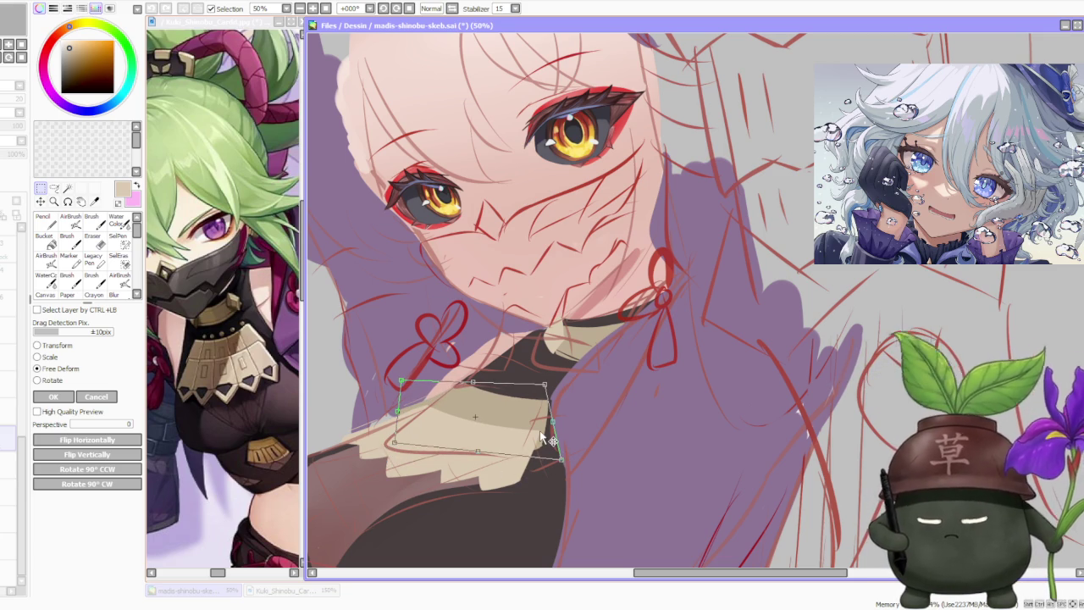
{"action": "left_click_drag", "start_coordinate": [401, 380], "coordinate": [410, 377]}
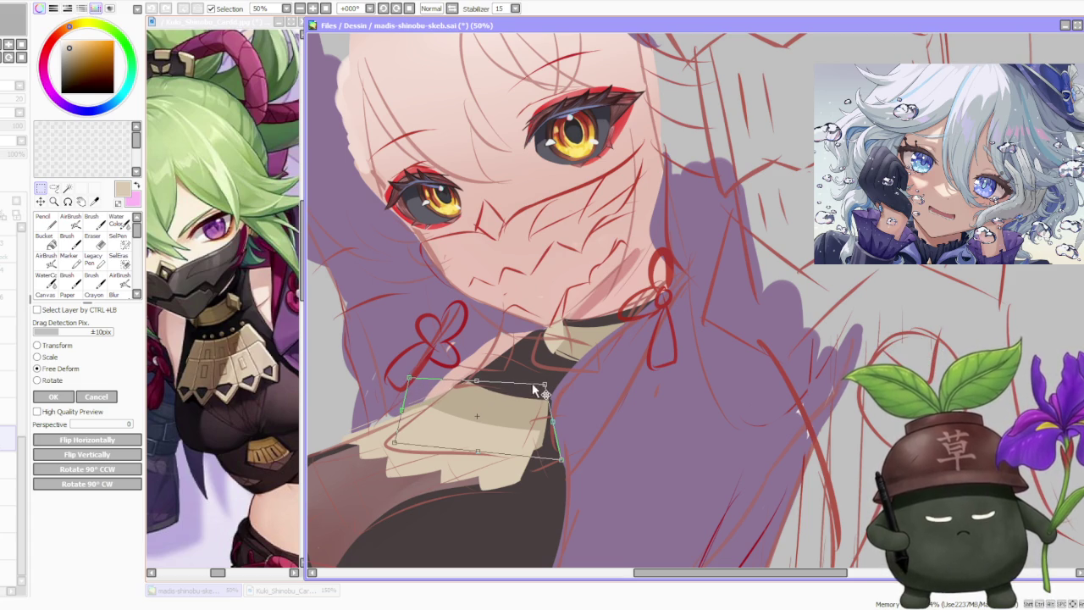
{"action": "left_click", "coordinate": [52, 396]}
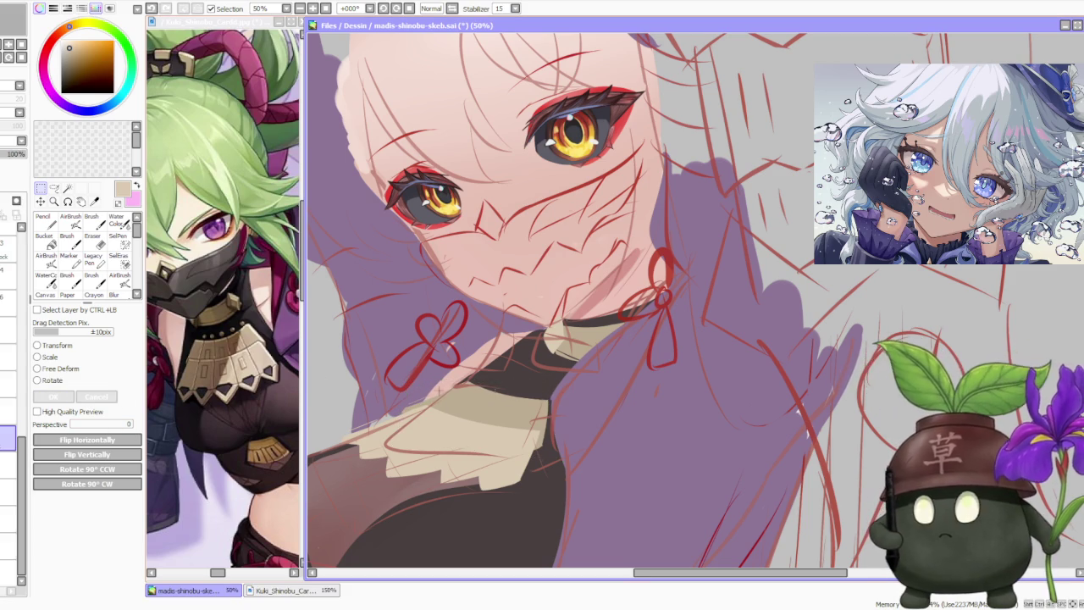
- Sample a dark colour and switch to the Brush tool
{"action": "scroll", "coordinate": [631, 391], "scroll_direction": "down", "scroll_amount": 2}
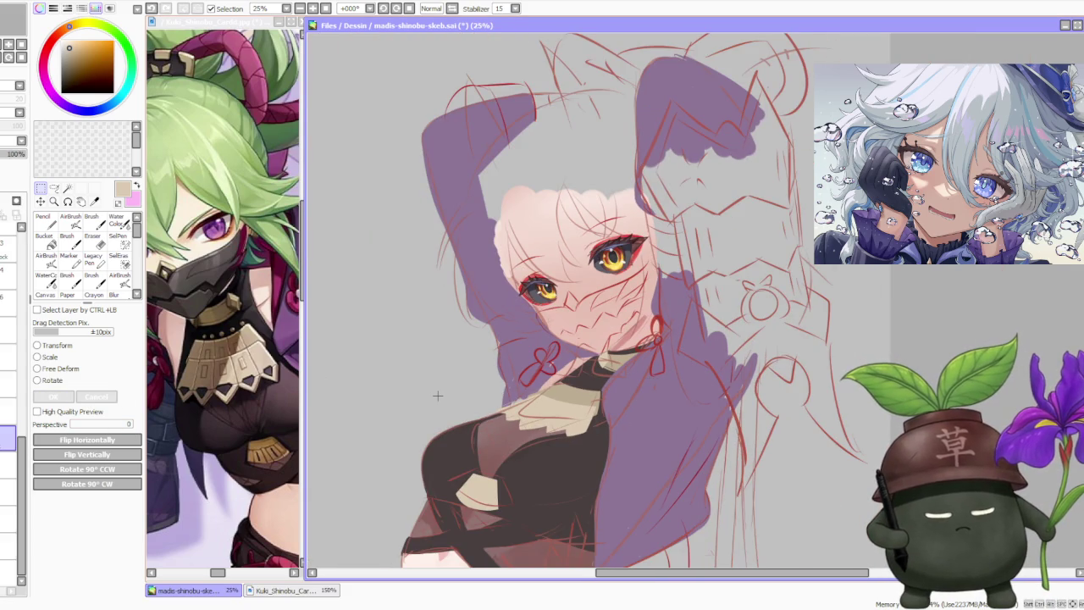
{"action": "scroll", "coordinate": [587, 375], "scroll_direction": "up", "scroll_amount": 2}
{"action": "left_click", "coordinate": [835, 394], "text": "alt"}
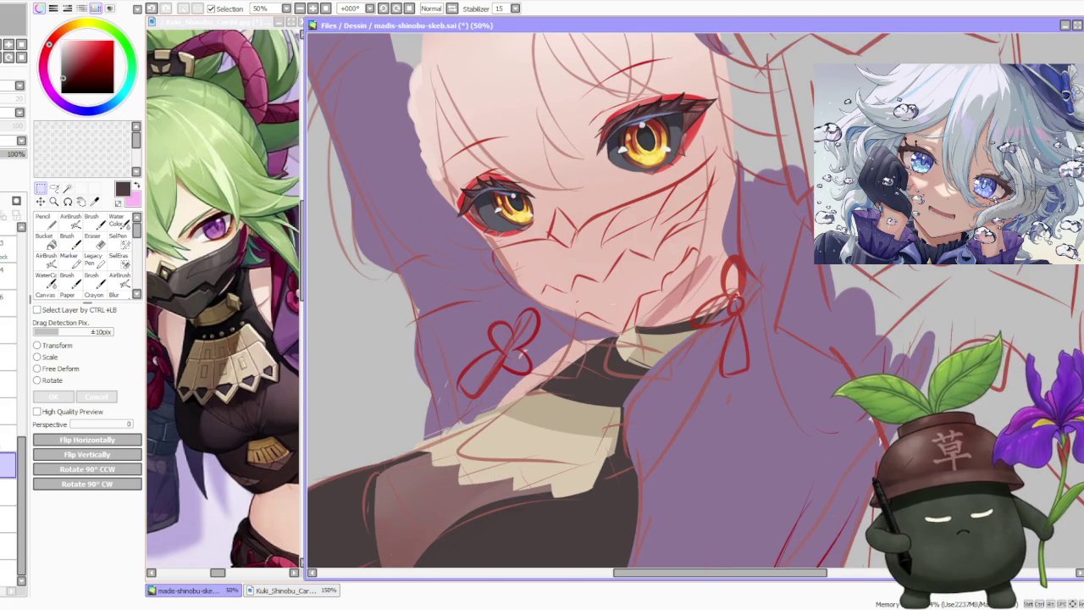
{"action": "left_click", "coordinate": [91, 218]}
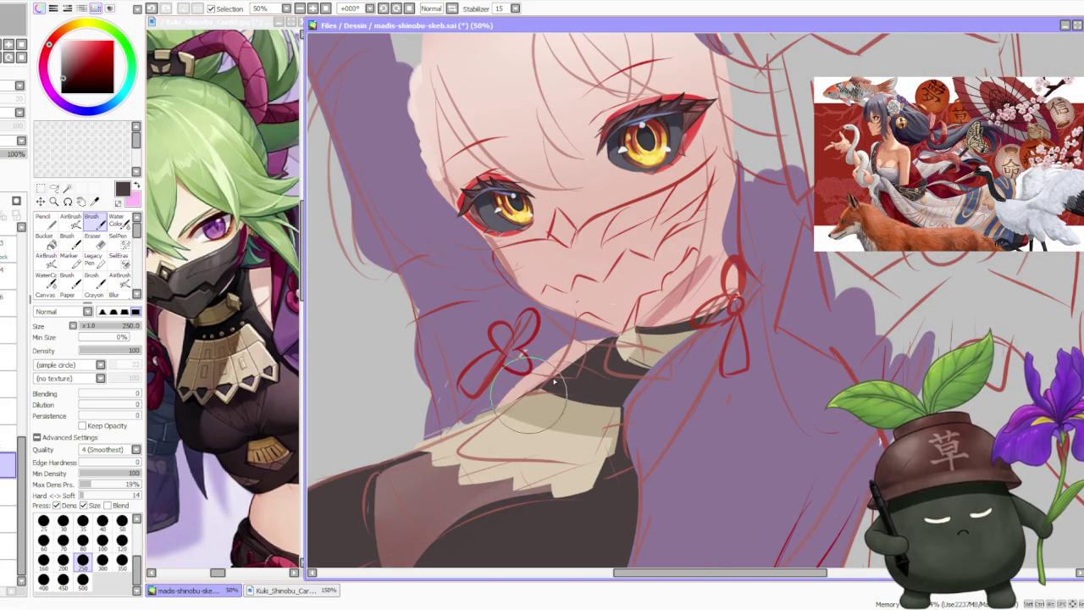
- Eyedrop the collar's beige and select a hard Pencil at size 30
{"action": "scroll", "coordinate": [593, 365], "scroll_direction": "down", "scroll_amount": 2}
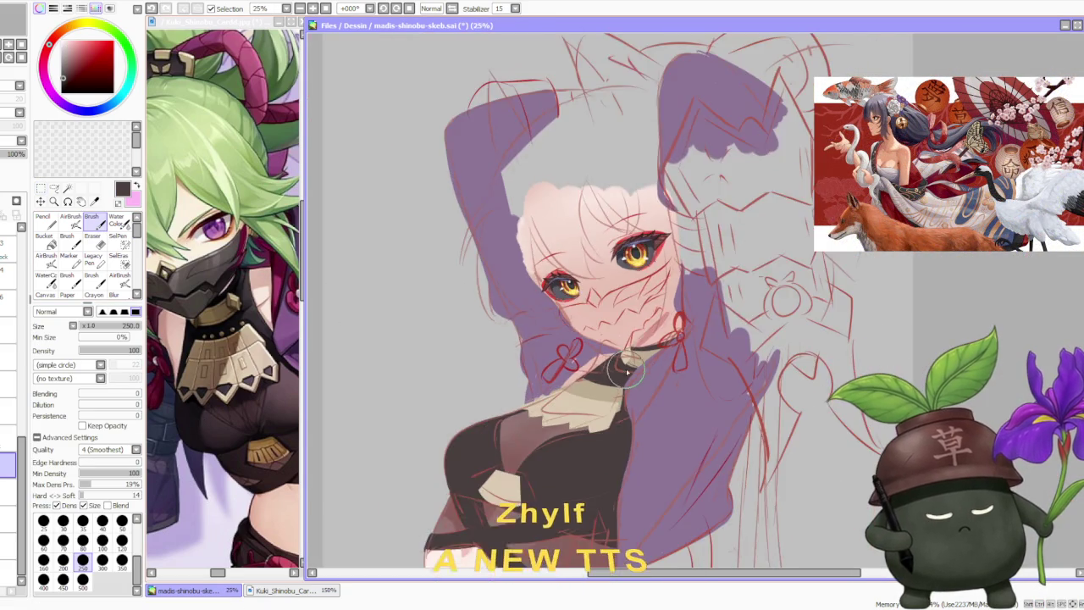
{"action": "scroll", "coordinate": [648, 347], "scroll_direction": "down", "scroll_amount": 2}
{"action": "scroll", "coordinate": [648, 347], "scroll_direction": "up", "scroll_amount": 2}
{"action": "scroll", "coordinate": [643, 364], "scroll_direction": "up", "scroll_amount": 1}
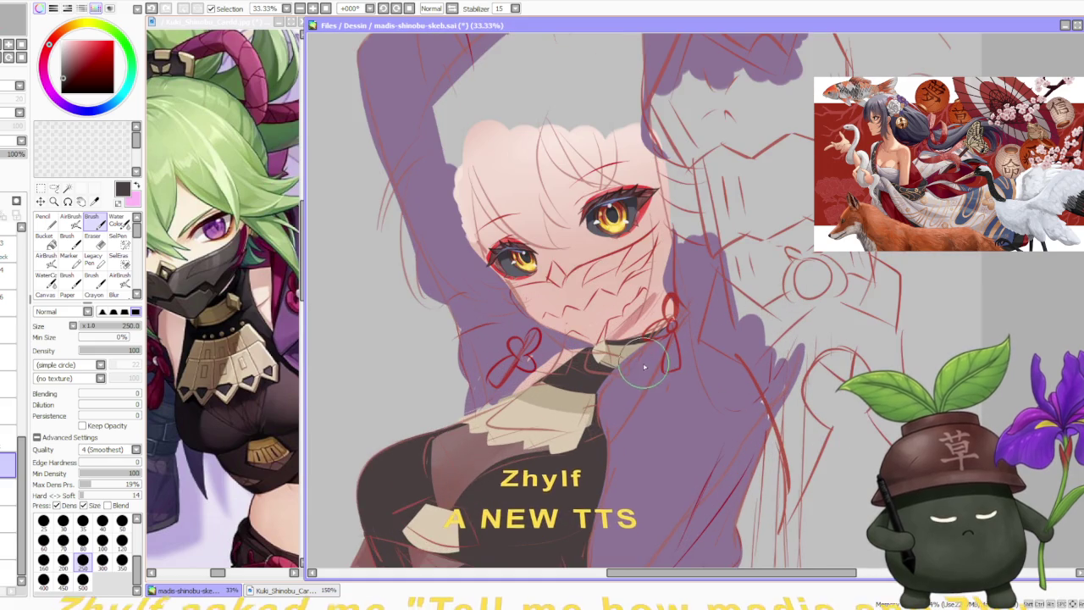
{"action": "scroll", "coordinate": [635, 374], "scroll_direction": "down", "scroll_amount": 2}
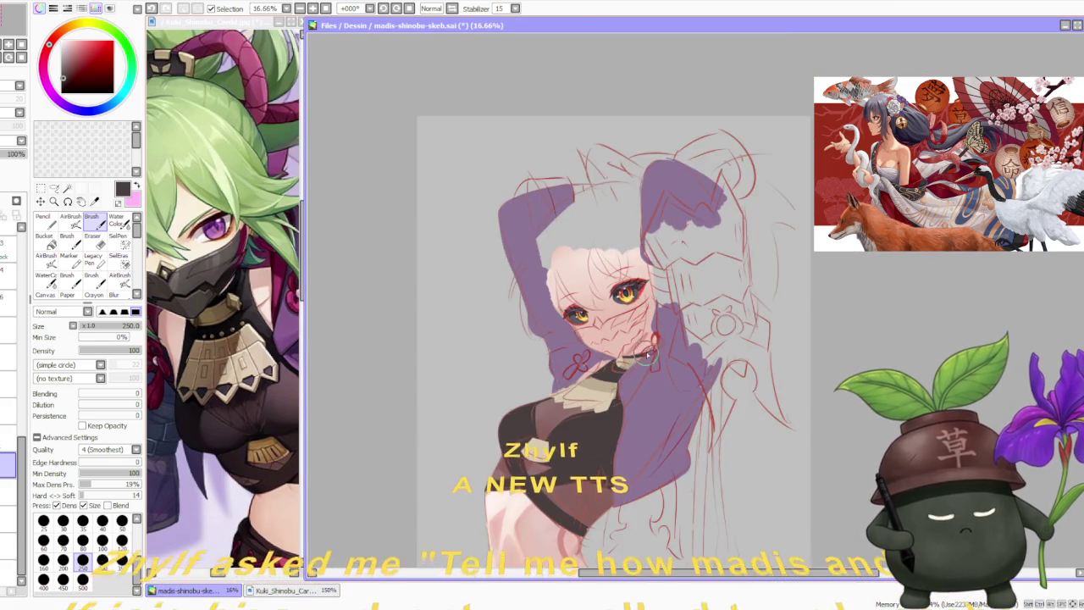
{"action": "scroll", "coordinate": [647, 362], "scroll_direction": "up", "scroll_amount": 2}
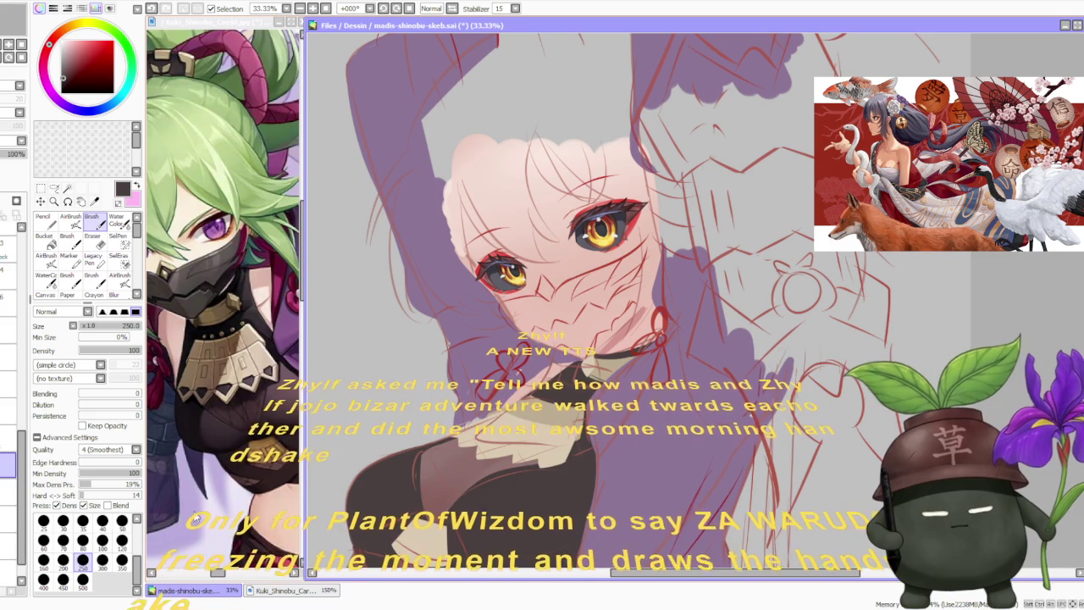
{"action": "left_click", "coordinate": [536, 432], "text": "alt"}
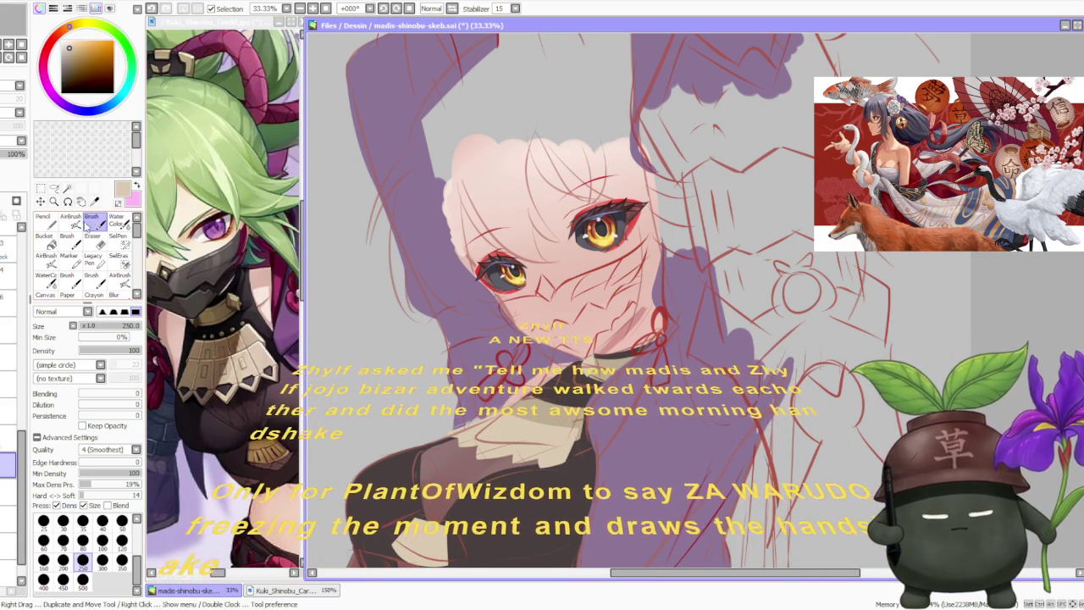
{"action": "left_click", "coordinate": [46, 220]}
{"action": "scroll", "coordinate": [535, 391], "scroll_direction": "up", "scroll_amount": 1}
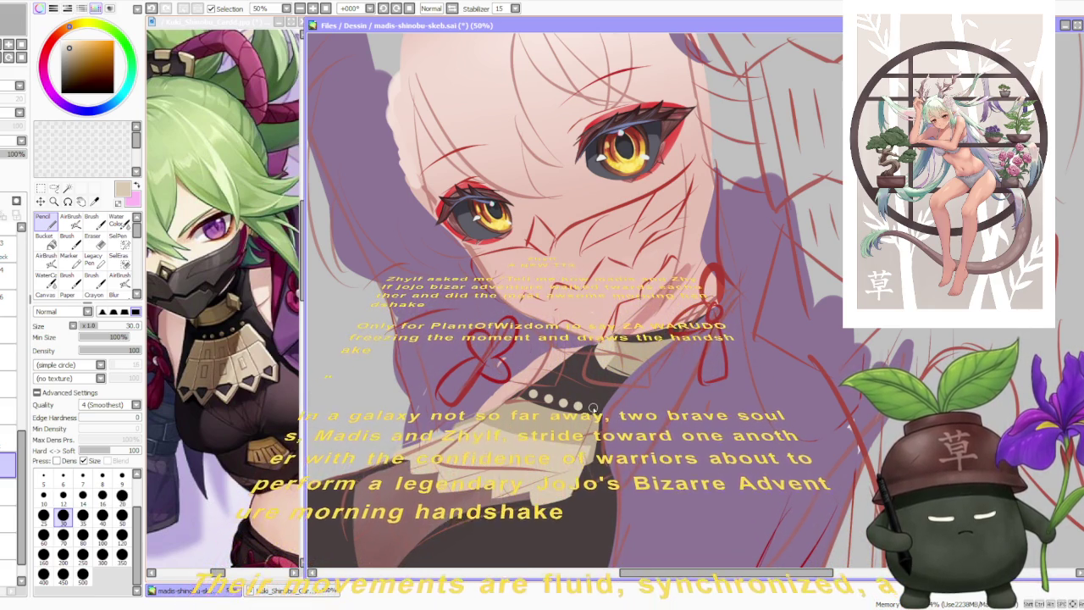
- Dab a row of beige studs along the dark choker, zooming to check
{"action": "scroll", "coordinate": [623, 373], "scroll_direction": "down", "scroll_amount": 1}
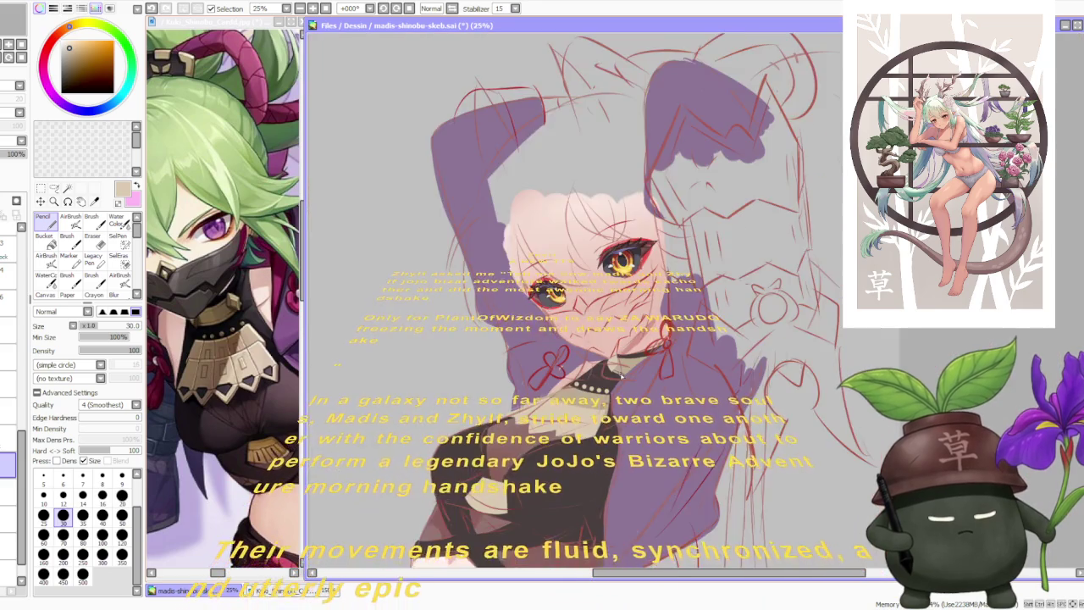
{"action": "scroll", "coordinate": [622, 372], "scroll_direction": "down", "scroll_amount": 1}
{"action": "scroll", "coordinate": [623, 373], "scroll_direction": "down", "scroll_amount": 1}
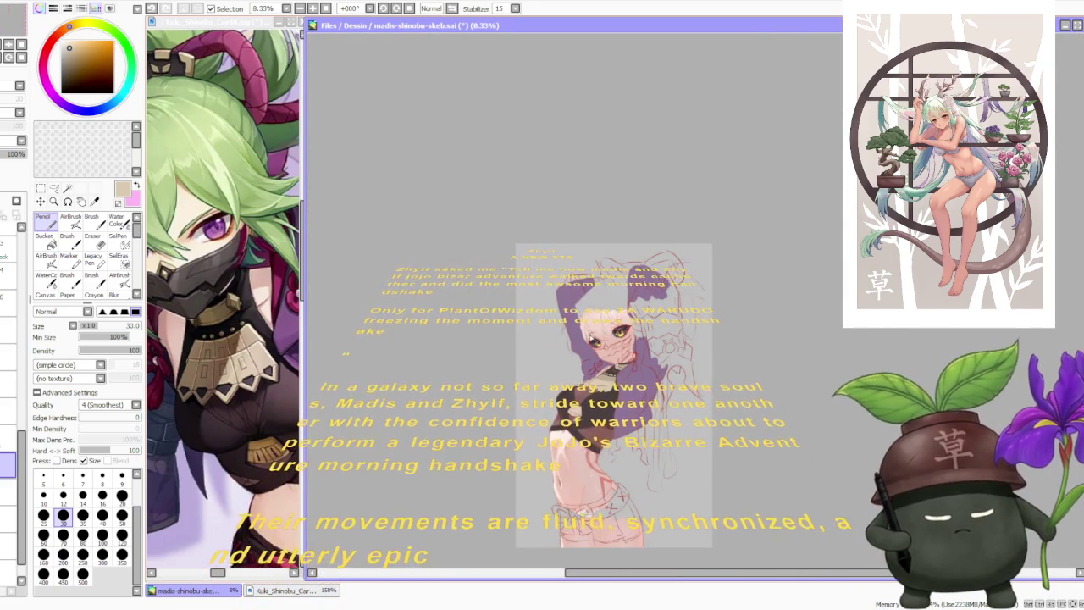
{"action": "scroll", "coordinate": [594, 337], "scroll_direction": "up", "scroll_amount": 1}
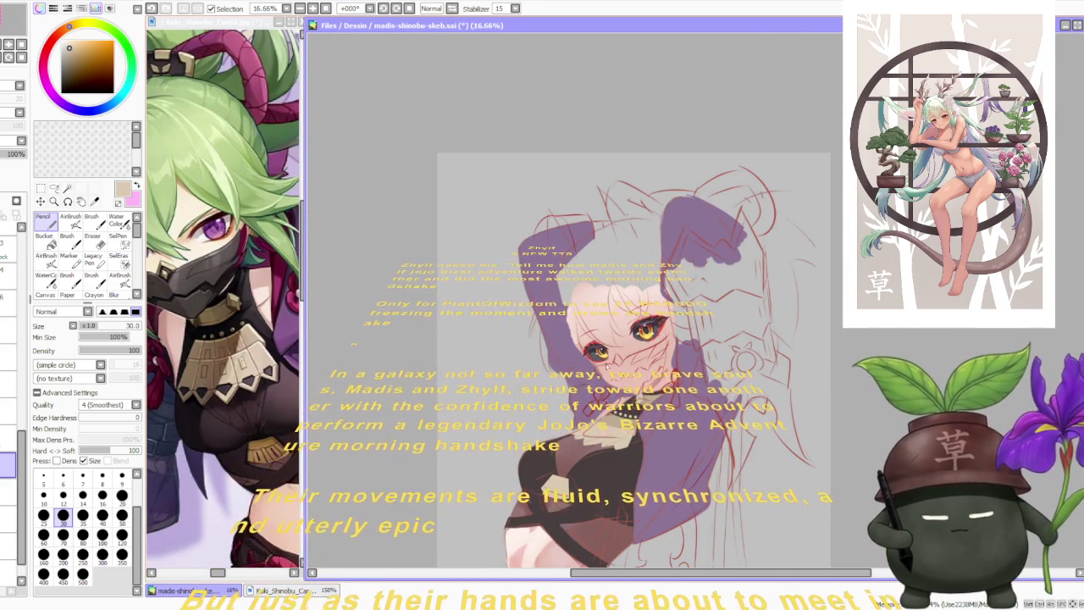
{"action": "scroll", "coordinate": [637, 379], "scroll_direction": "up", "scroll_amount": 1}
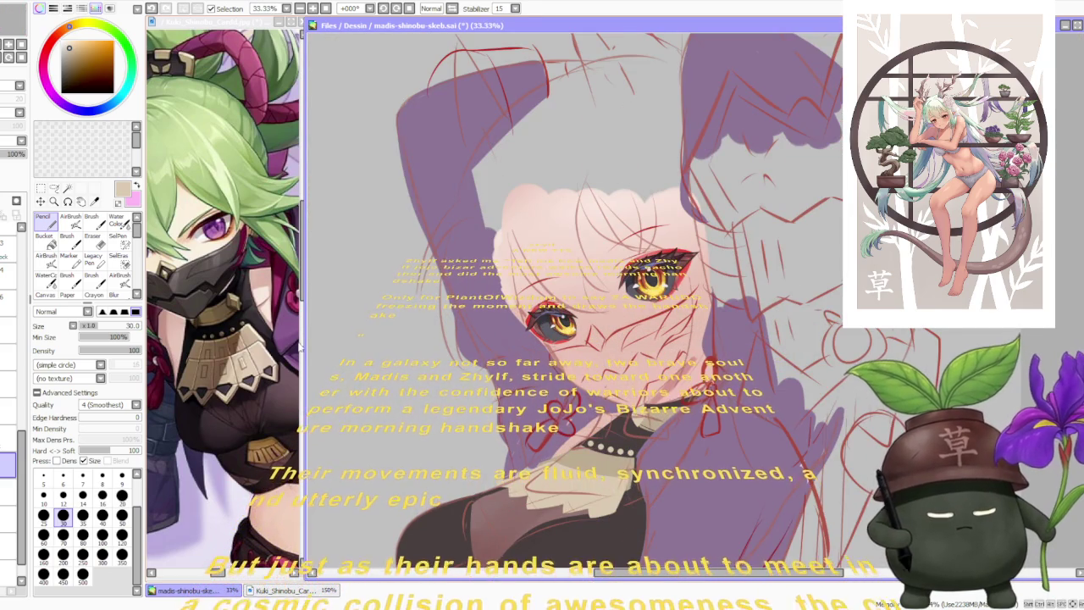
- Scale the row of choker studs, confirm, and zoom out to check the figure
{"action": "left_click", "coordinate": [40, 201]}
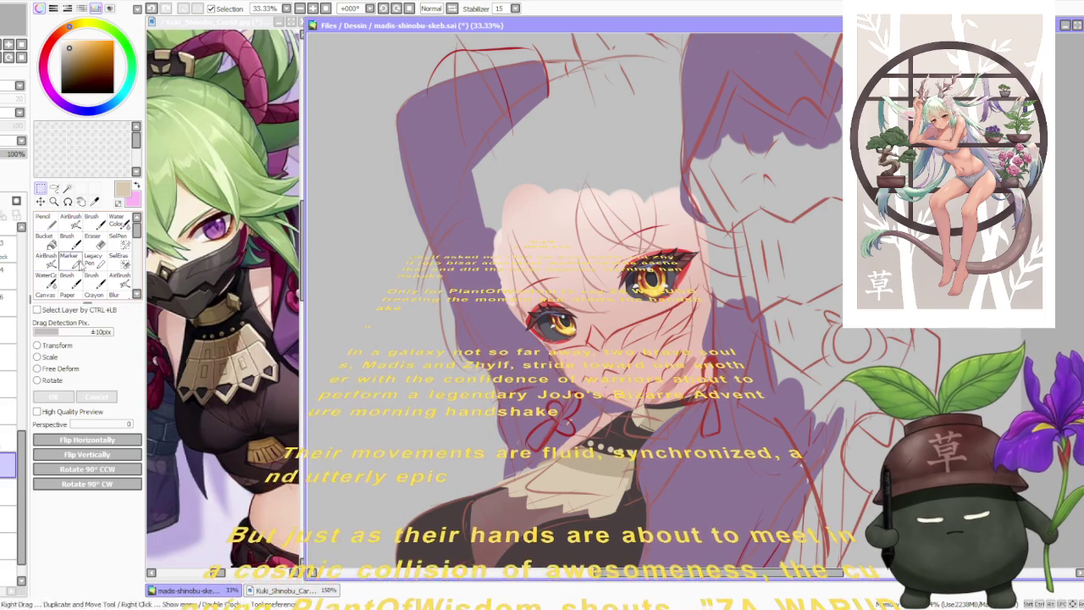
{"action": "left_click", "coordinate": [53, 362]}
{"action": "scroll", "coordinate": [661, 463], "scroll_direction": "up", "scroll_amount": 1}
{"action": "scroll", "coordinate": [661, 462], "scroll_direction": "up", "scroll_amount": 1}
{"action": "scroll", "coordinate": [542, 415], "scroll_direction": "up", "scroll_amount": 1}
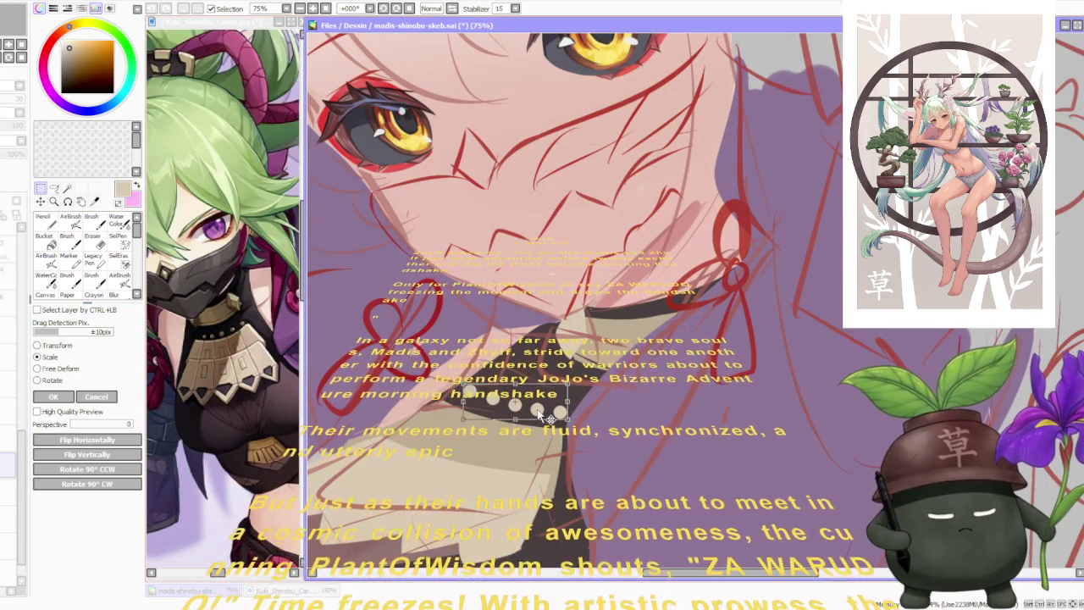
{"action": "left_click", "coordinate": [72, 397]}
{"action": "scroll", "coordinate": [559, 296], "scroll_direction": "down", "scroll_amount": 2}
{"action": "scroll", "coordinate": [559, 296], "scroll_direction": "down", "scroll_amount": 2}
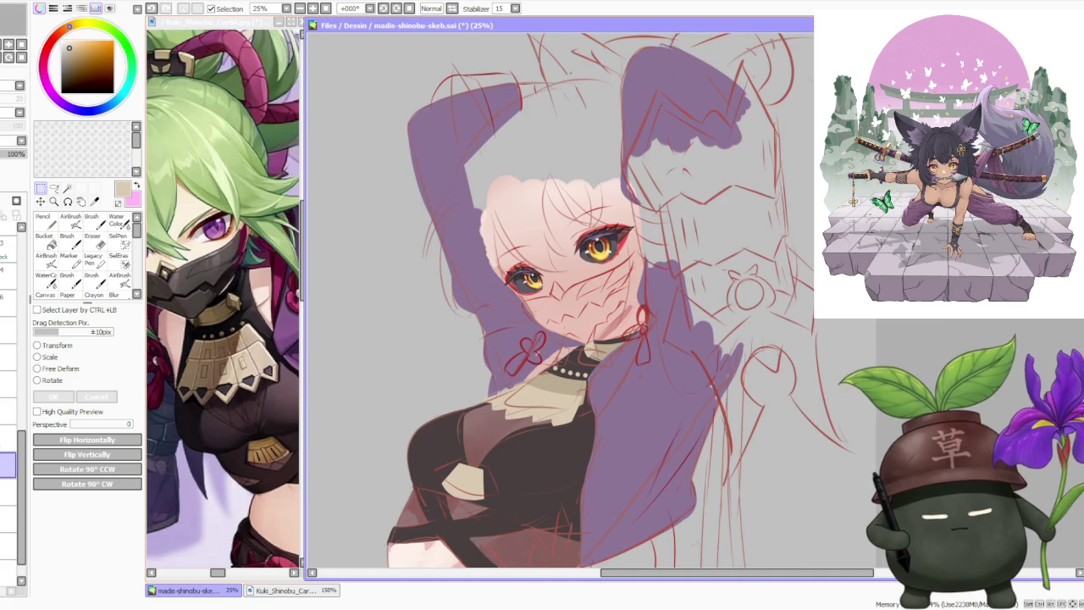
{"action": "scroll", "coordinate": [565, 373], "scroll_direction": "up", "scroll_amount": 2}
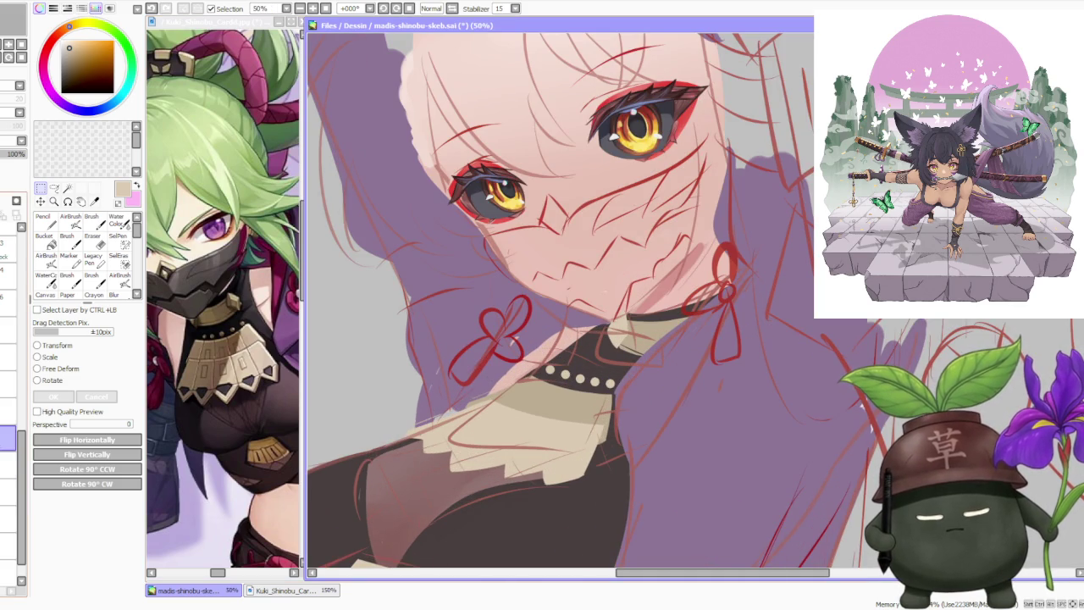
{"action": "key", "text": "minus"}
{"action": "key", "text": "minus"}
{"action": "key", "text": "minus"}
{"action": "key", "text": "minus"}
{"action": "key", "text": "minus"}
{"action": "key", "text": "plus"}
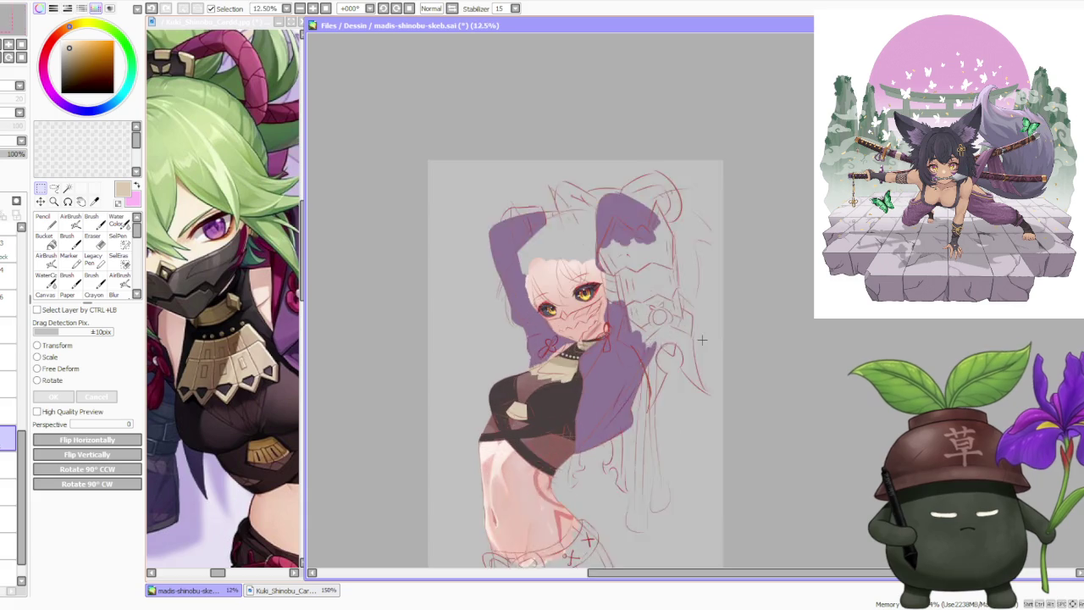
{"action": "key", "text": "plus"}
- Nudge the studs slightly up-right with Free Deform, then rescale them
{"action": "left_click", "coordinate": [61, 370]}
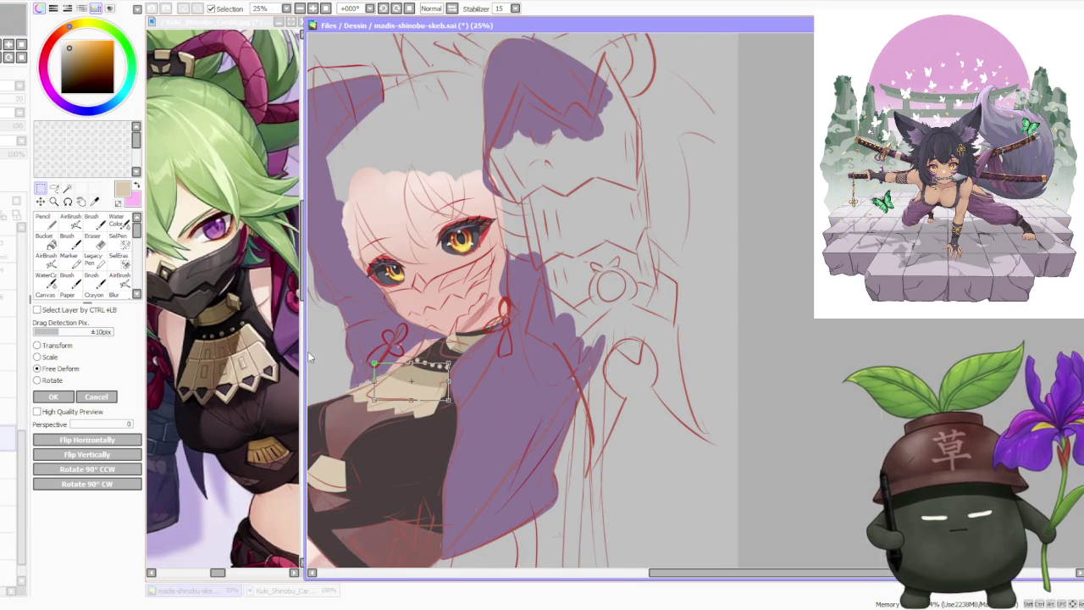
{"action": "scroll", "coordinate": [311, 355], "scroll_direction": "up", "scroll_amount": 1}
{"action": "left_click_drag", "start_coordinate": [556, 403], "coordinate": [559, 402]}
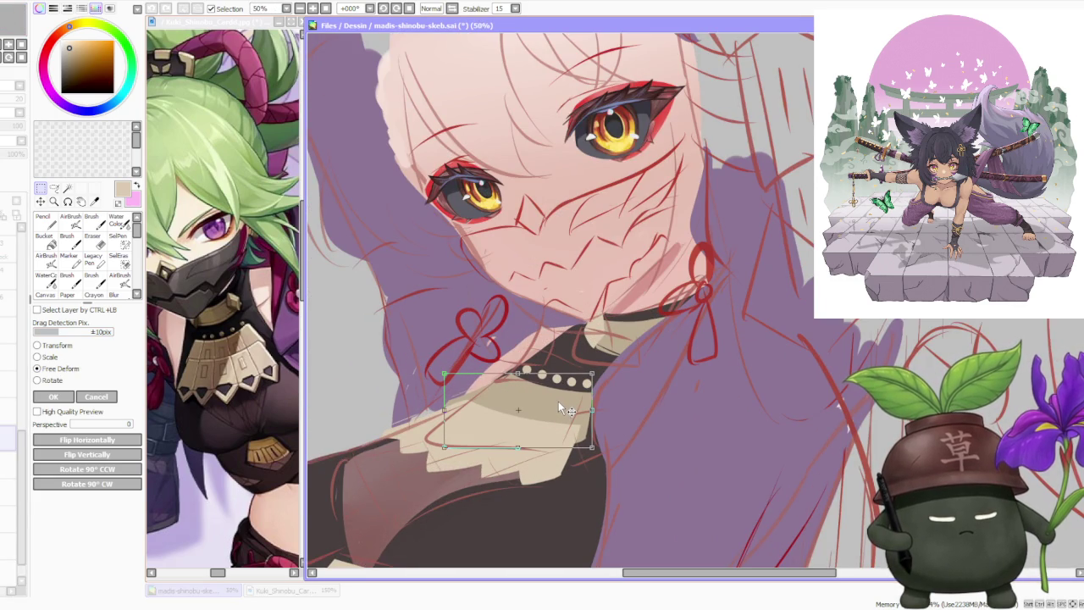
{"action": "left_click", "coordinate": [52, 396]}
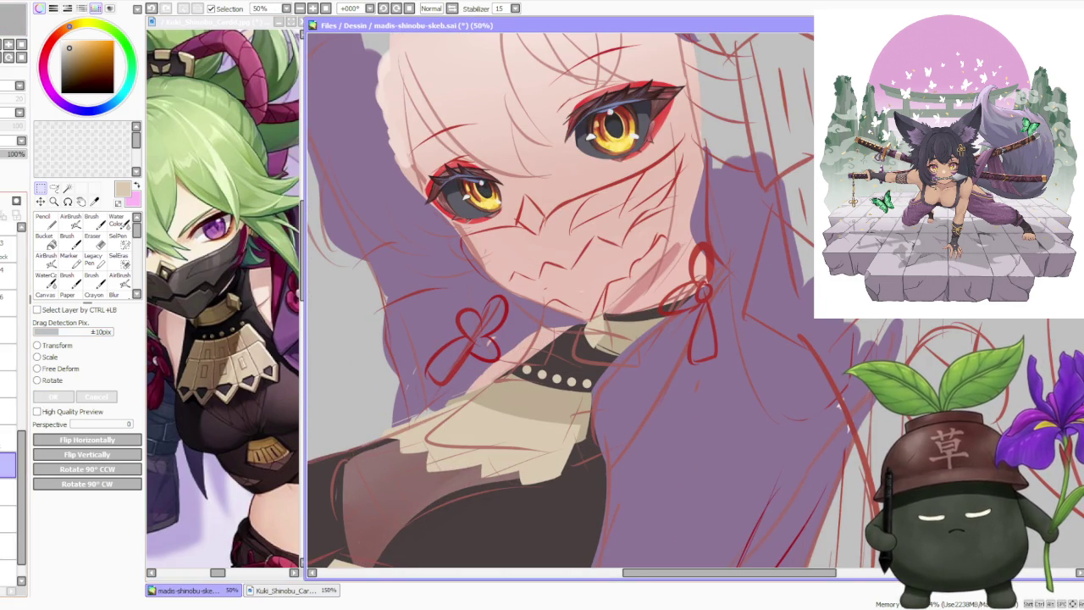
{"action": "left_click", "coordinate": [49, 359]}
{"action": "scroll", "coordinate": [559, 360], "scroll_direction": "up", "scroll_amount": 2}
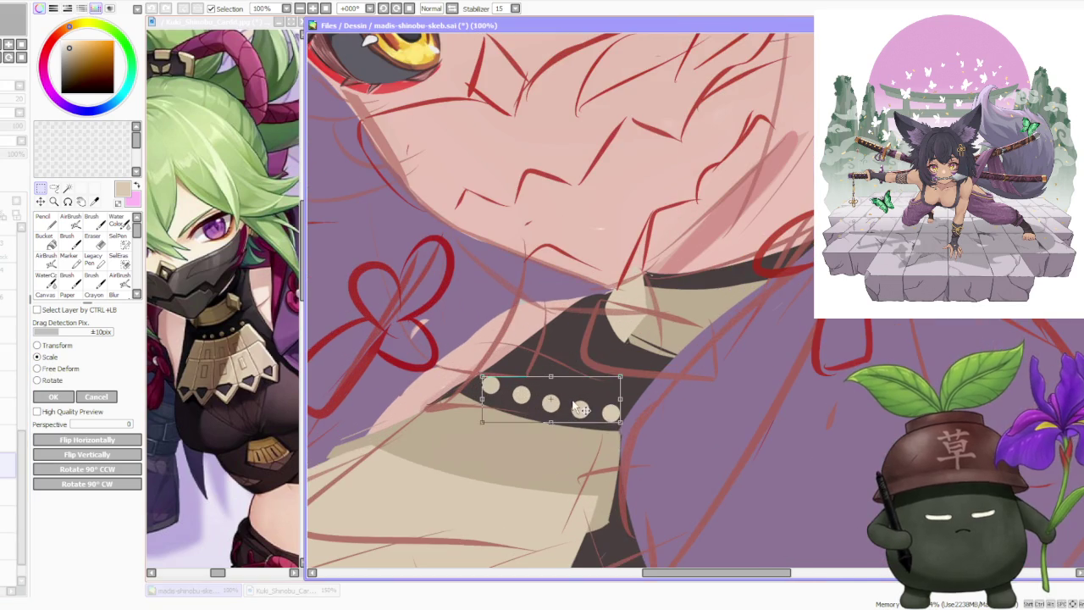
{"action": "left_click", "coordinate": [52, 398]}
{"action": "scroll", "coordinate": [462, 407], "scroll_direction": "down", "scroll_amount": 3}
{"action": "scroll", "coordinate": [463, 407], "scroll_direction": "down", "scroll_amount": 2}
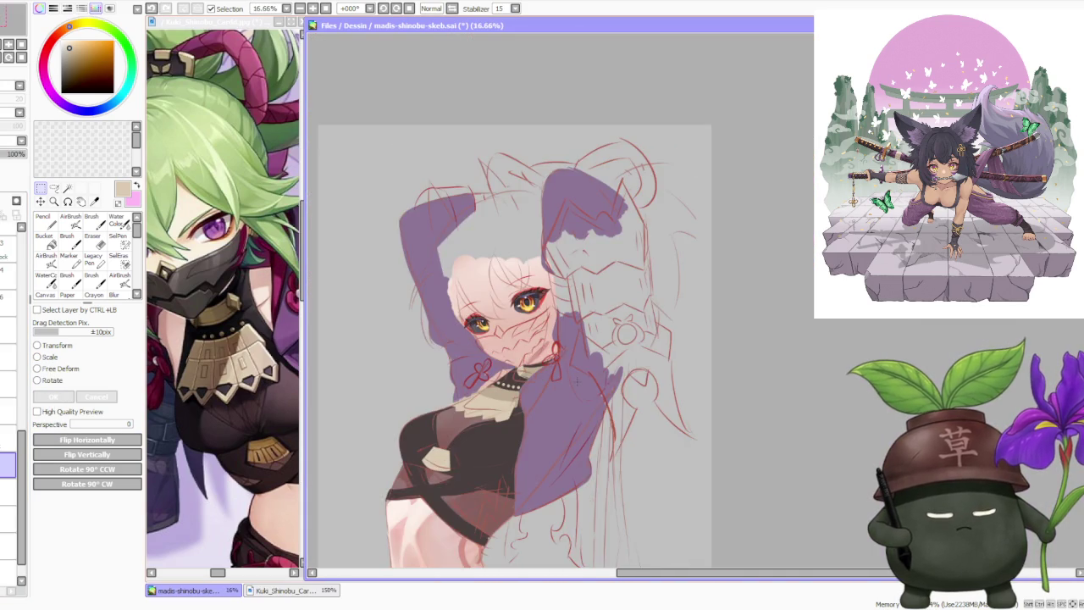
{"action": "scroll", "coordinate": [463, 407], "scroll_direction": "down", "scroll_amount": 2}
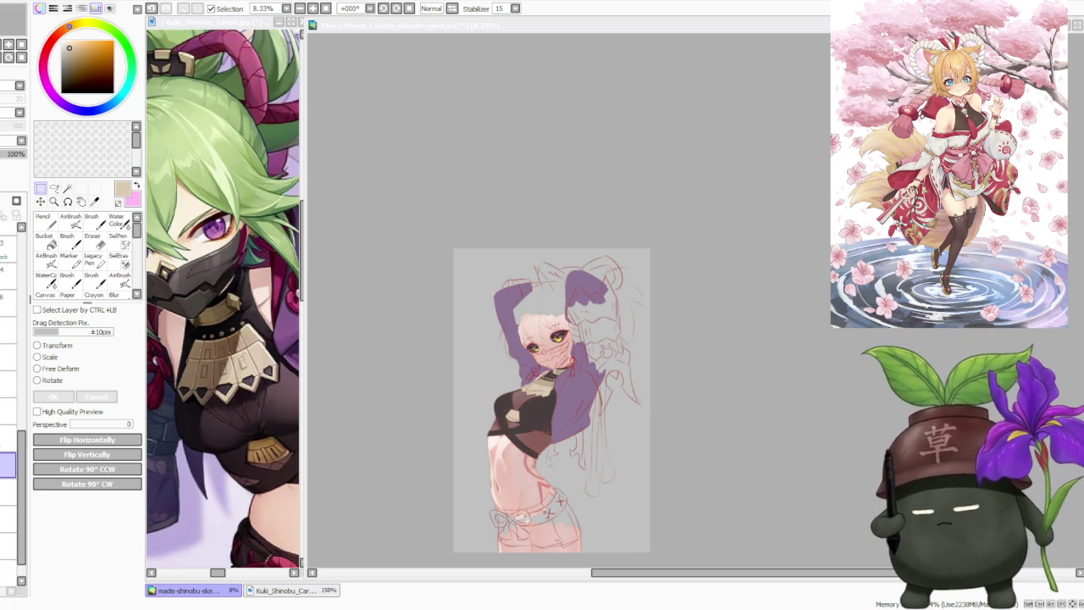
- Refine the torso skin shading, zooming in and out to check
{"action": "key", "text": "ctrl+plus"}
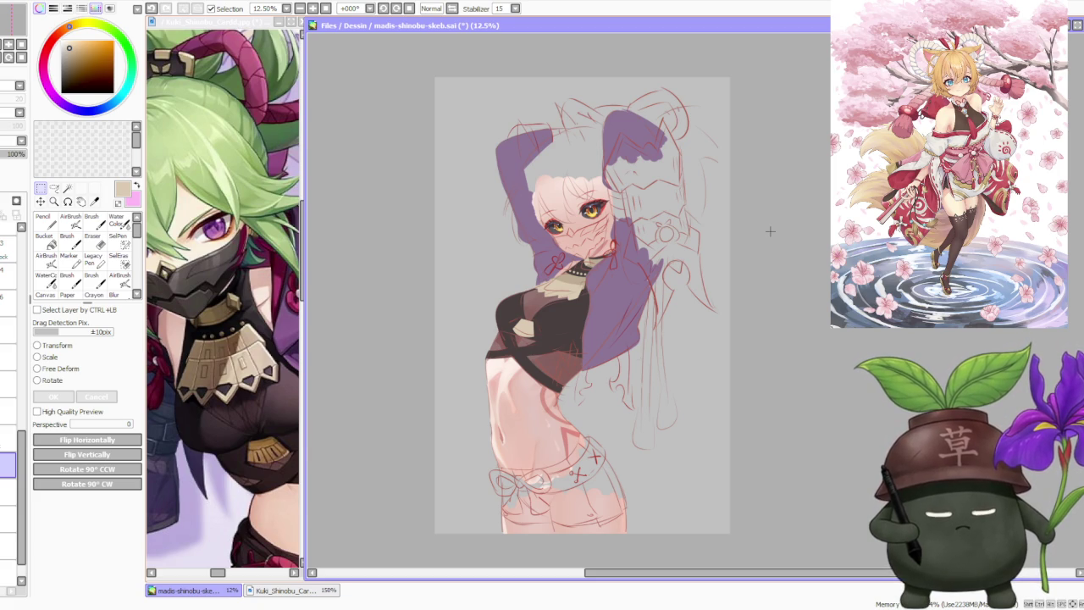
{"action": "key", "text": "alt+Tab"}
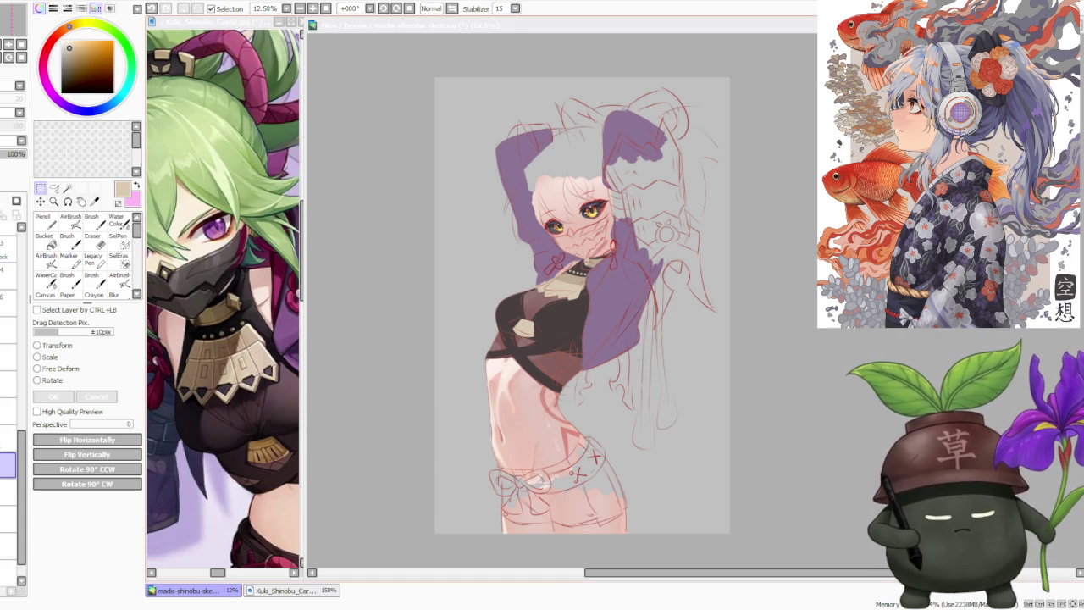
{"action": "scroll", "coordinate": [542, 296], "scroll_direction": "up", "scroll_amount": 1}
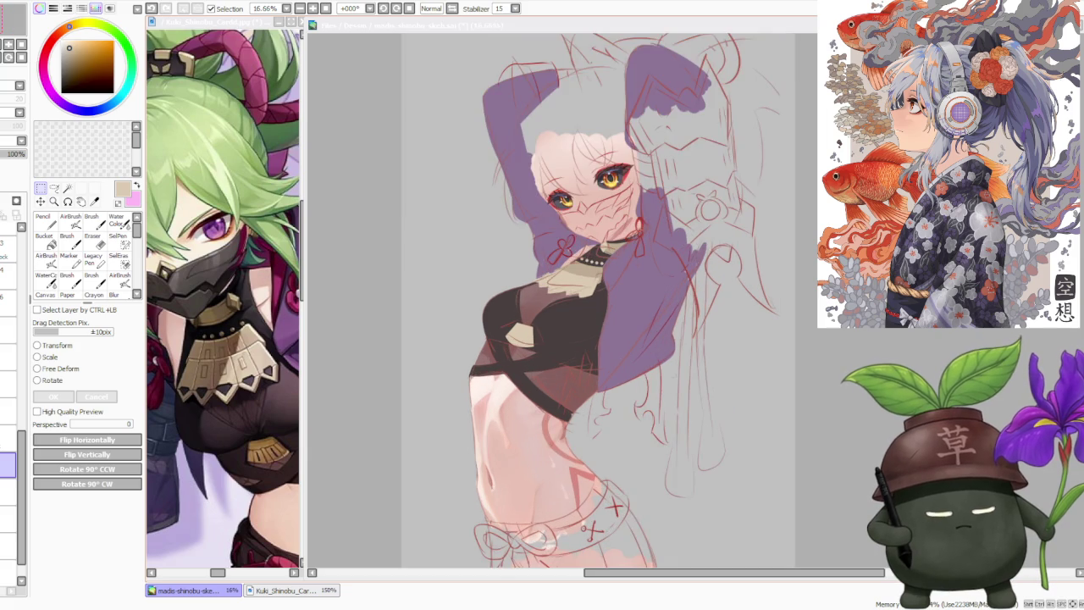
{"action": "scroll", "coordinate": [537, 303], "scroll_direction": "down", "scroll_amount": 1}
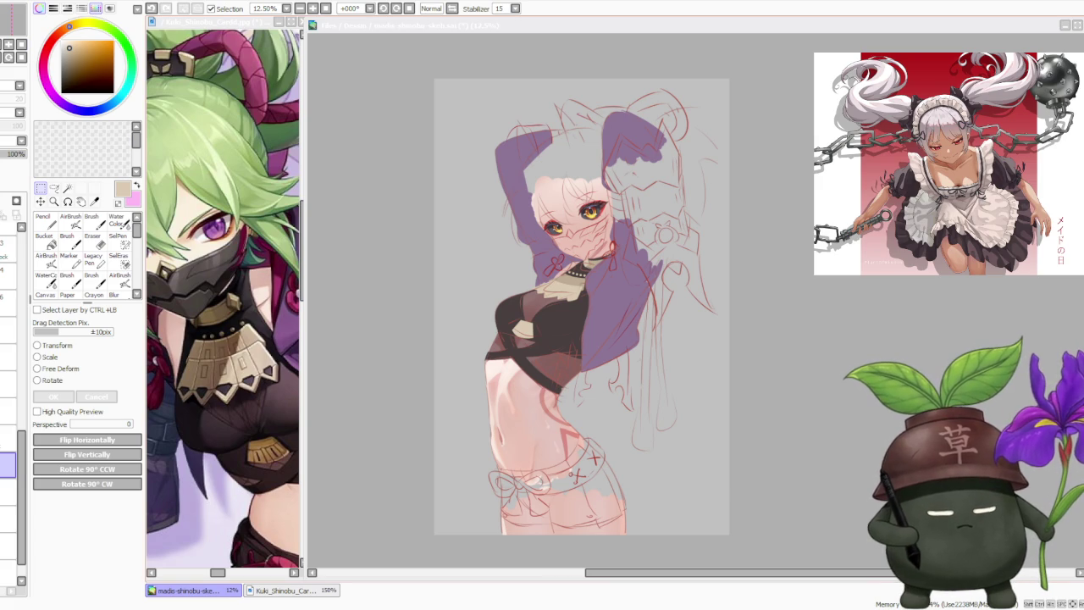
{"action": "scroll", "coordinate": [676, 307], "scroll_direction": "down", "scroll_amount": 1}
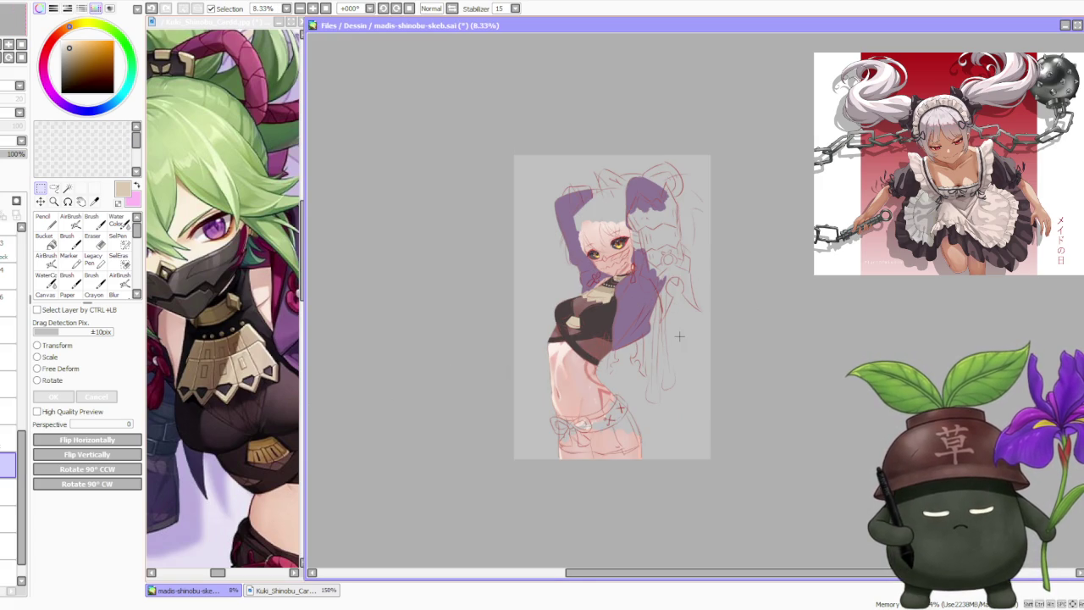
{"action": "scroll", "coordinate": [664, 339], "scroll_direction": "up", "scroll_amount": 1}
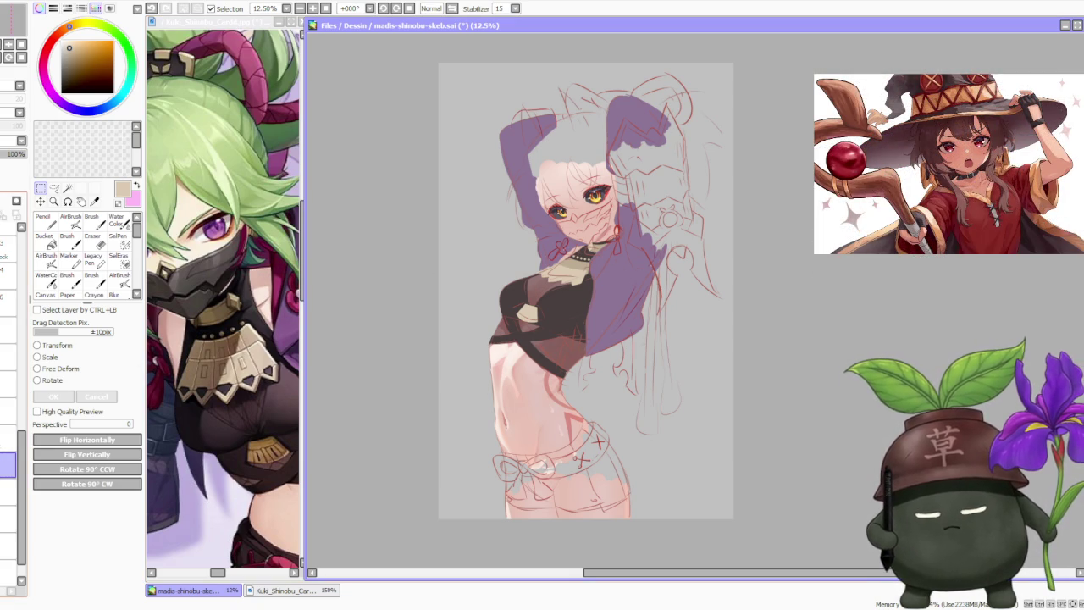
- Select the layer set to 75% opacity in the Layer panel
{"action": "left_click", "coordinate": [8, 440]}
{"action": "left_click", "coordinate": [8, 519]}
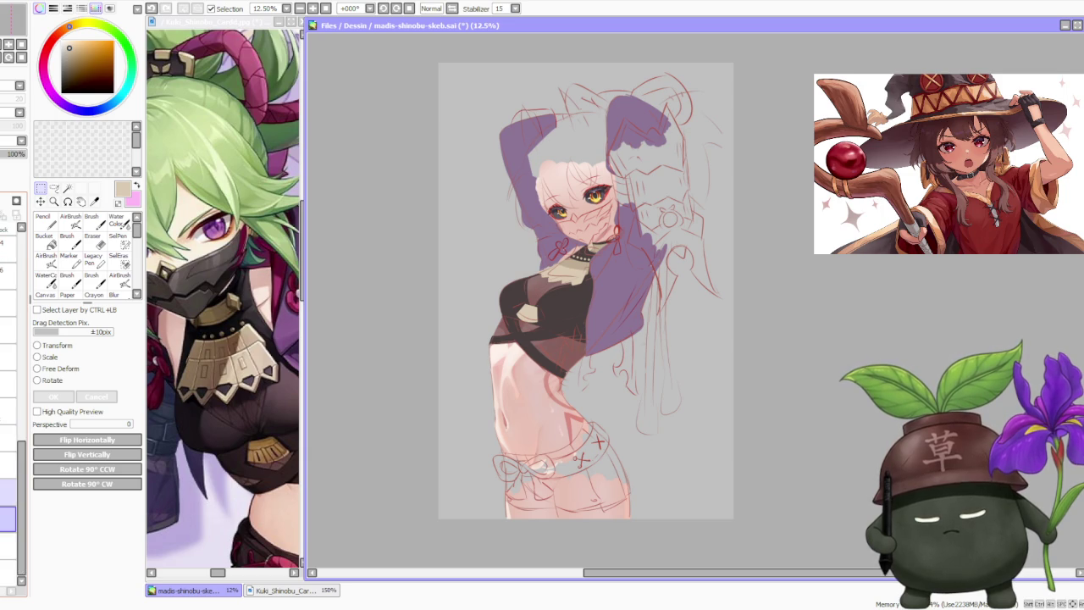
{"action": "left_click", "coordinate": [8, 492]}
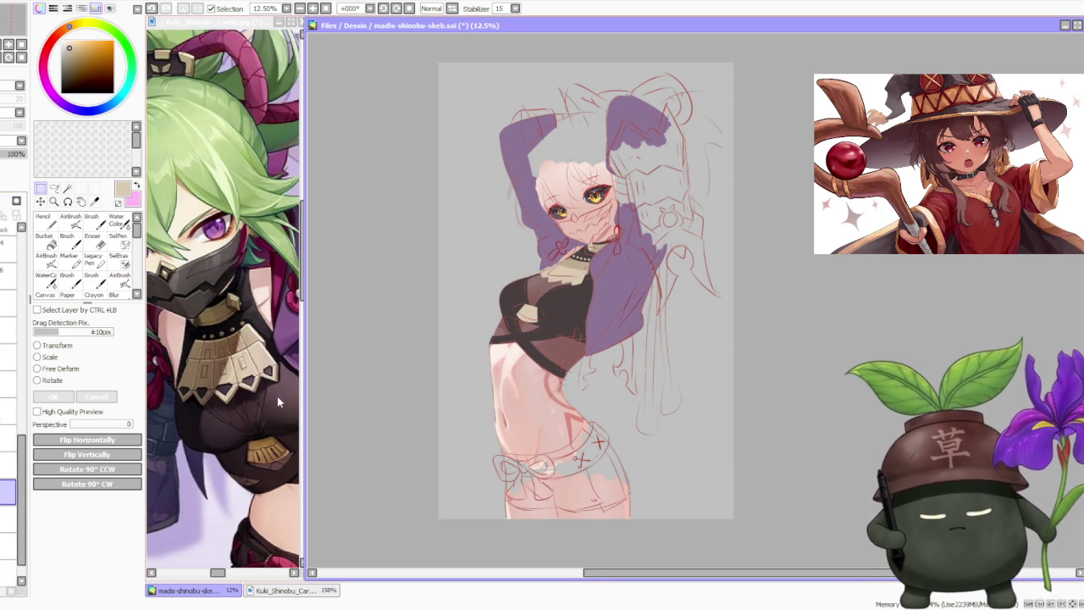
- Zoom the Kuki_Shinobu reference, then eyedrop the top's dark brown on the main canvas
{"action": "left_click", "coordinate": [282, 410]}
{"action": "scroll", "coordinate": [282, 410], "scroll_direction": "down", "scroll_amount": 4}
{"action": "scroll", "coordinate": [275, 436], "scroll_direction": "up", "scroll_amount": 2}
{"action": "scroll", "coordinate": [254, 436], "scroll_direction": "up", "scroll_amount": 1}
{"action": "scroll", "coordinate": [246, 435], "scroll_direction": "down", "scroll_amount": 1}
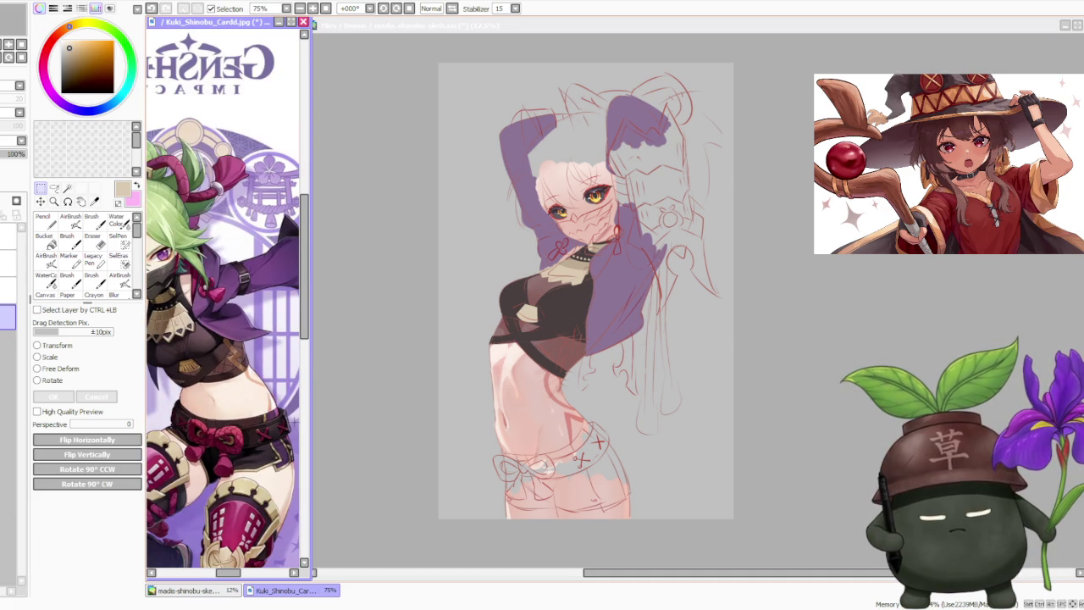
{"action": "left_click", "coordinate": [788, 321]}
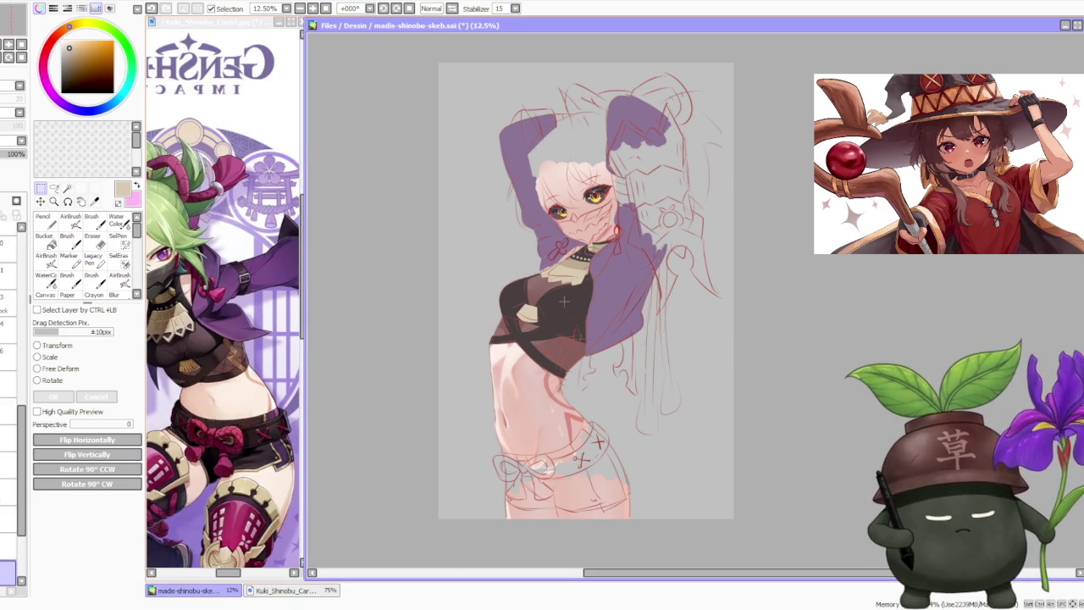
{"action": "left_click", "coordinate": [564, 301], "text": "alt"}
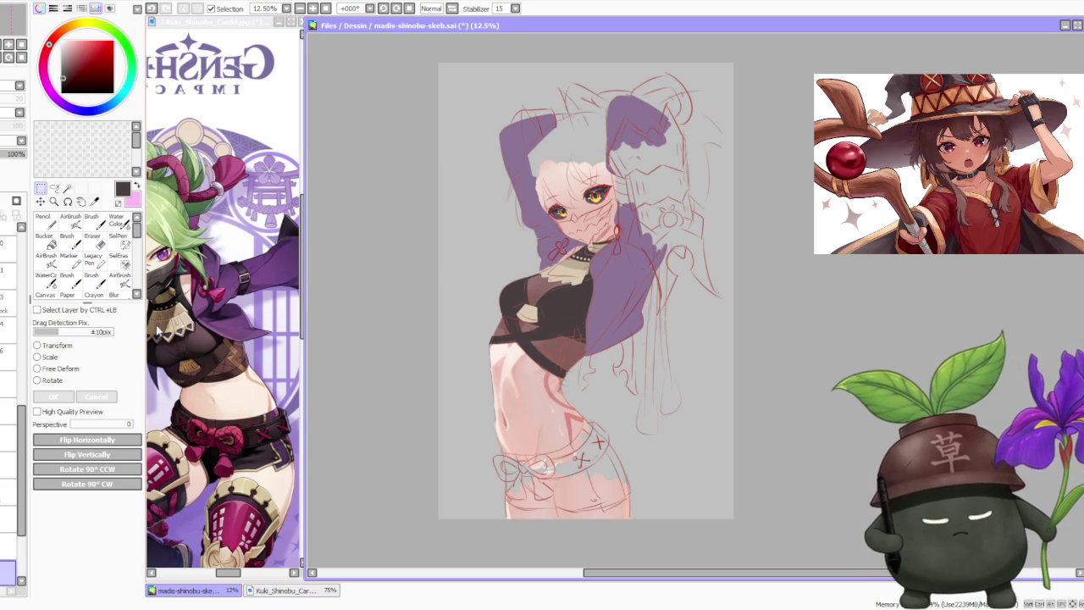
- Thicken the dark waistband line across the hips with the Brush
{"action": "key", "text": "b"}
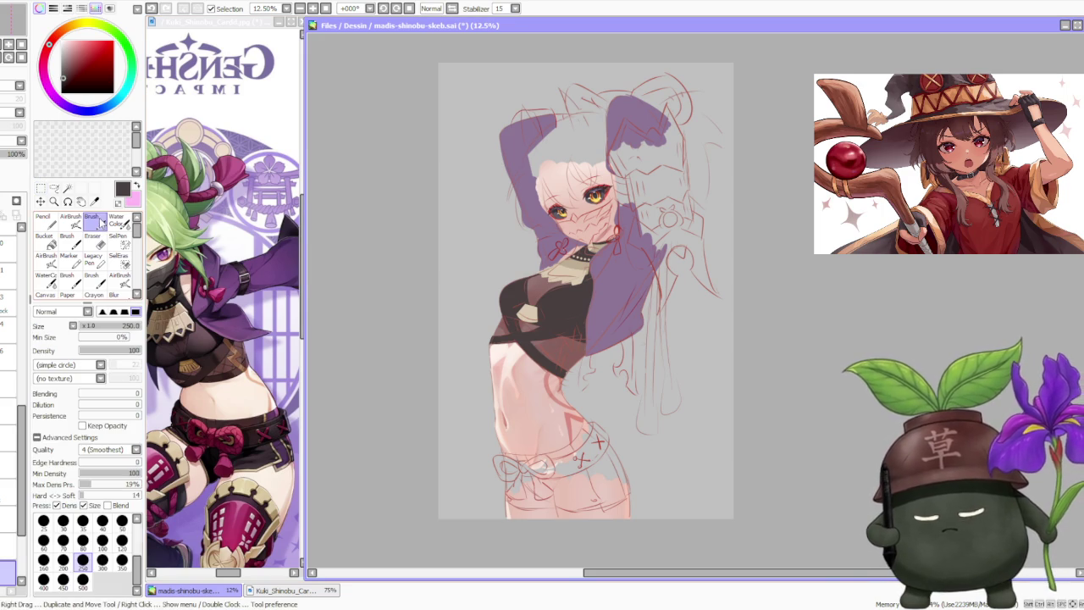
{"action": "scroll", "coordinate": [586, 464], "scroll_direction": "up", "scroll_amount": 1}
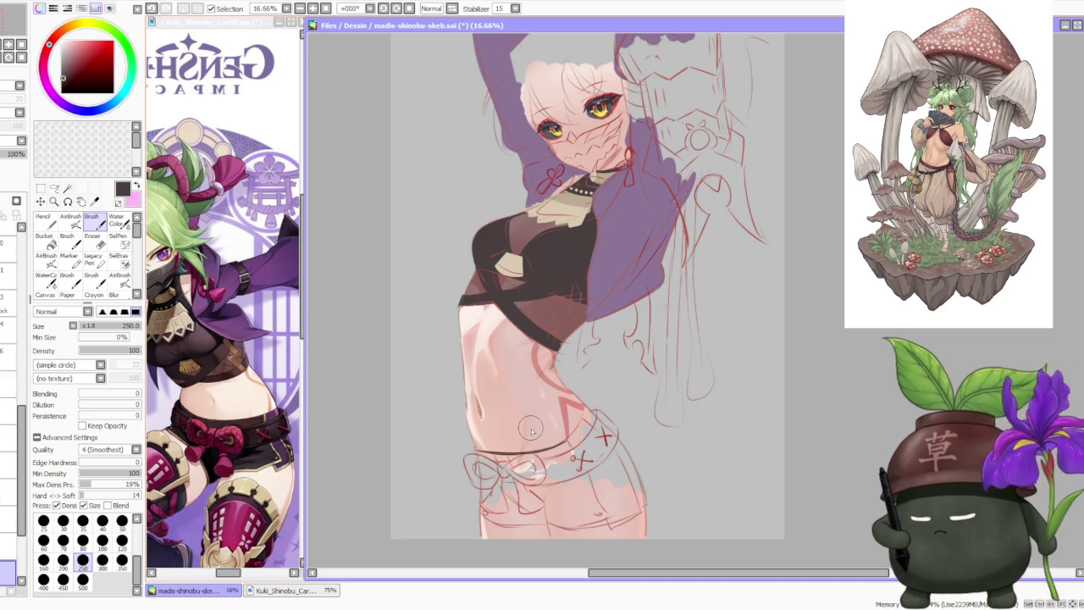
{"action": "scroll", "coordinate": [535, 437], "scroll_direction": "up", "scroll_amount": 1}
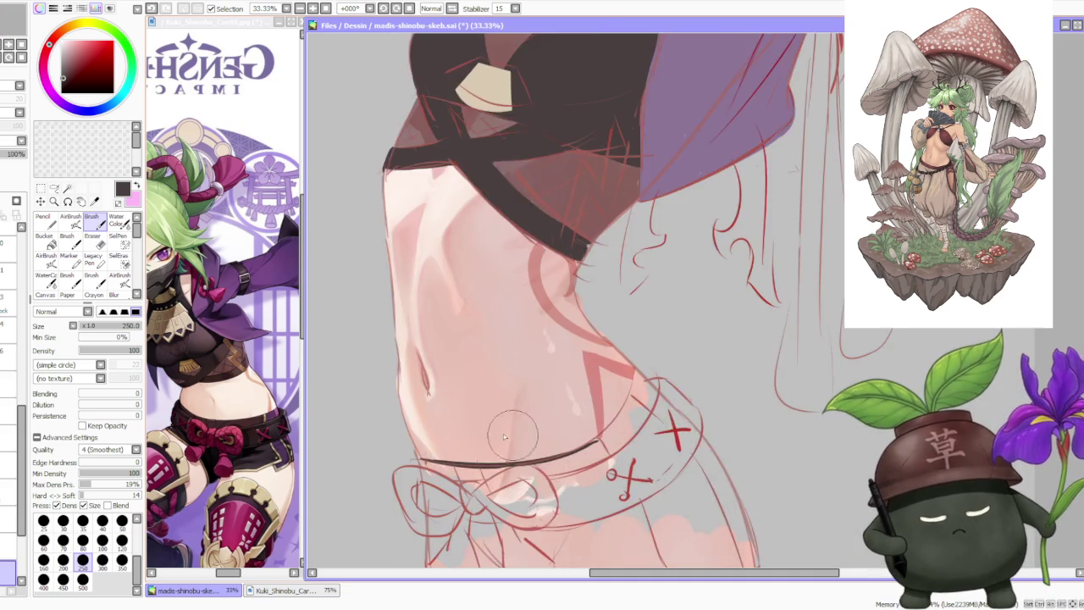
{"action": "scroll", "coordinate": [508, 440], "scroll_direction": "up", "scroll_amount": 1}
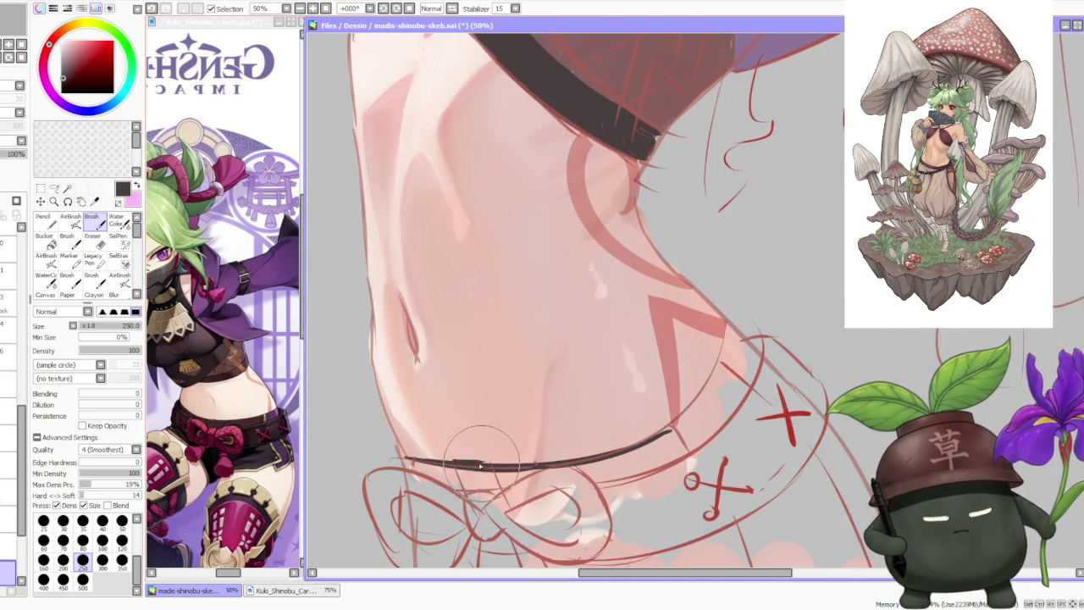
{"action": "left_click_drag", "start_coordinate": [454, 462], "coordinate": [486, 464]}
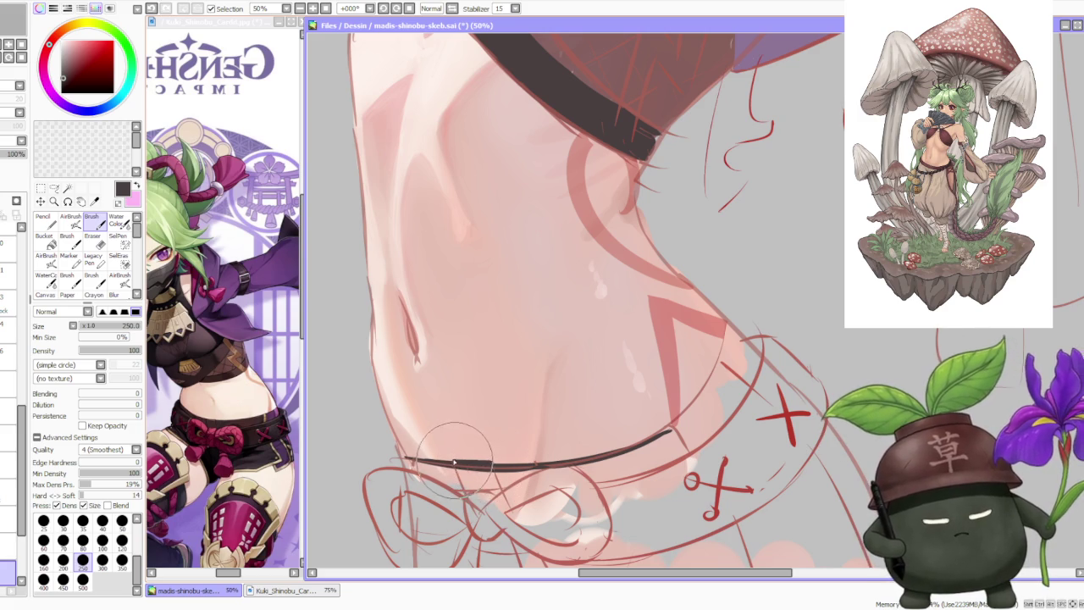
{"action": "scroll", "coordinate": [411, 433], "scroll_direction": "down", "scroll_amount": 1}
{"action": "scroll", "coordinate": [409, 430], "scroll_direction": "up", "scroll_amount": 1}
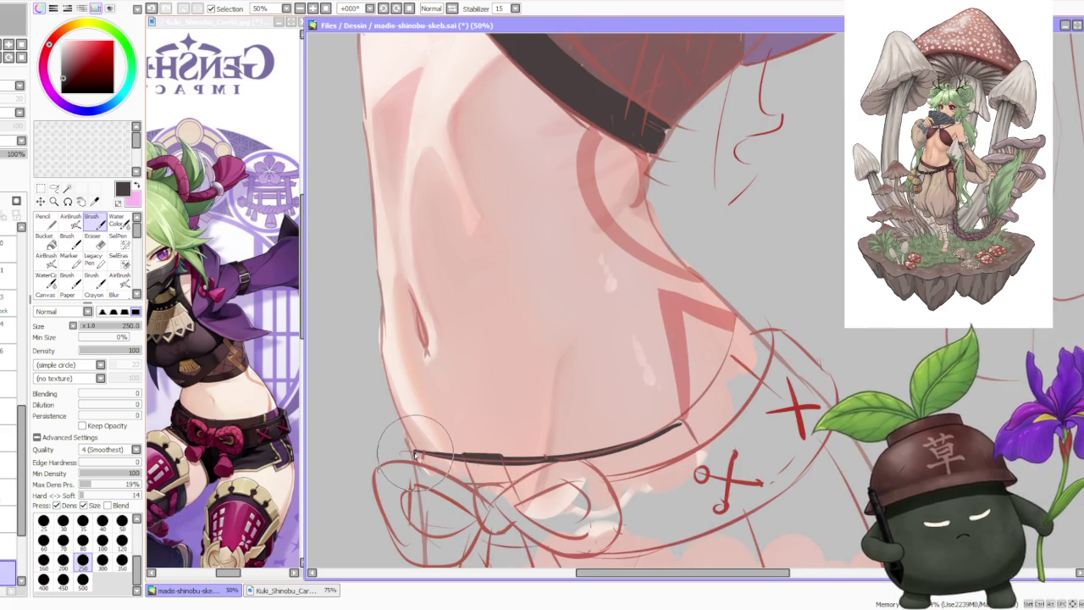
{"action": "scroll", "coordinate": [415, 447], "scroll_direction": "down", "scroll_amount": 1}
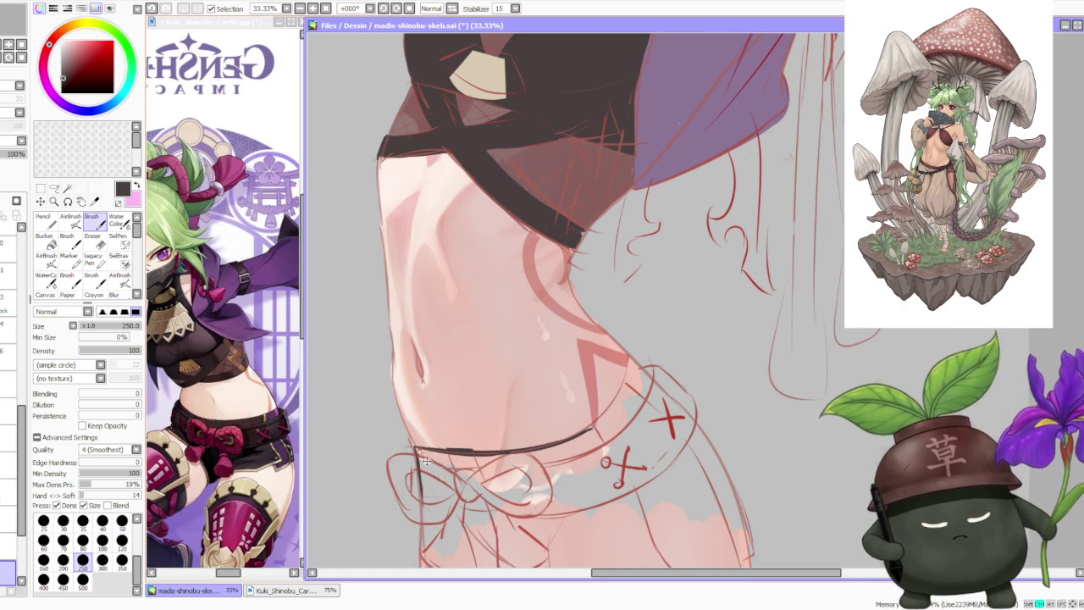
{"action": "scroll", "coordinate": [417, 487], "scroll_direction": "down", "scroll_amount": 1}
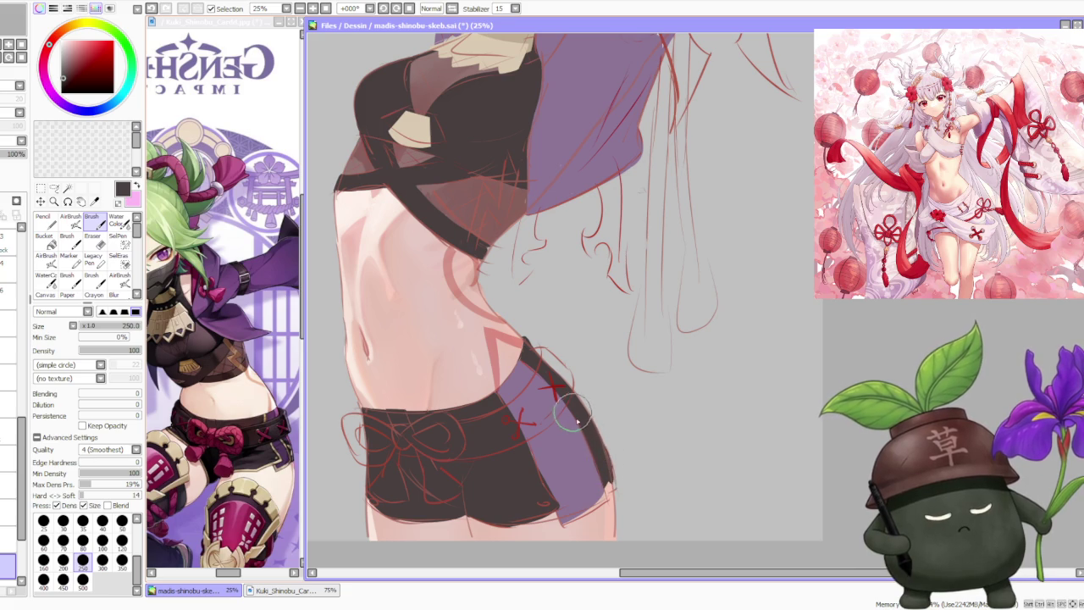
- Fill the shorts solid dark brown, then try a light side-seam line and undo it
{"action": "scroll", "coordinate": [584, 419], "scroll_direction": "down", "scroll_amount": 1}
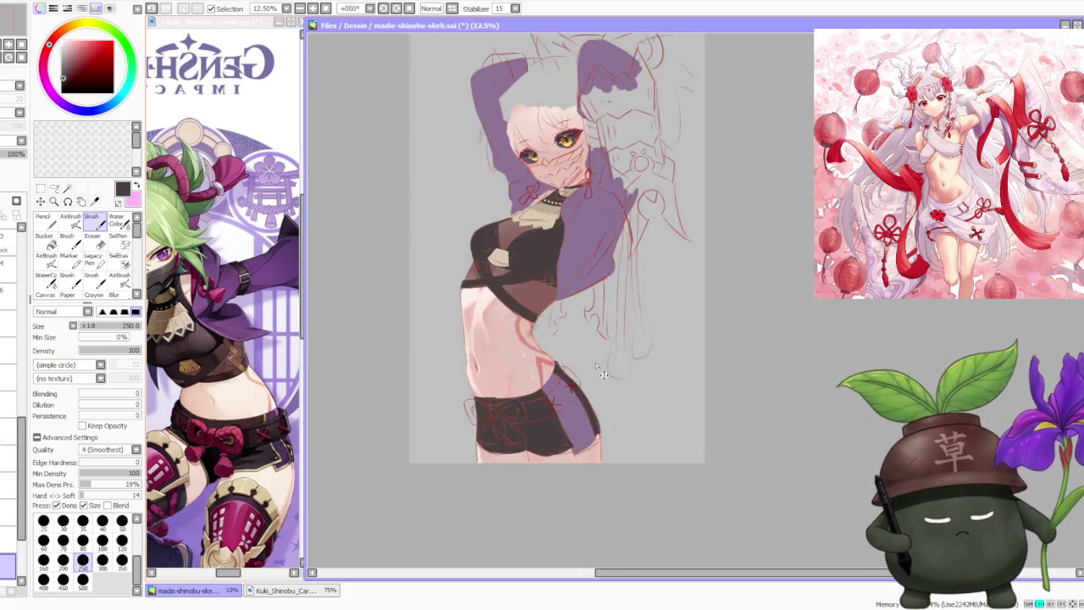
{"action": "scroll", "coordinate": [598, 348], "scroll_direction": "down", "scroll_amount": 1}
{"action": "scroll", "coordinate": [603, 351], "scroll_direction": "down", "scroll_amount": 1}
{"action": "scroll", "coordinate": [608, 362], "scroll_direction": "down", "scroll_amount": 1}
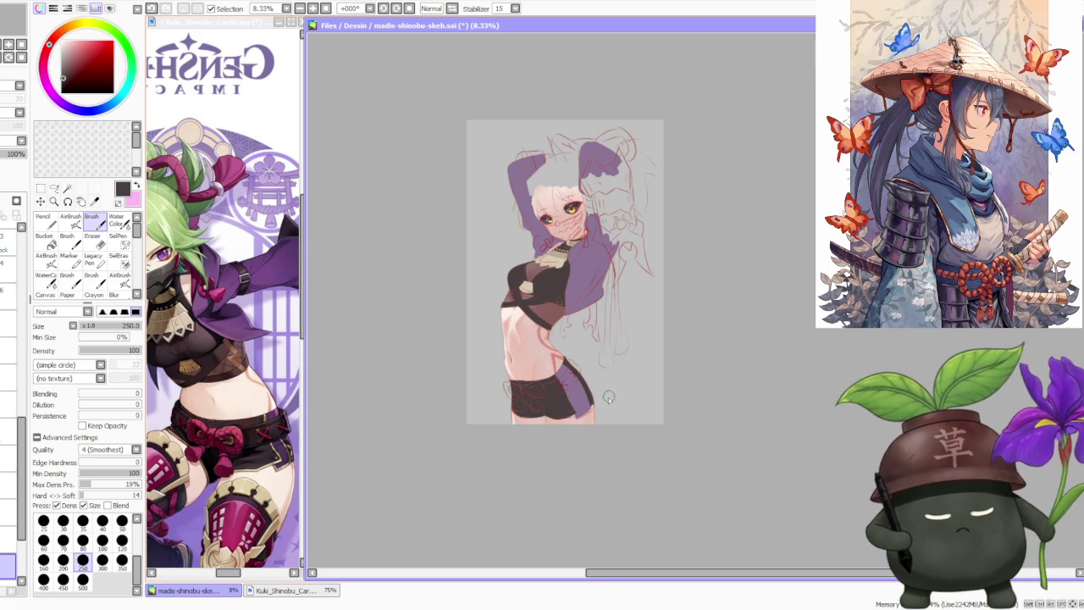
{"action": "scroll", "coordinate": [607, 399], "scroll_direction": "up", "scroll_amount": 3}
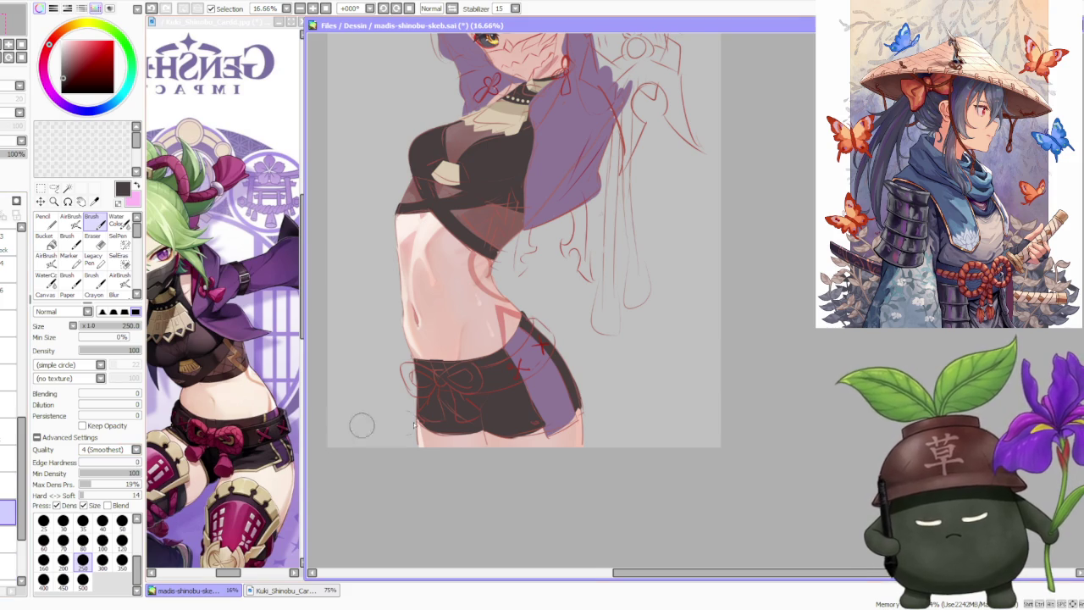
{"action": "scroll", "coordinate": [491, 443], "scroll_direction": "up", "scroll_amount": 1}
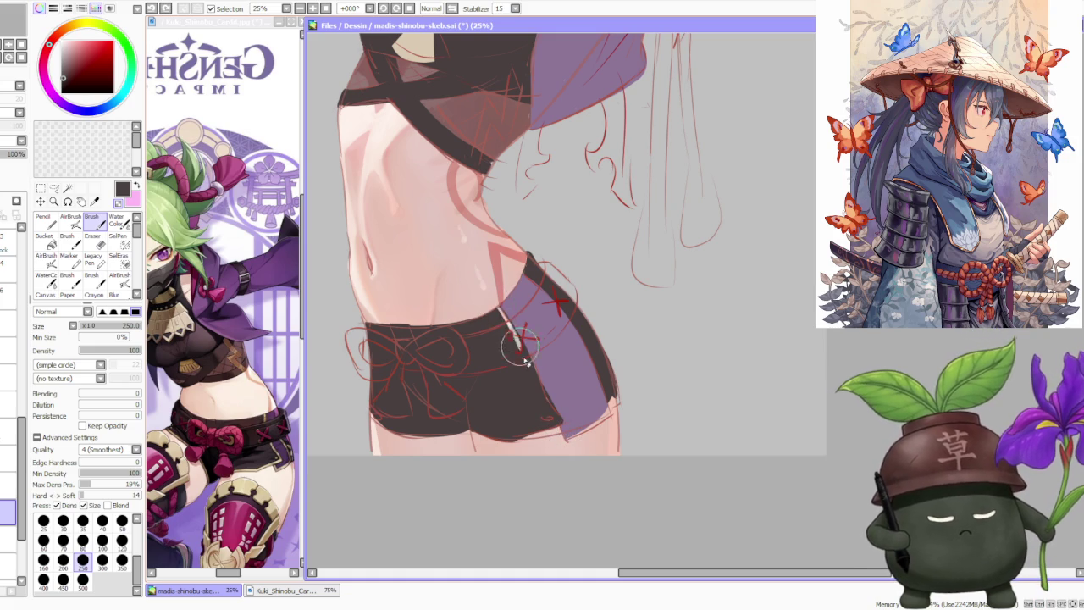
{"action": "left_click_drag", "start_coordinate": [493, 311], "coordinate": [522, 360]}
{"action": "key", "text": "ctrl+z"}
- Redraw the side seam line on the shorts, undoing a stroke that ran too long
{"action": "key", "text": "ctrl+z"}
{"action": "left_click_drag", "start_coordinate": [495, 312], "coordinate": [525, 366]}
{"action": "left_click_drag", "start_coordinate": [496, 315], "coordinate": [550, 406]}
{"action": "key", "text": "ctrl+z"}
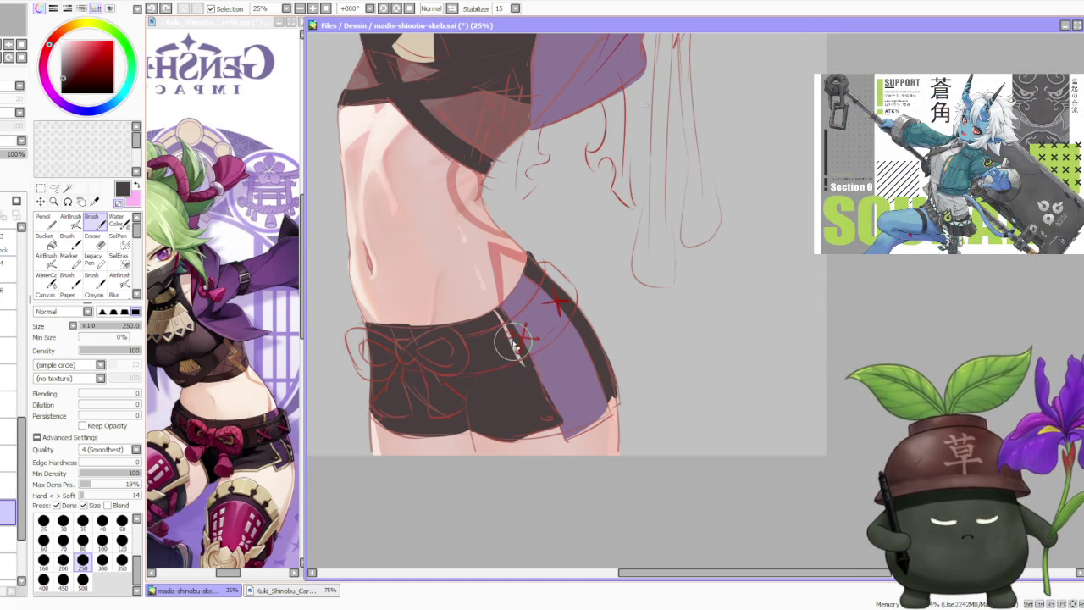
{"action": "mouse_move", "coordinate": [496, 315]}
{"action": "left_mouse_down"}
{"action": "mouse_move", "coordinate": [559, 424]}
{"action": "mouse_move", "coordinate": [499, 301]}
{"action": "left_mouse_up"}
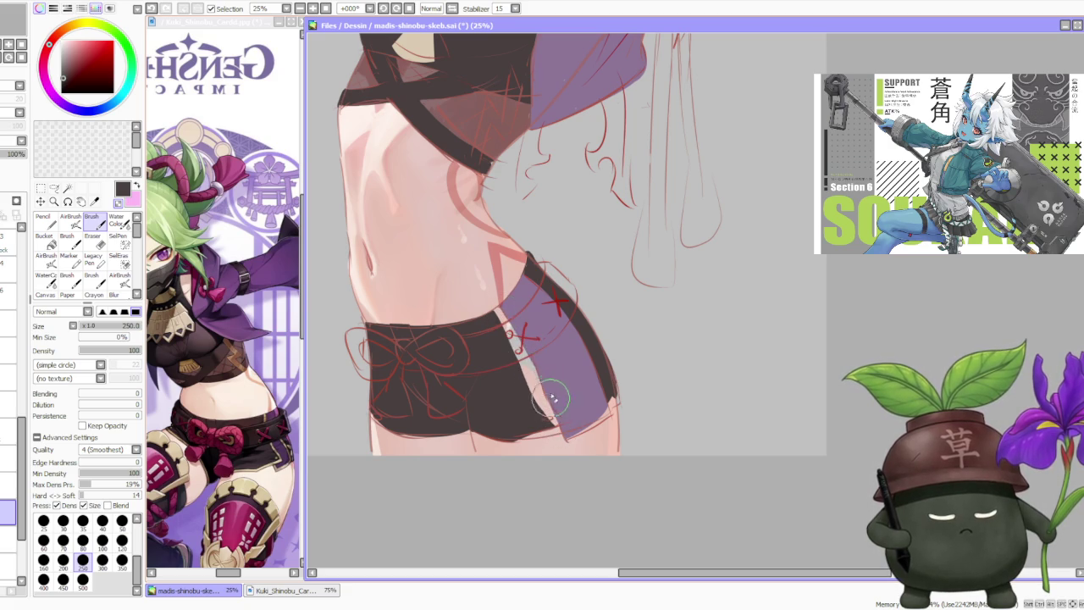
- Paint the shorts' right-side panel dark purple down to the bottom hem
{"action": "left_click", "coordinate": [500, 298], "text": "alt"}
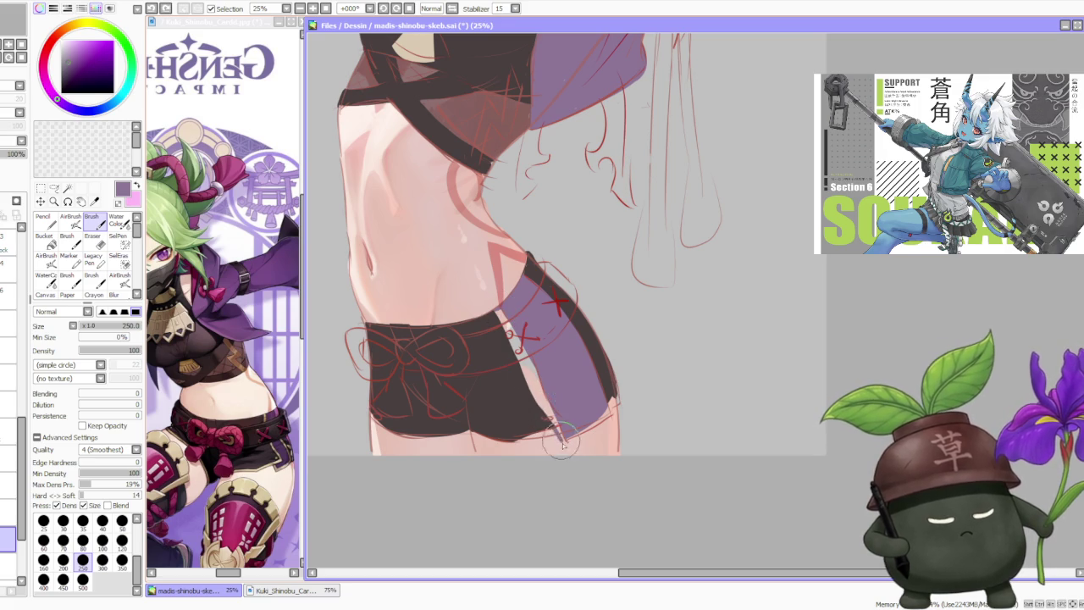
{"action": "left_click_drag", "start_coordinate": [559, 434], "coordinate": [552, 442]}
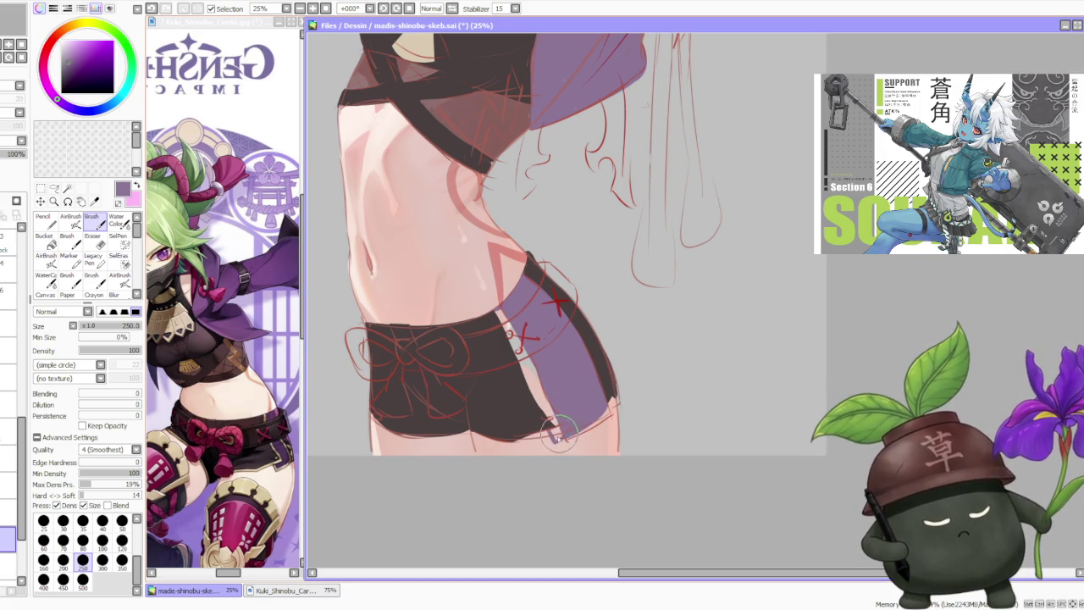
{"action": "mouse_move", "coordinate": [559, 434]}
{"action": "left_mouse_down"}
{"action": "mouse_move", "coordinate": [504, 311]}
{"action": "mouse_move", "coordinate": [542, 398]}
{"action": "mouse_move", "coordinate": [509, 326]}
{"action": "left_mouse_up"}
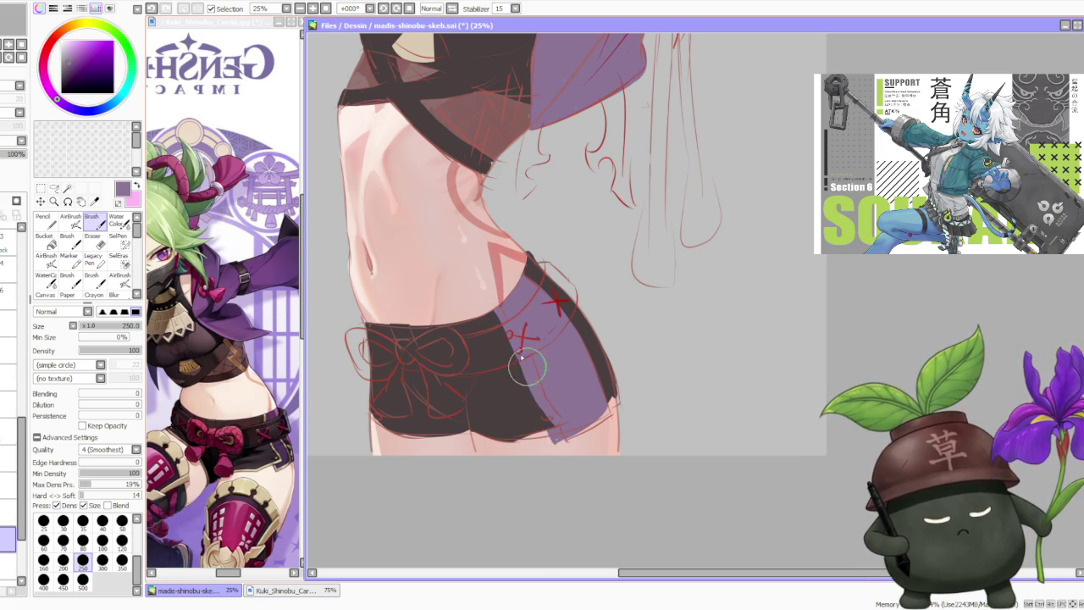
{"action": "left_click_drag", "start_coordinate": [551, 449], "coordinate": [599, 404]}
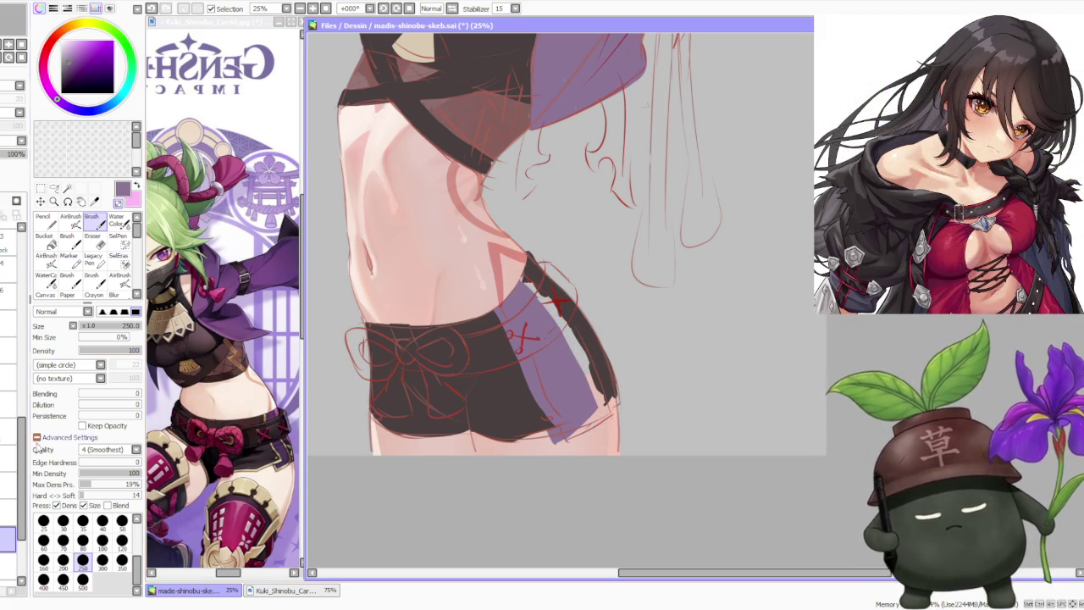
- Paint the strap's dark brown down over the purple area and touch up the lower-right edge
{"action": "left_click", "coordinate": [530, 273], "text": "alt"}
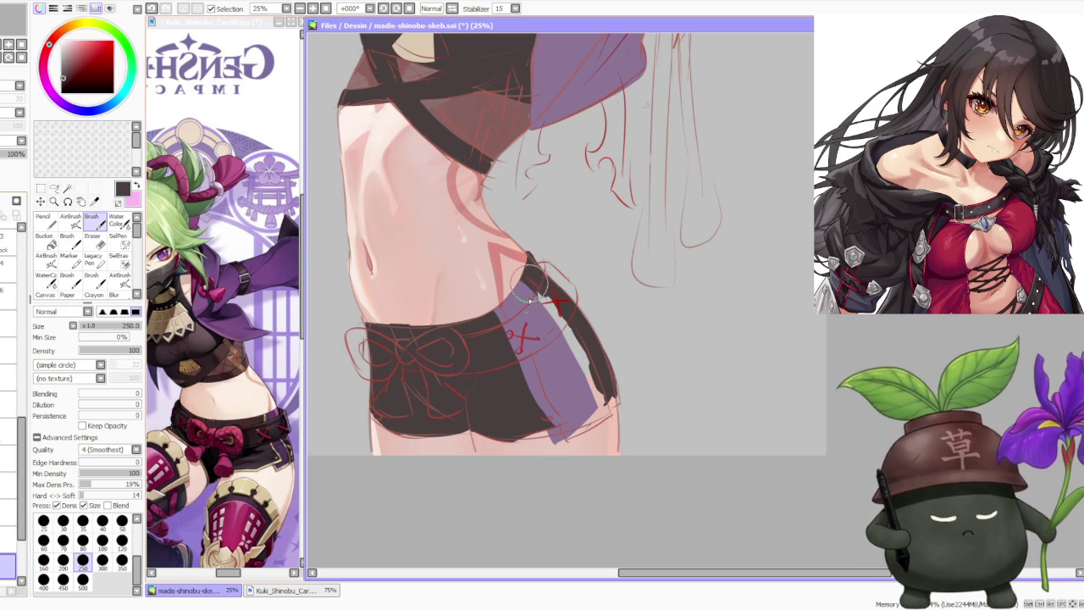
{"action": "left_click_drag", "start_coordinate": [536, 305], "coordinate": [569, 345]}
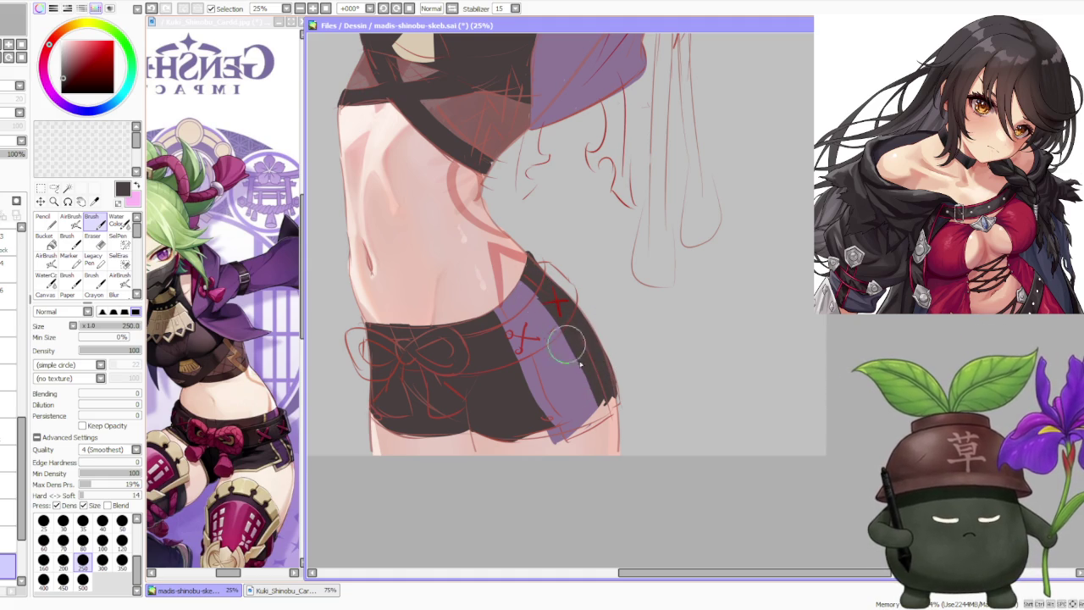
{"action": "left_click_drag", "start_coordinate": [592, 369], "coordinate": [612, 398]}
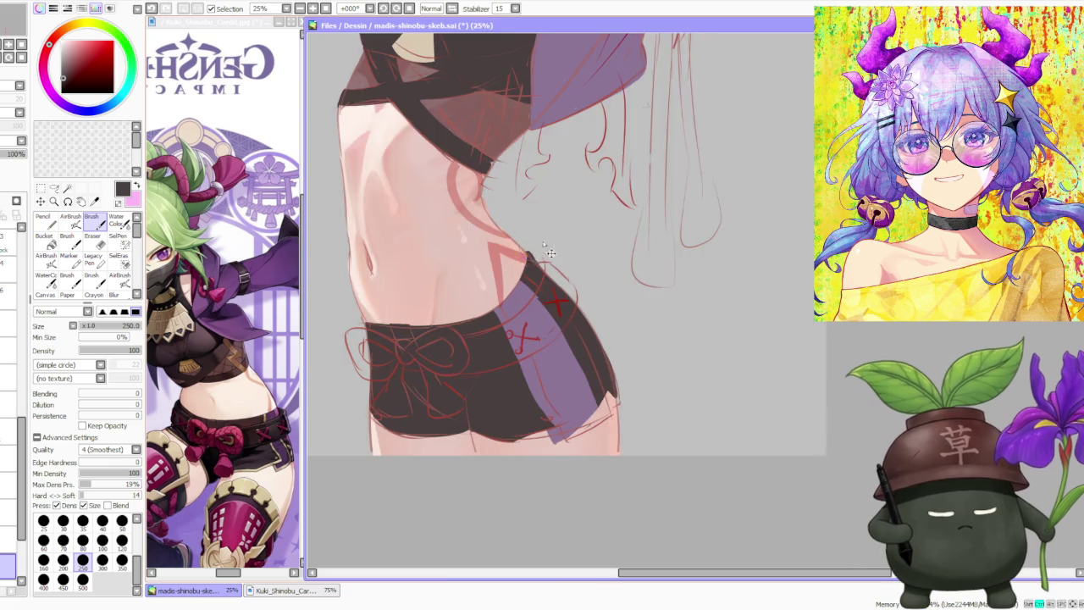
{"action": "scroll", "coordinate": [542, 246], "scroll_direction": "down", "scroll_amount": 1}
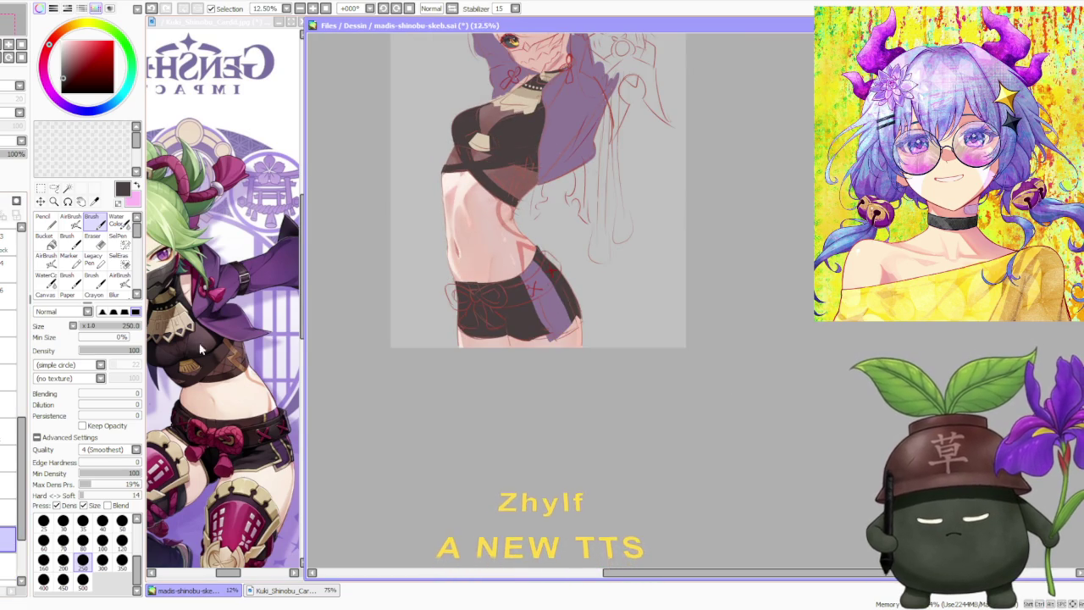
{"action": "scroll", "coordinate": [540, 262], "scroll_direction": "up", "scroll_amount": 1}
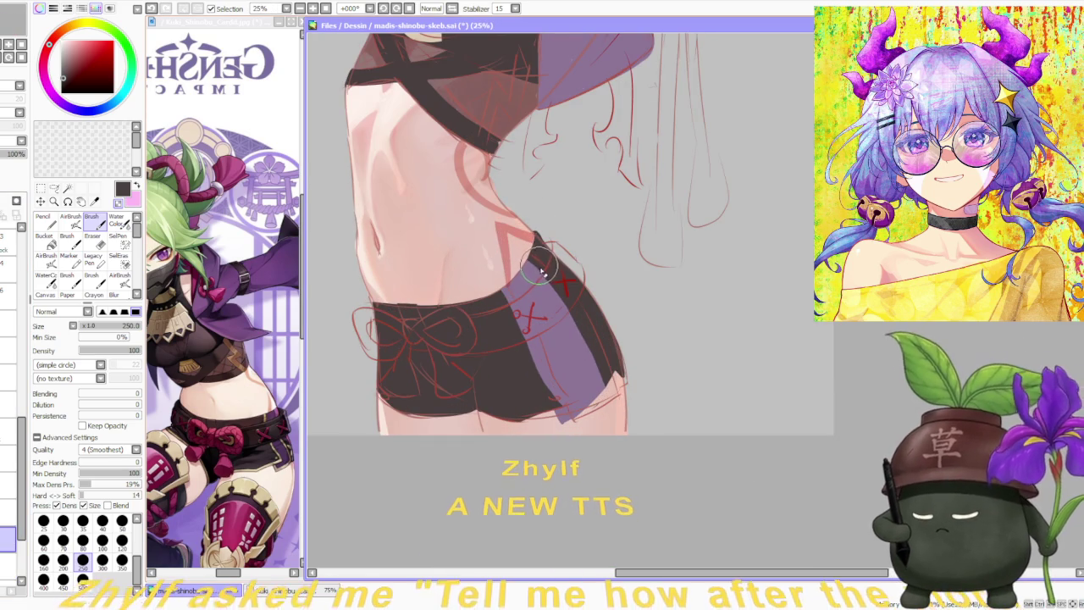
- Darken the shorts' purple shading with three more strokes, checking the whole figure
{"action": "left_click_drag", "start_coordinate": [541, 270], "coordinate": [593, 363]}
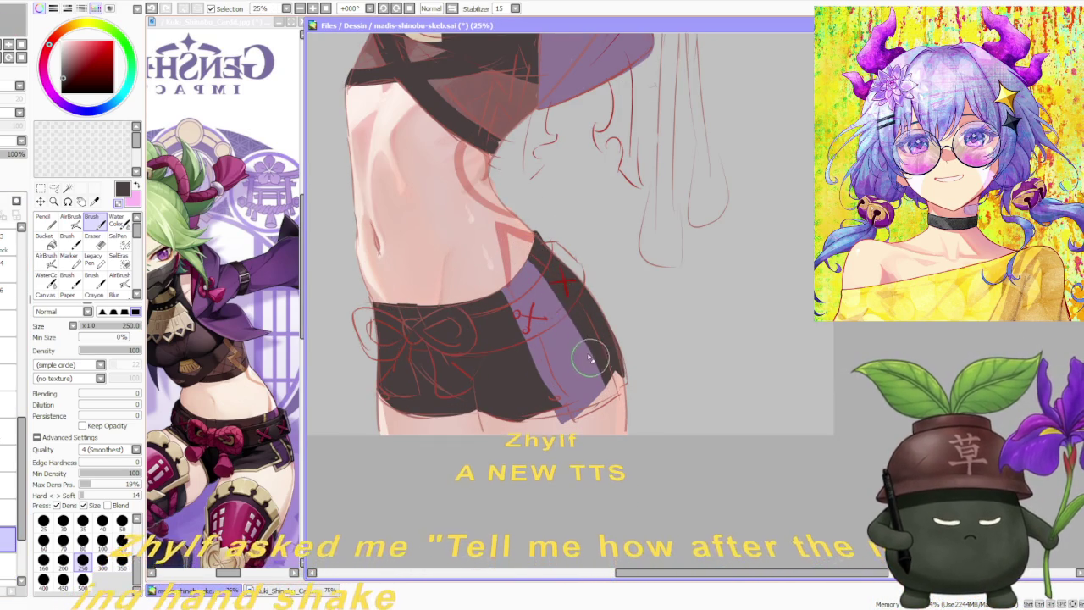
{"action": "left_click_drag", "start_coordinate": [568, 279], "coordinate": [573, 314]}
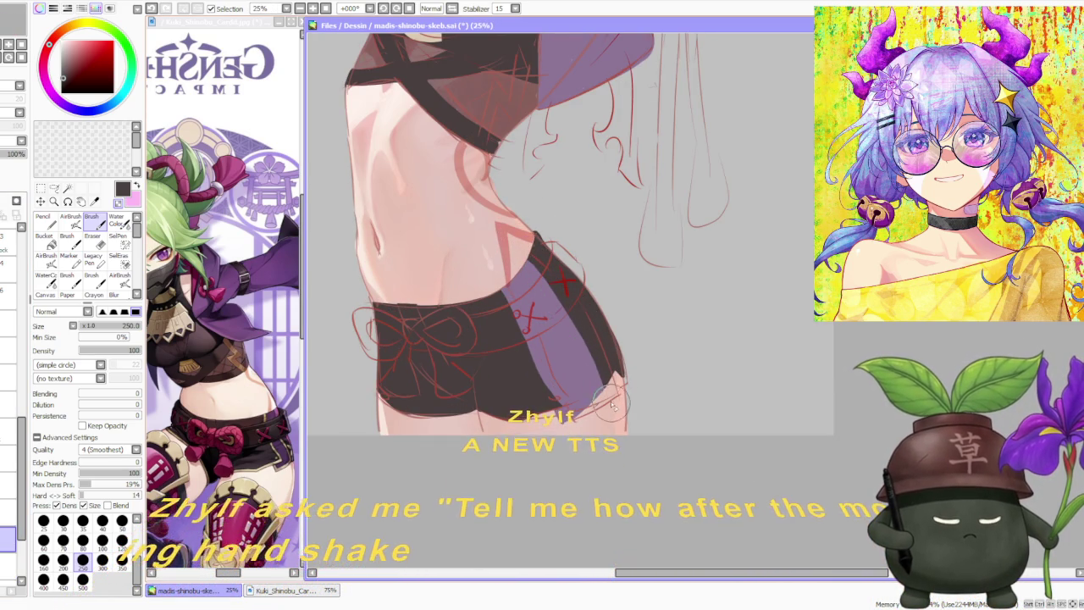
{"action": "left_click_drag", "start_coordinate": [581, 322], "coordinate": [605, 382]}
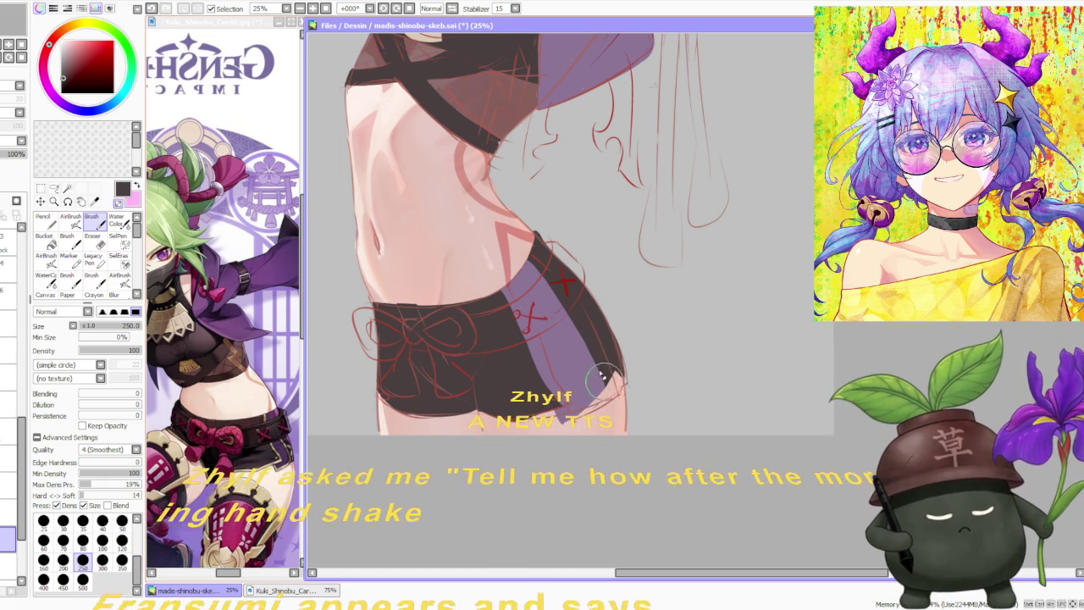
{"action": "key", "text": "minus"}
{"action": "key", "text": "plus"}
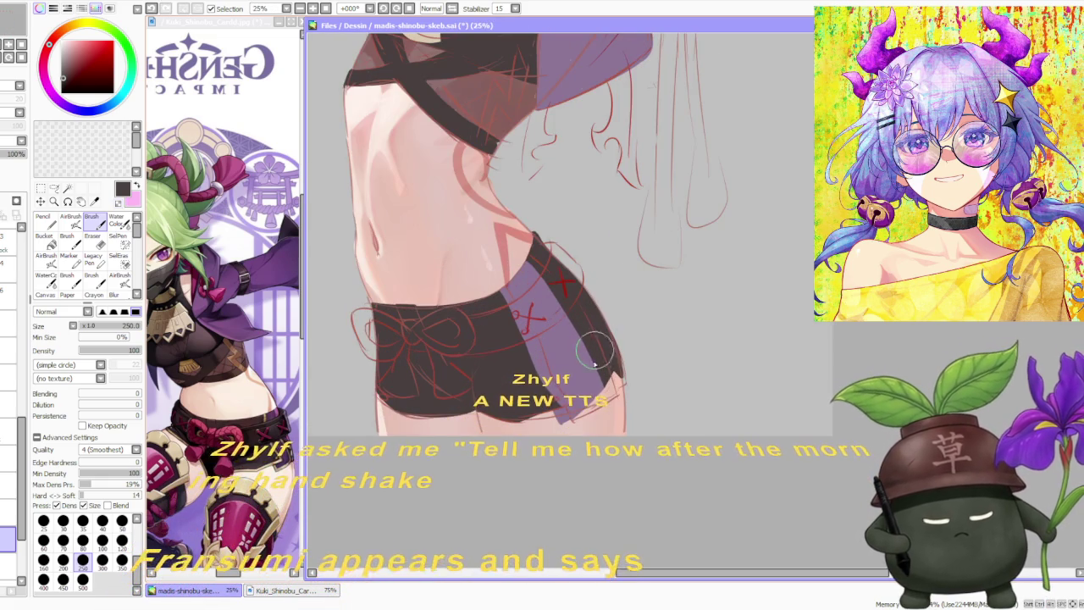
- Sample dark purple from the shorts, move to the layer above, and rotate the view
{"action": "left_click", "coordinate": [576, 373], "text": "alt"}
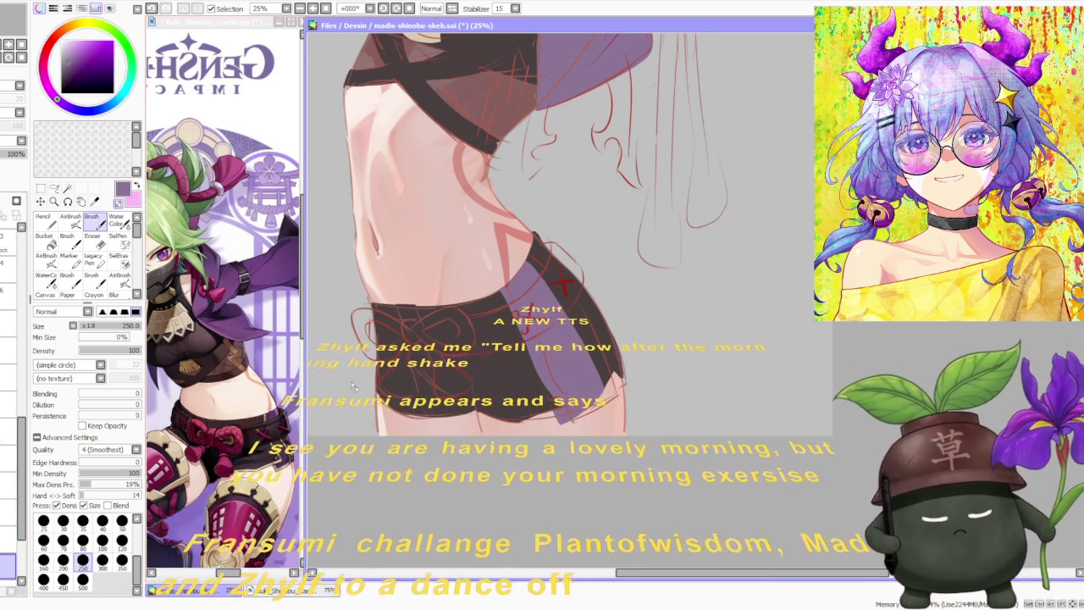
{"action": "scroll", "coordinate": [627, 360], "scroll_direction": "up", "scroll_amount": 1}
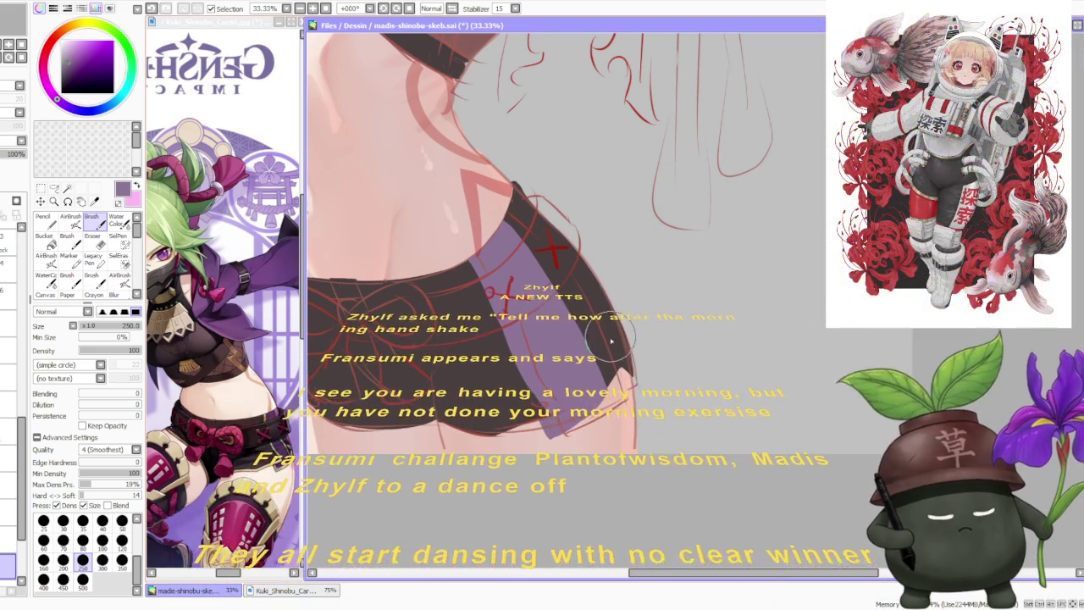
{"action": "scroll", "coordinate": [619, 305], "scroll_direction": "down", "scroll_amount": 2}
{"action": "scroll", "coordinate": [633, 245], "scroll_direction": "down", "scroll_amount": 1}
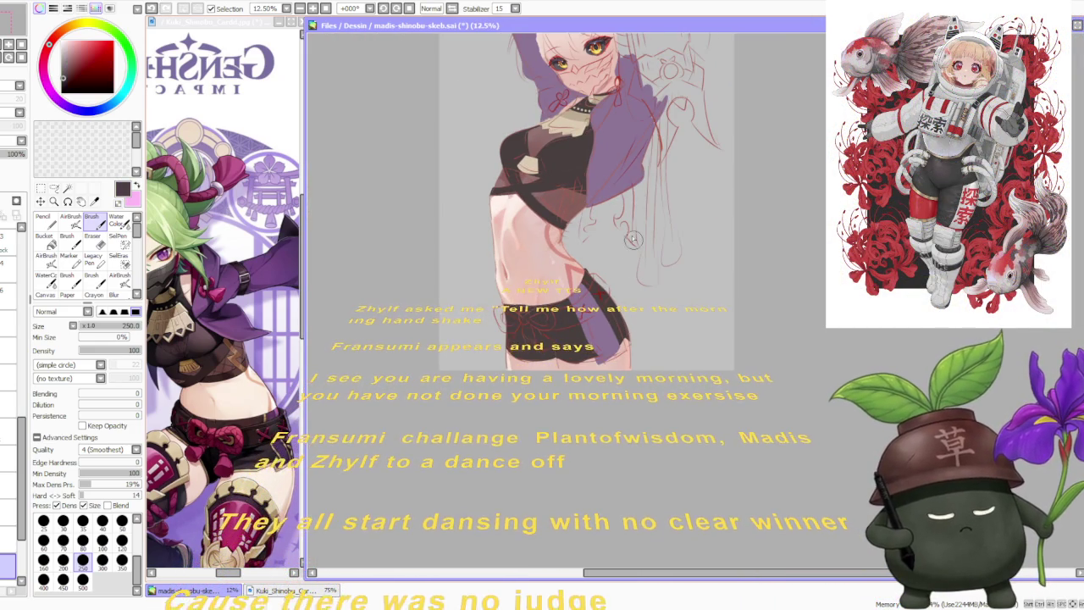
{"action": "scroll", "coordinate": [627, 271], "scroll_direction": "up", "scroll_amount": 1}
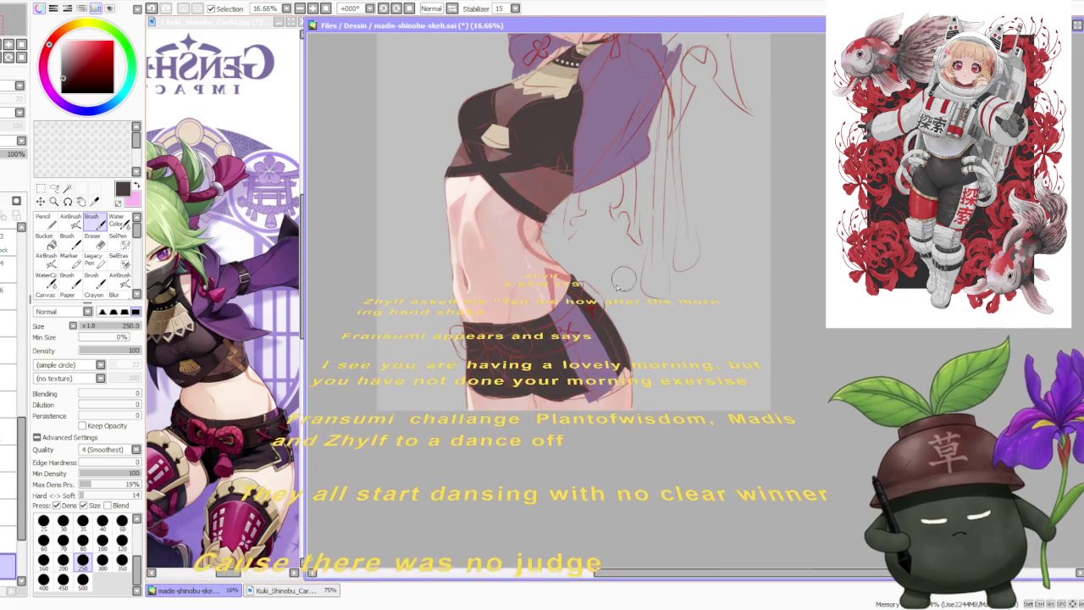
{"action": "scroll", "coordinate": [625, 273], "scroll_direction": "up", "scroll_amount": 1}
{"action": "left_click", "coordinate": [643, 338], "text": "alt"}
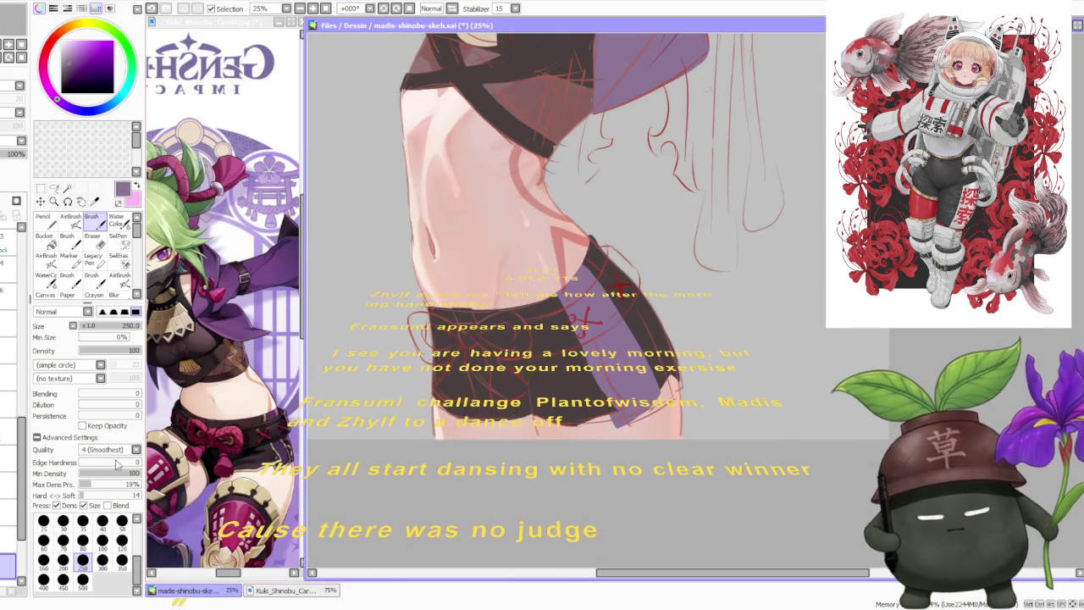
{"action": "left_click", "coordinate": [10, 539]}
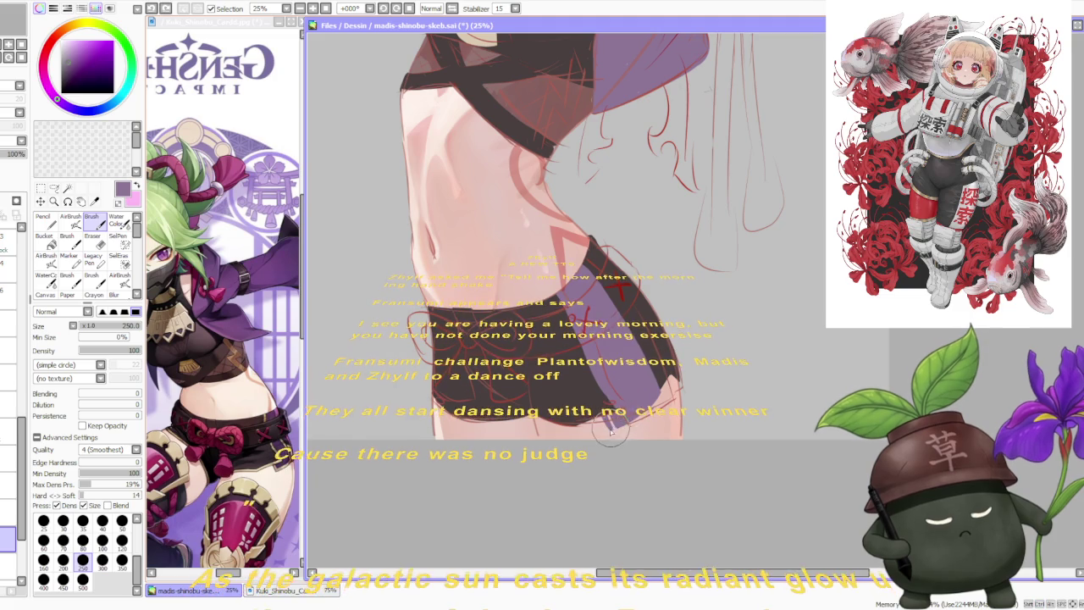
{"action": "left_click", "coordinate": [286, 8]}
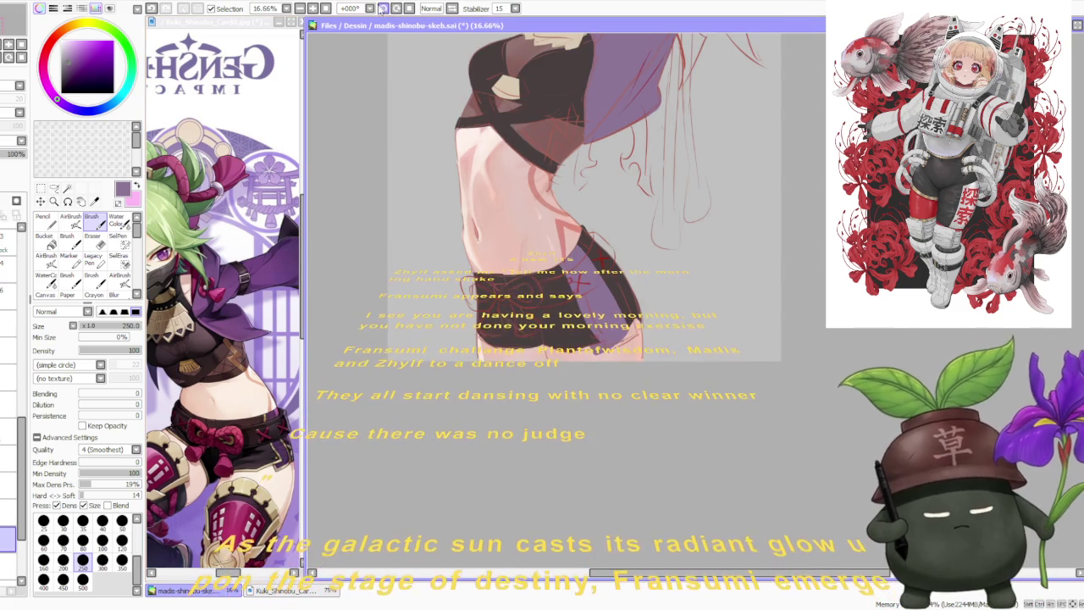
{"action": "scroll", "coordinate": [652, 402], "scroll_direction": "up", "scroll_amount": 1}
{"action": "scroll", "coordinate": [652, 402], "scroll_direction": "up", "scroll_amount": 1}
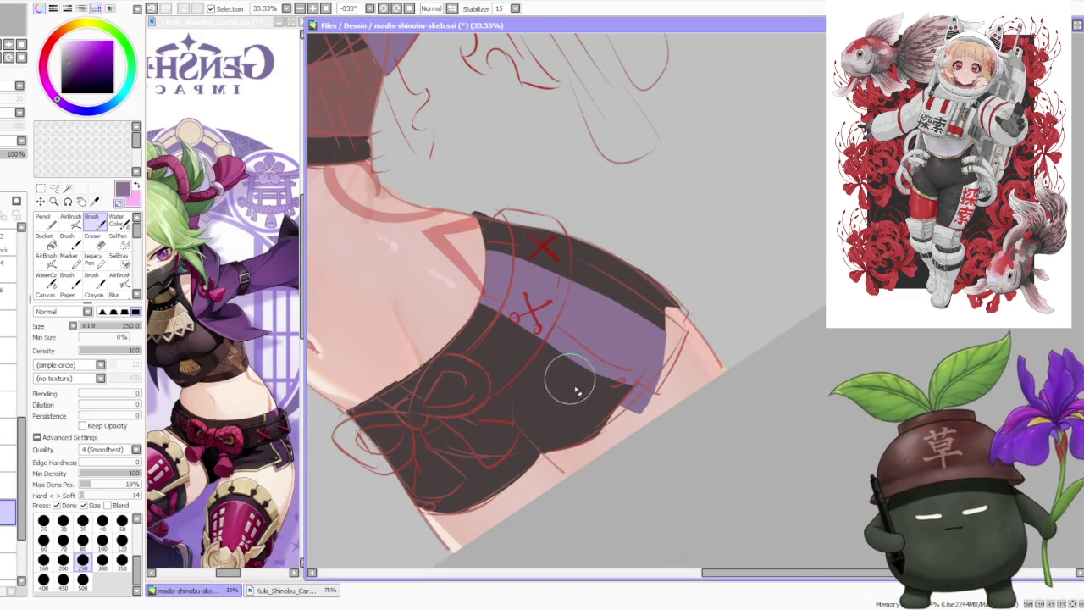
- Paint the shorts' dark brown along the right edge and over stray purple on the top band
{"action": "left_click", "coordinate": [612, 399], "text": "alt"}
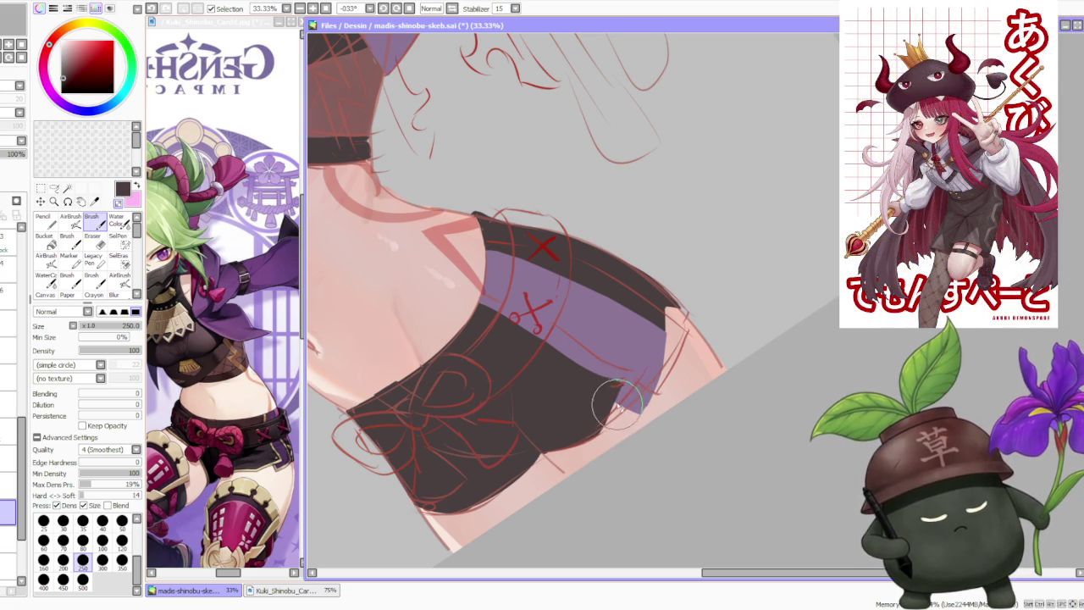
{"action": "left_click_drag", "start_coordinate": [608, 434], "coordinate": [630, 370]}
{"action": "left_click_drag", "start_coordinate": [601, 447], "coordinate": [627, 389]}
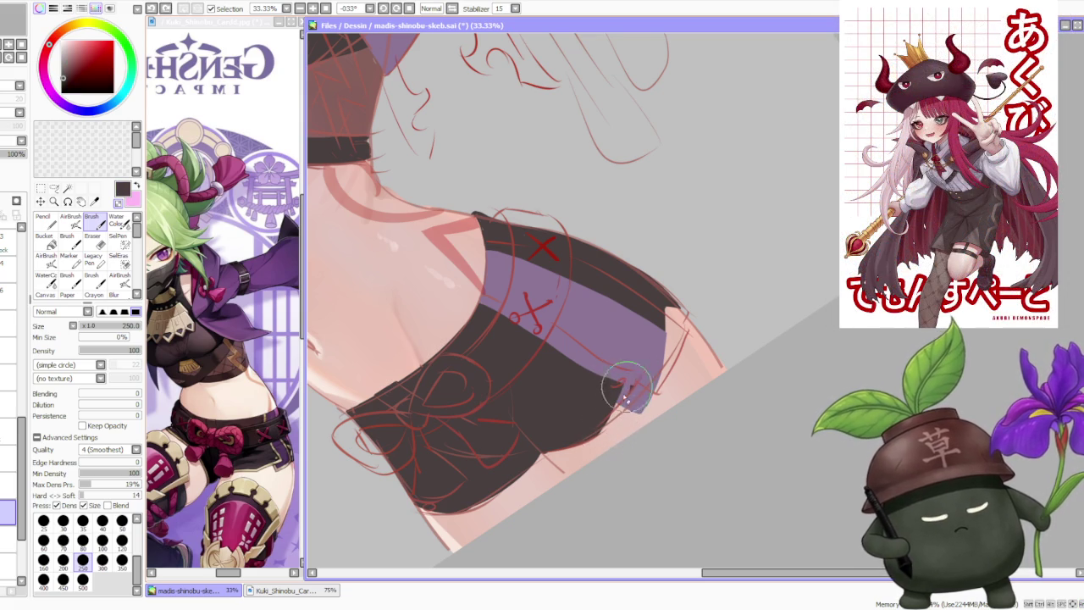
{"action": "left_click_drag", "start_coordinate": [597, 444], "coordinate": [635, 408]}
{"action": "left_click_drag", "start_coordinate": [601, 440], "coordinate": [639, 422]}
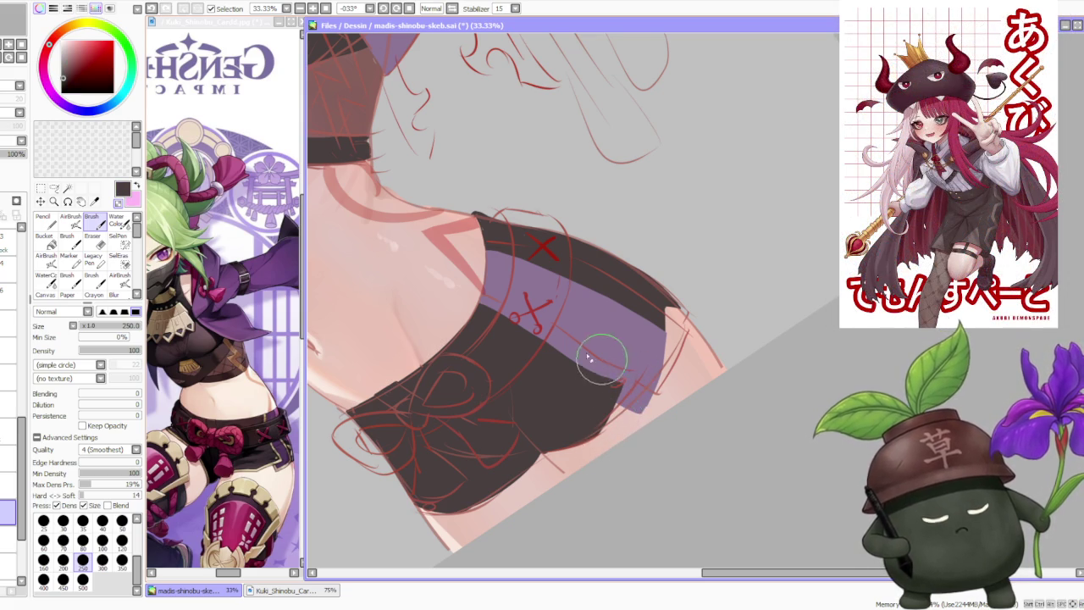
{"action": "left_click_drag", "start_coordinate": [561, 353], "coordinate": [620, 387]}
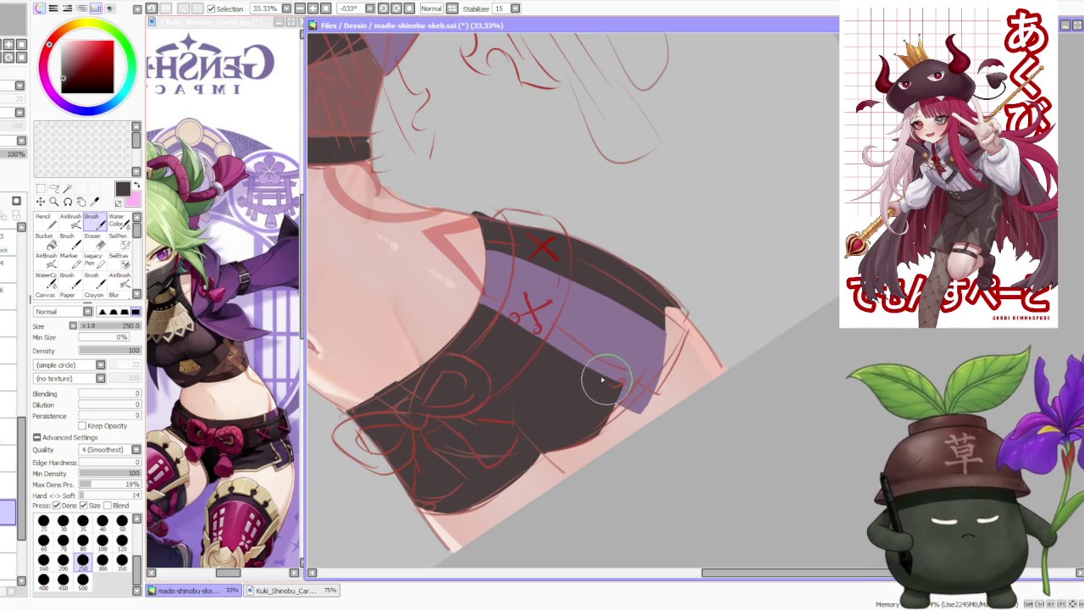
- Reset the canvas rotation so the figure stands upright
{"action": "scroll", "coordinate": [516, 356], "scroll_direction": "up", "scroll_amount": 1}
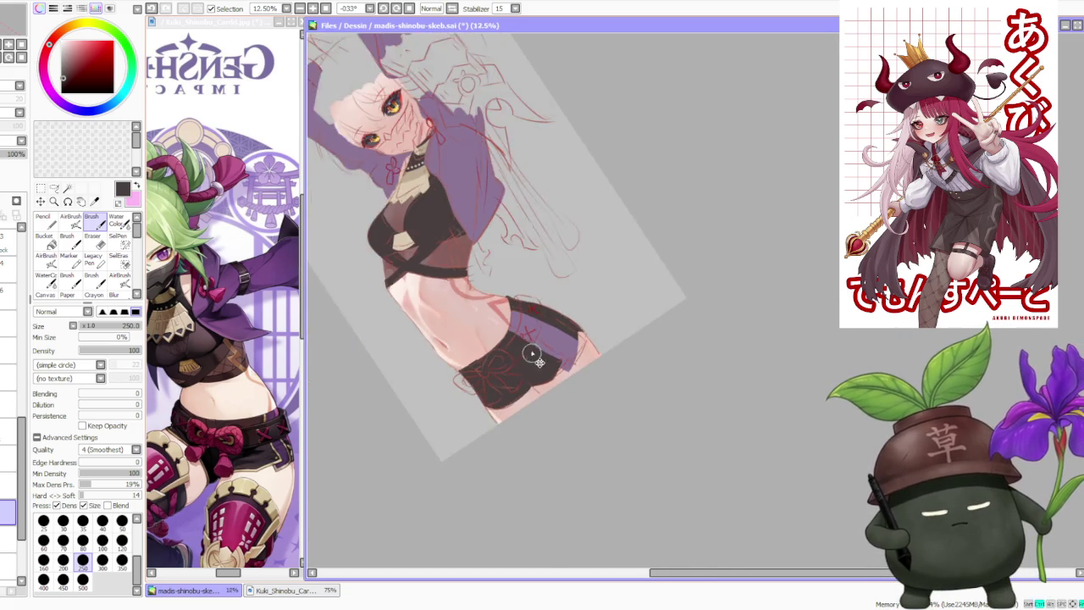
{"action": "scroll", "coordinate": [528, 381], "scroll_direction": "up", "scroll_amount": 1}
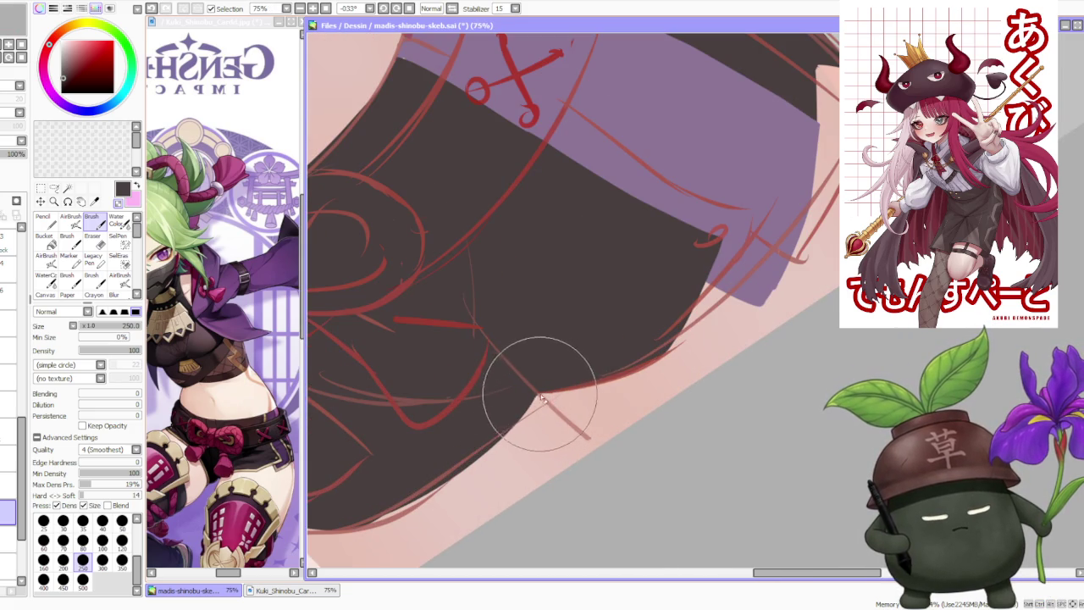
{"action": "scroll", "coordinate": [514, 310], "scroll_direction": "down", "scroll_amount": 3}
{"action": "scroll", "coordinate": [512, 310], "scroll_direction": "down", "scroll_amount": 2}
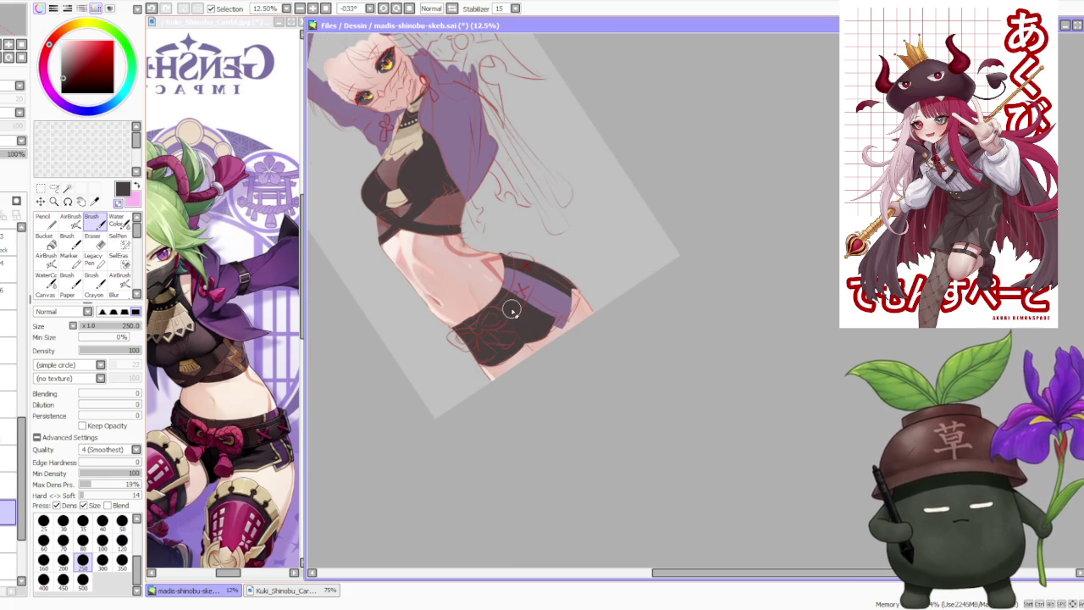
{"action": "left_click", "coordinate": [409, 9]}
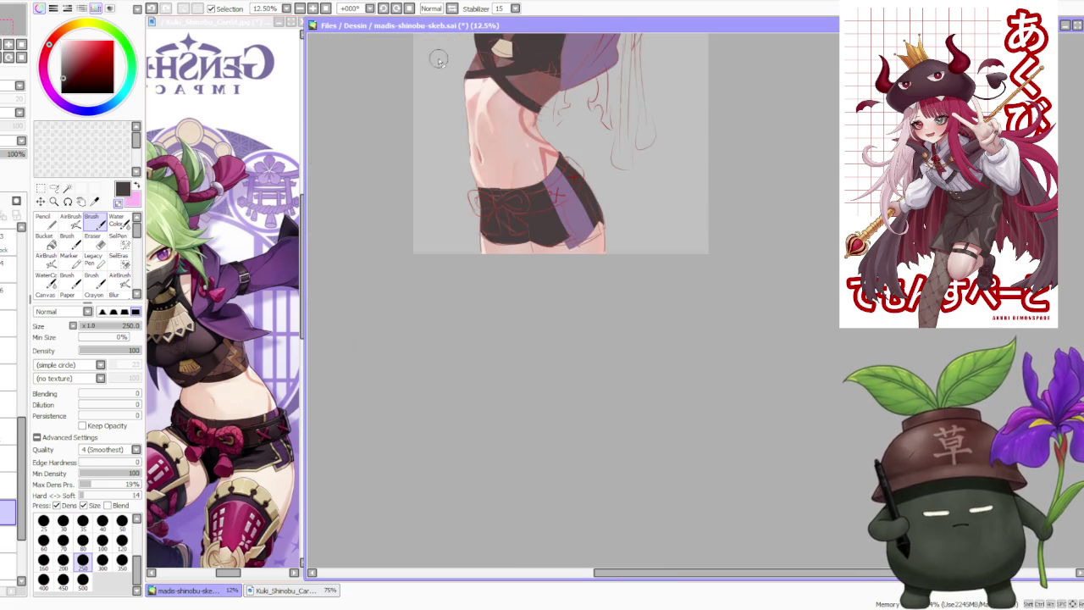
{"action": "scroll", "coordinate": [547, 313], "scroll_direction": "down", "scroll_amount": 3}
{"action": "scroll", "coordinate": [543, 160], "scroll_direction": "up", "scroll_amount": 2}
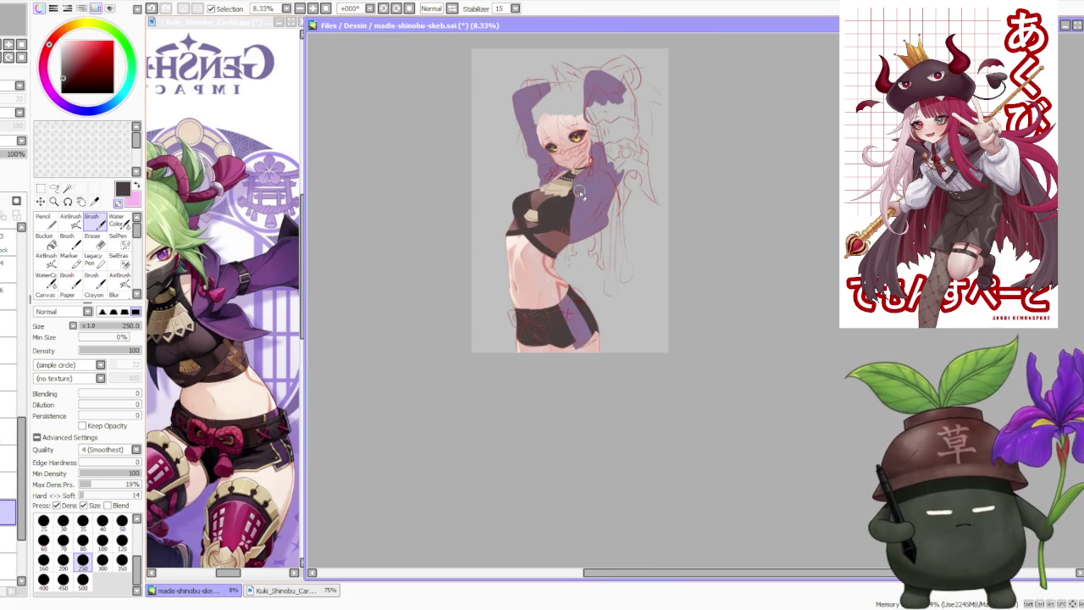
{"action": "scroll", "coordinate": [552, 161], "scroll_direction": "up", "scroll_amount": 1}
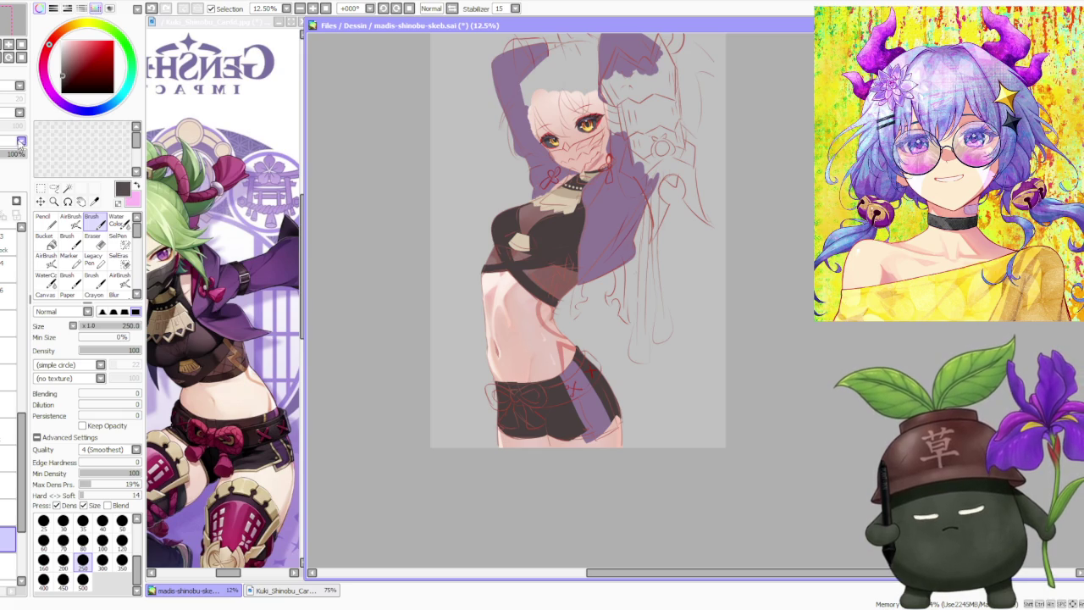
- Set the pencil to size 500 and move to a higher layer
{"action": "left_click", "coordinate": [43, 220]}
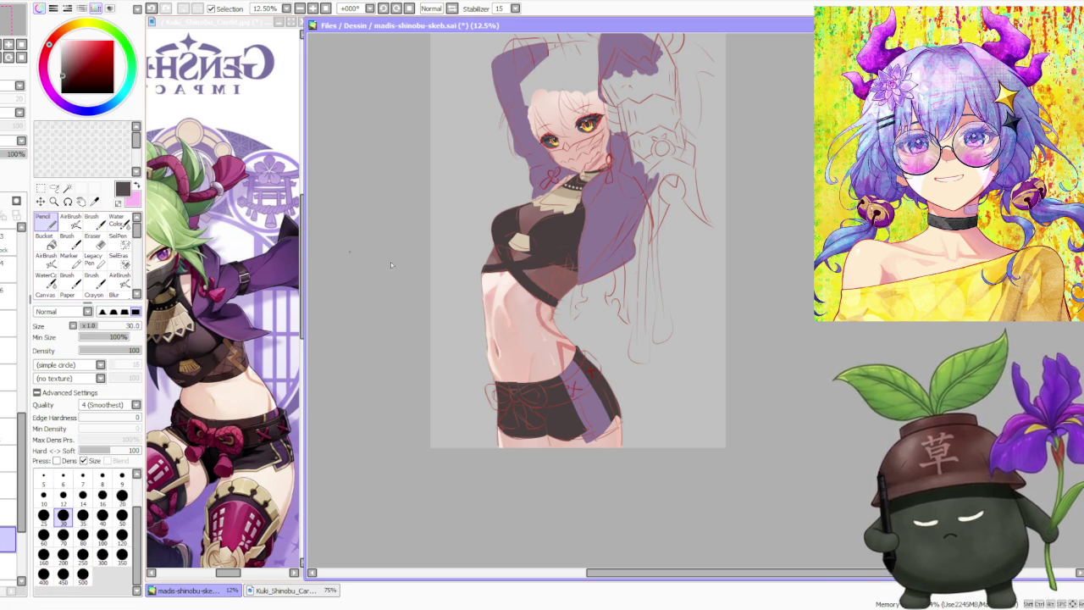
{"action": "left_click", "coordinate": [82, 574]}
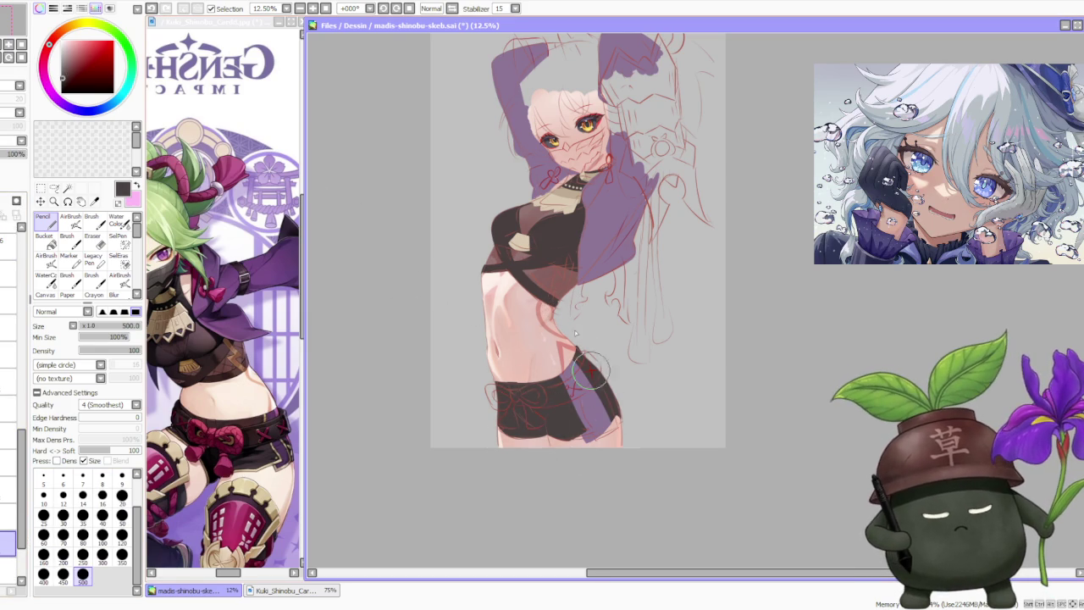
{"action": "left_click", "coordinate": [10, 433]}
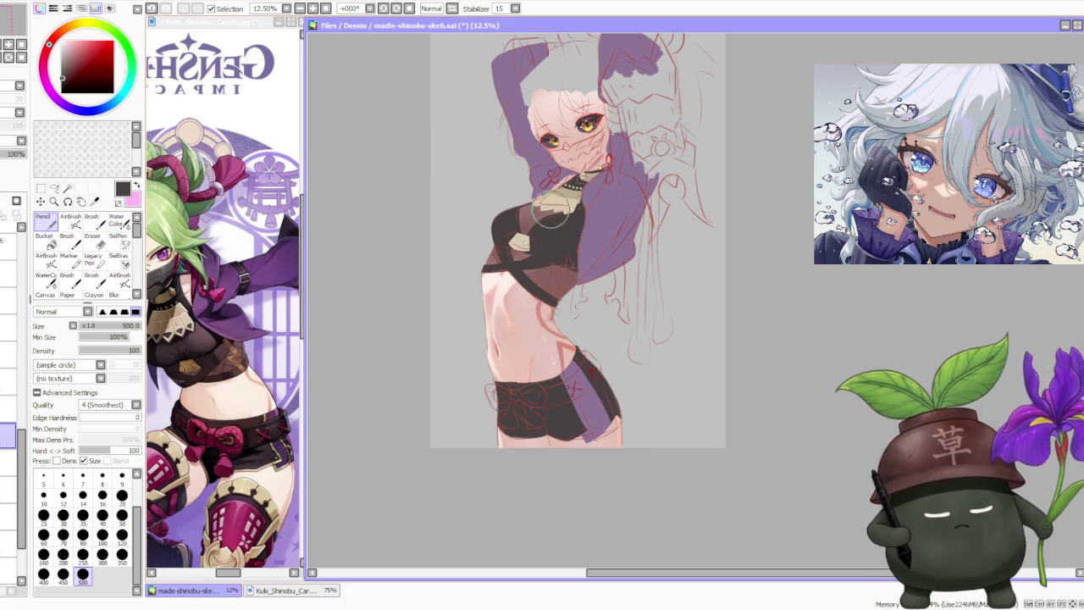
{"action": "scroll", "coordinate": [598, 251], "scroll_direction": "down", "scroll_amount": 2}
{"action": "scroll", "coordinate": [598, 251], "scroll_direction": "down", "scroll_amount": 1}
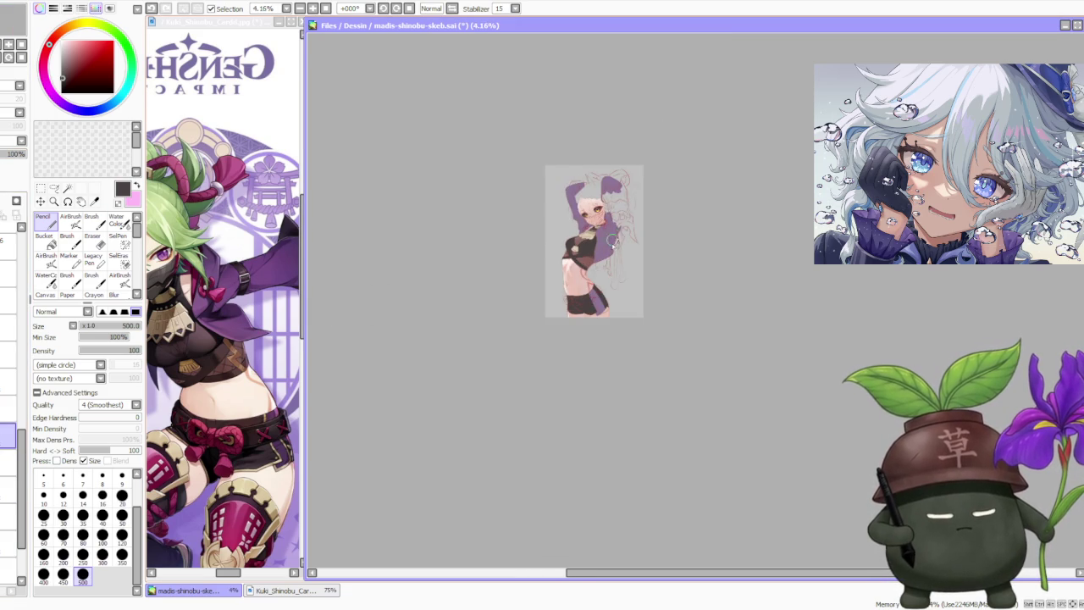
{"action": "scroll", "coordinate": [605, 256], "scroll_direction": "up", "scroll_amount": 2}
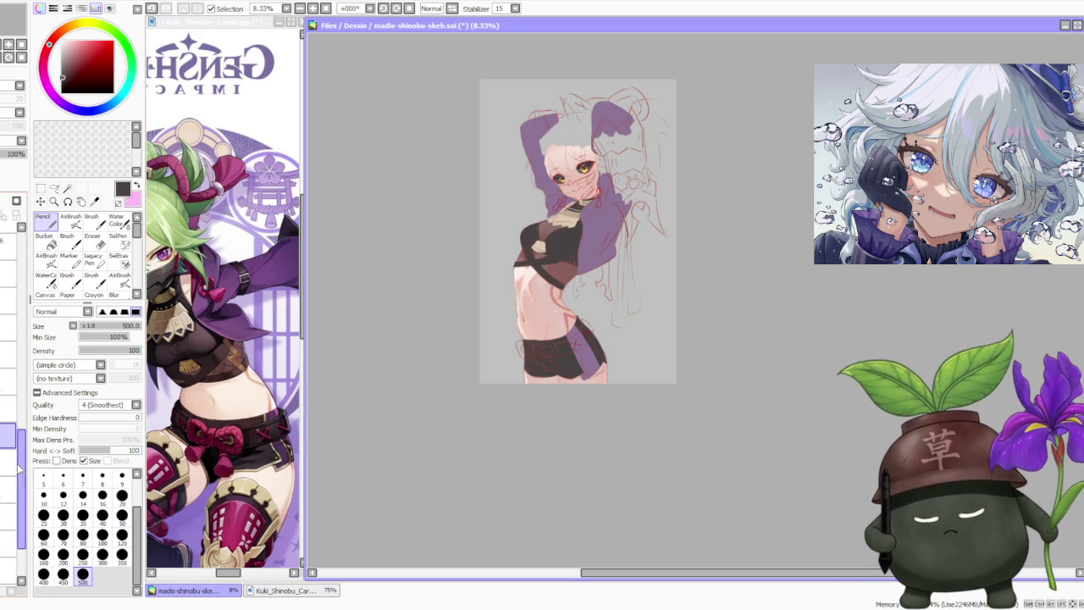
{"action": "scroll", "coordinate": [21, 482], "scroll_direction": "down", "scroll_amount": 2}
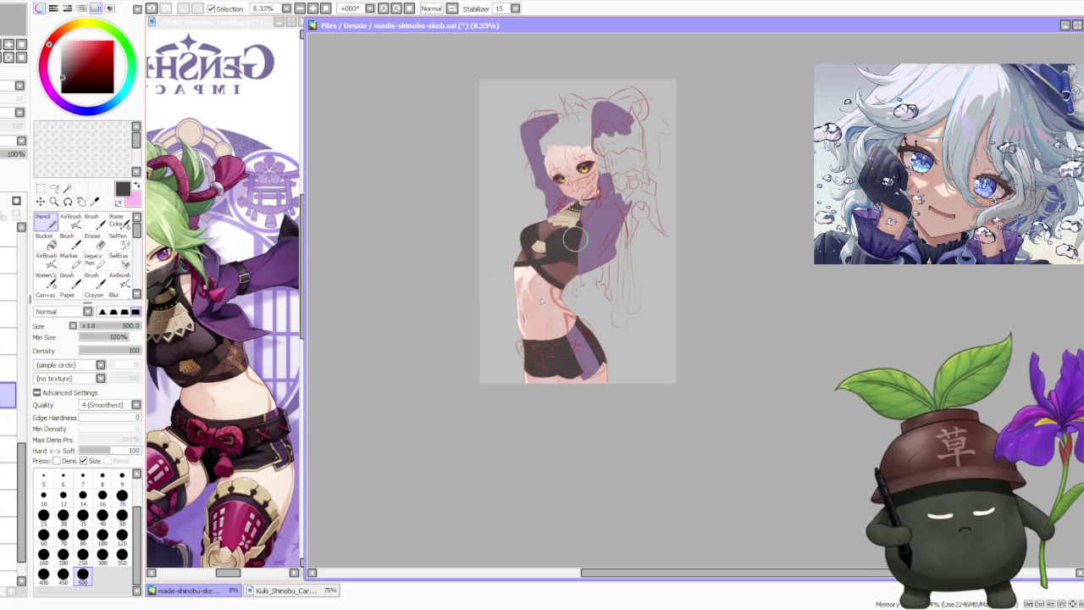
{"action": "scroll", "coordinate": [10, 449], "scroll_direction": "up", "scroll_amount": 3}
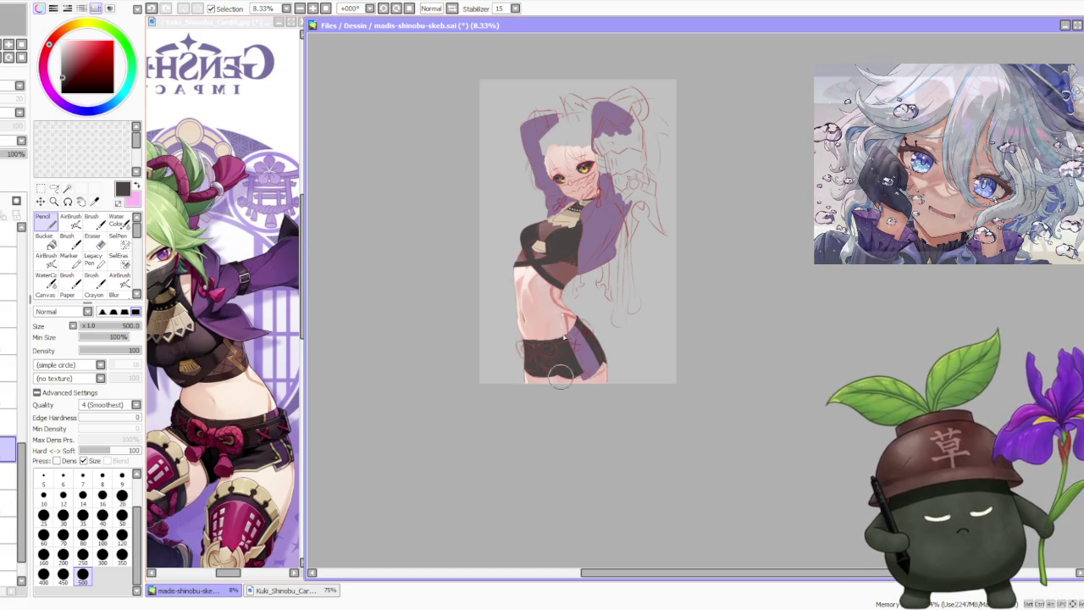
- Reselect the layer just above and switch to the brush
{"action": "left_click", "coordinate": [13, 525]}
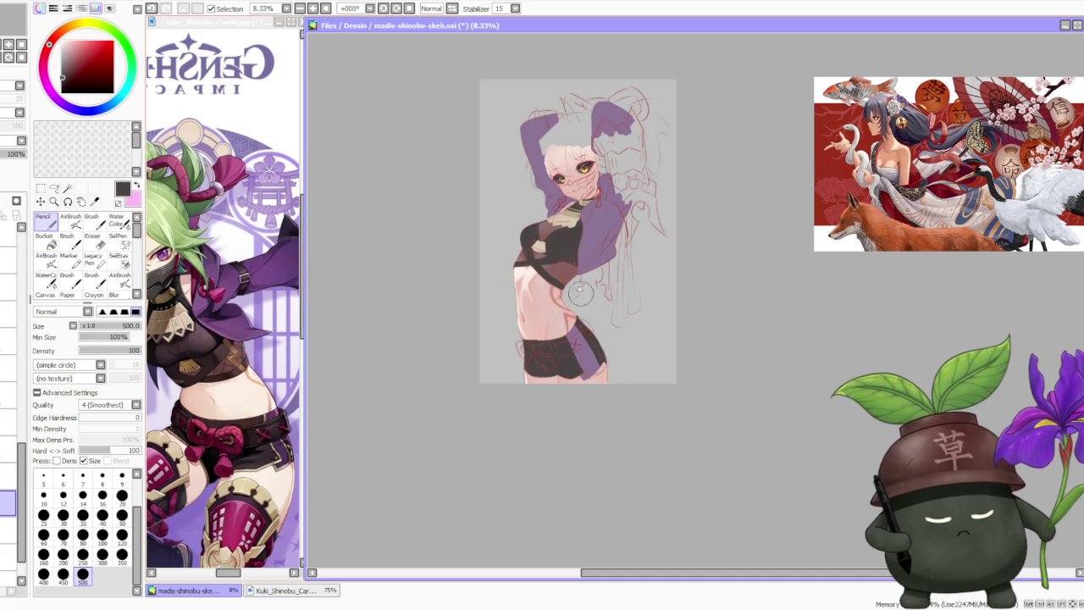
{"action": "scroll", "coordinate": [546, 230], "scroll_direction": "up", "scroll_amount": 1}
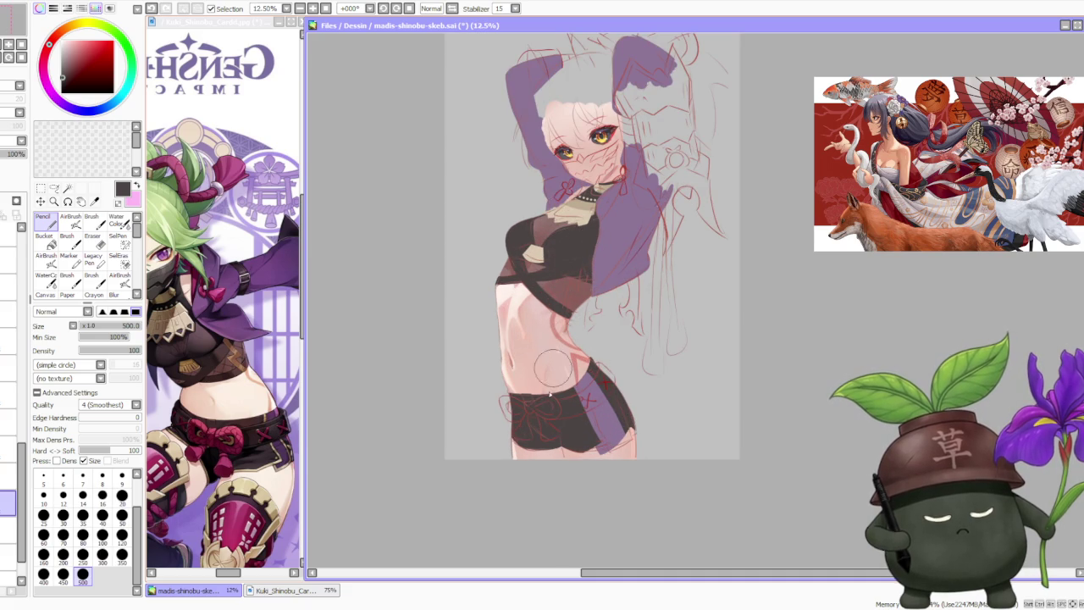
{"action": "left_click", "coordinate": [8, 450]}
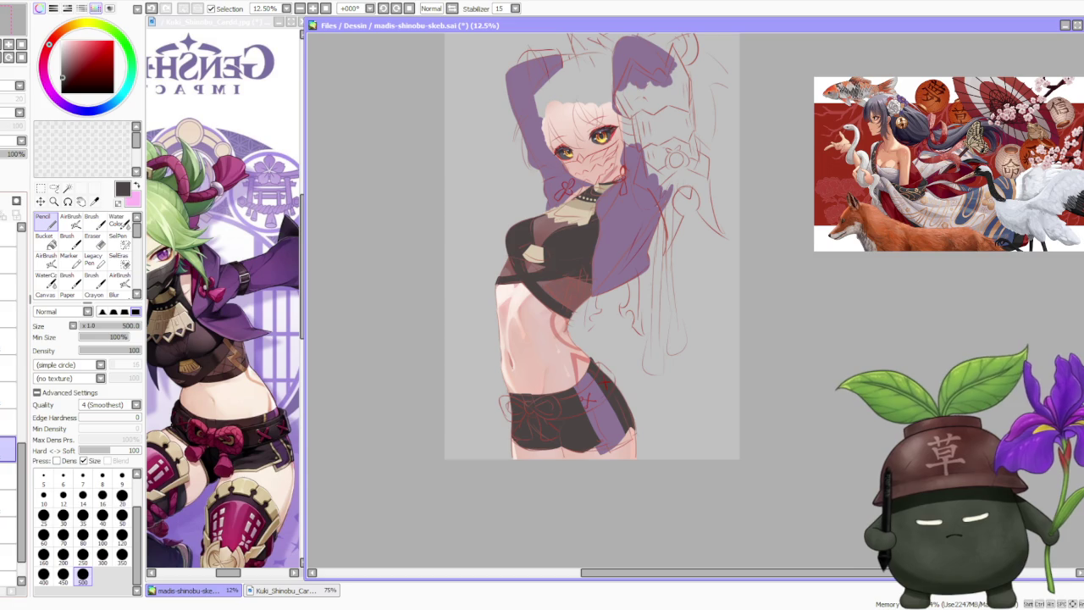
{"action": "key", "text": "b"}
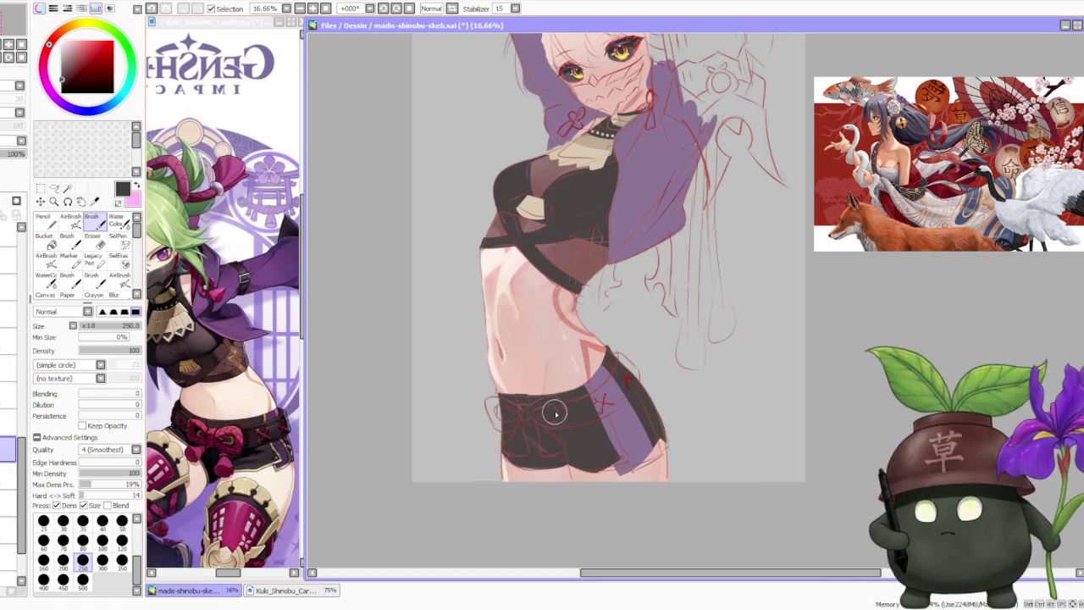
{"action": "scroll", "coordinate": [555, 412], "scroll_direction": "up", "scroll_amount": 1}
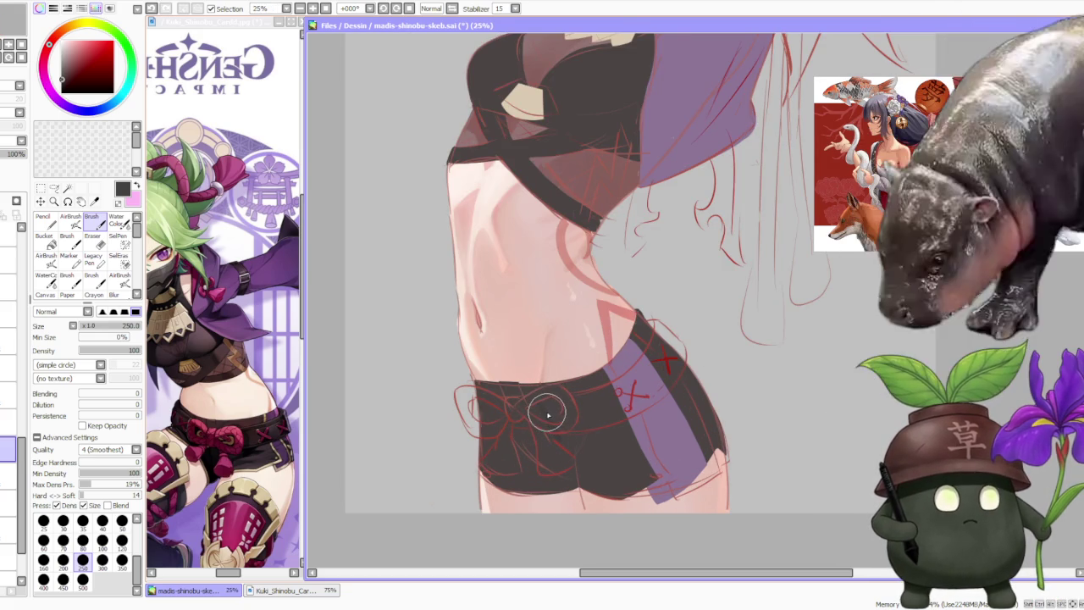
- Tilt the canvas and sketch a belt loop along the shorts' waistband
{"action": "scroll", "coordinate": [547, 414], "scroll_direction": "down", "scroll_amount": 1}
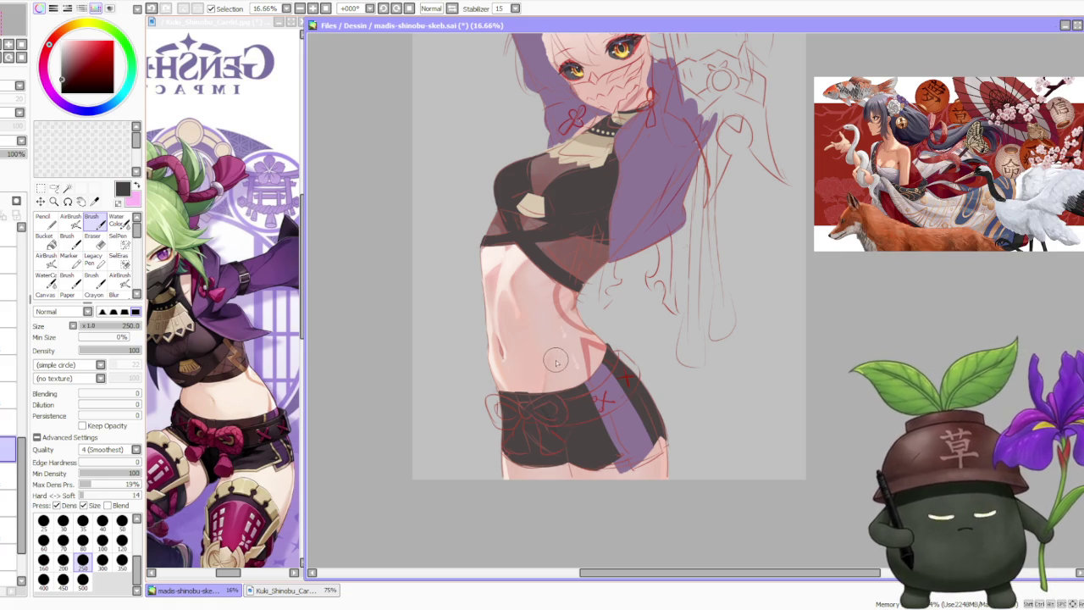
{"action": "left_click", "coordinate": [383, 8]}
{"action": "left_click", "coordinate": [382, 8]}
{"action": "left_click", "coordinate": [382, 9]}
{"action": "scroll", "coordinate": [656, 436], "scroll_direction": "up", "scroll_amount": 1}
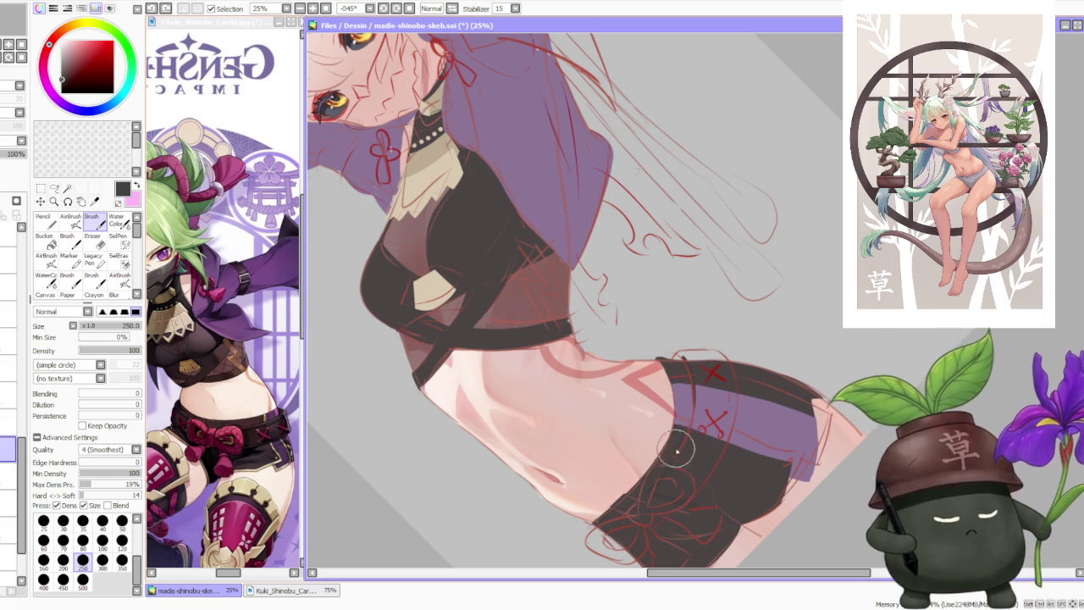
{"action": "scroll", "coordinate": [675, 363], "scroll_direction": "up", "scroll_amount": 1}
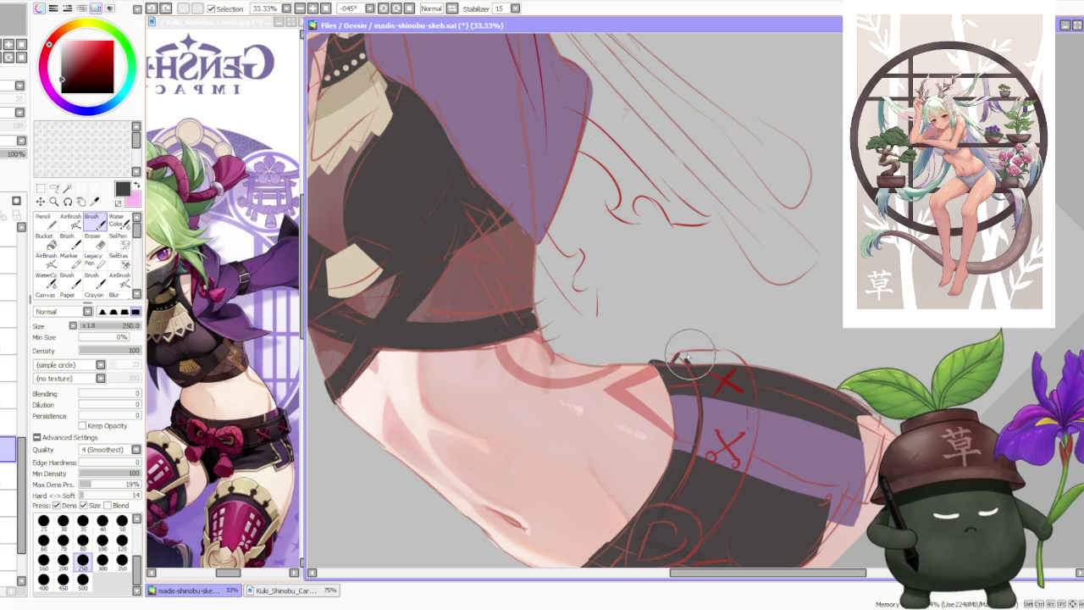
{"action": "left_click_drag", "start_coordinate": [692, 356], "coordinate": [745, 366]}
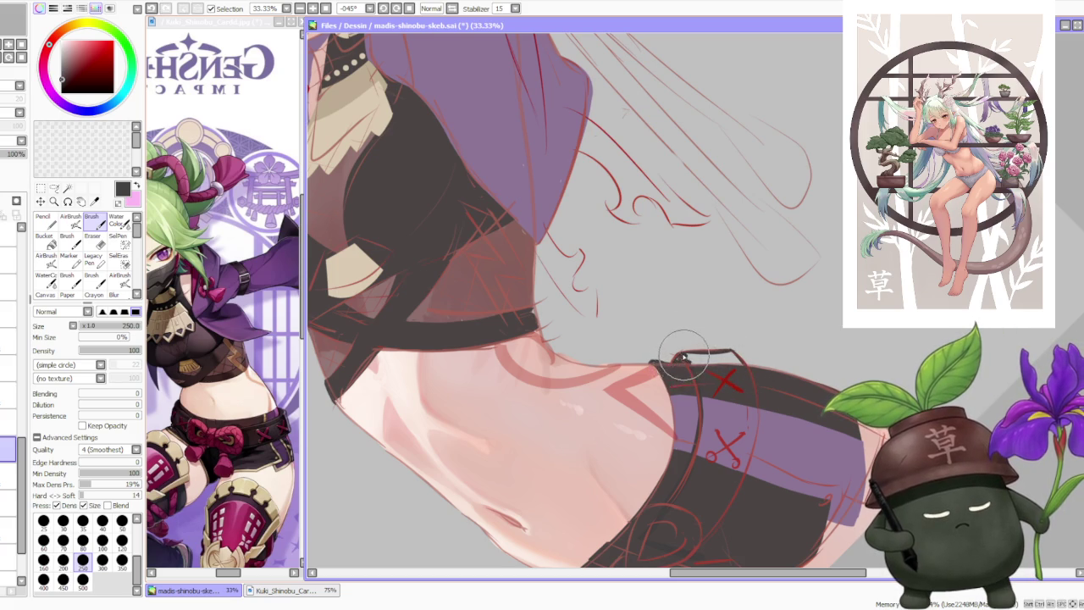
- Mirror the view and add a red stroke completing the X on the waistband
{"action": "scroll", "coordinate": [598, 180], "scroll_direction": "down", "scroll_amount": 2}
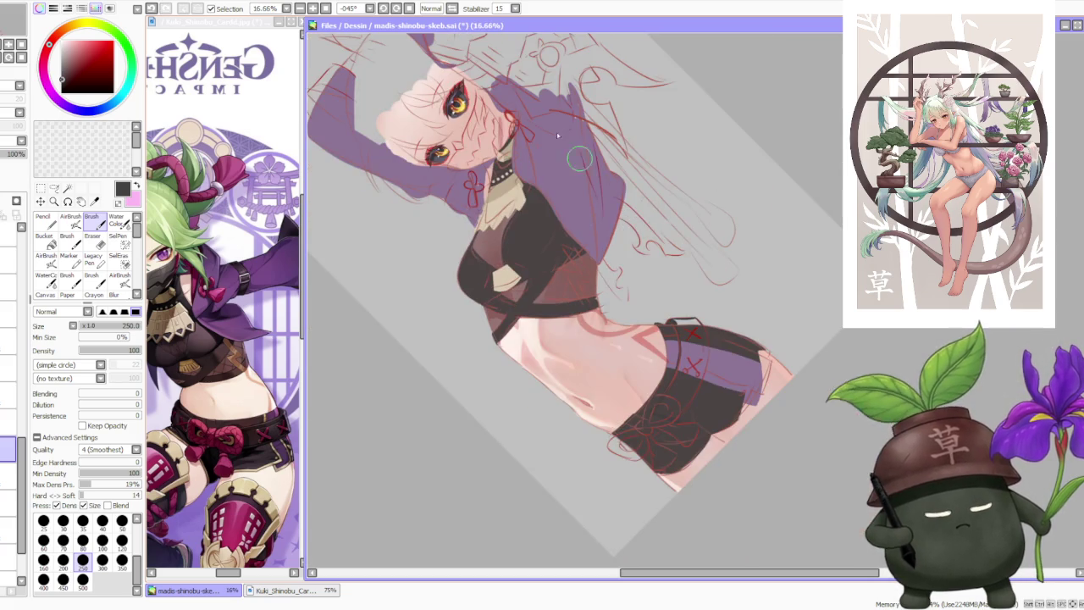
{"action": "left_click", "coordinate": [453, 9]}
{"action": "scroll", "coordinate": [636, 315], "scroll_direction": "up", "scroll_amount": 2}
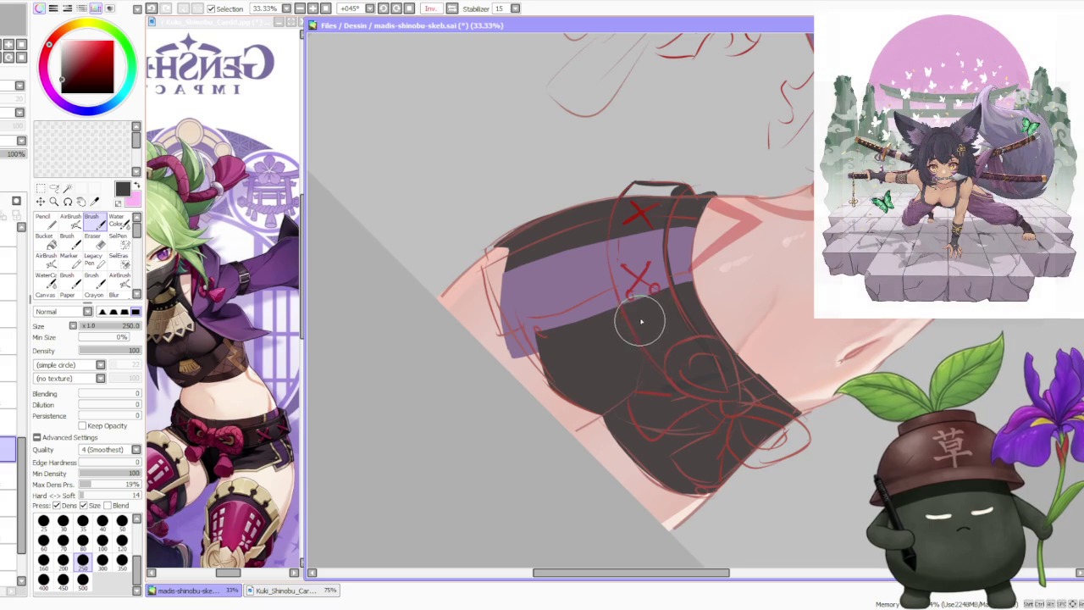
{"action": "scroll", "coordinate": [674, 381], "scroll_direction": "down", "scroll_amount": 1}
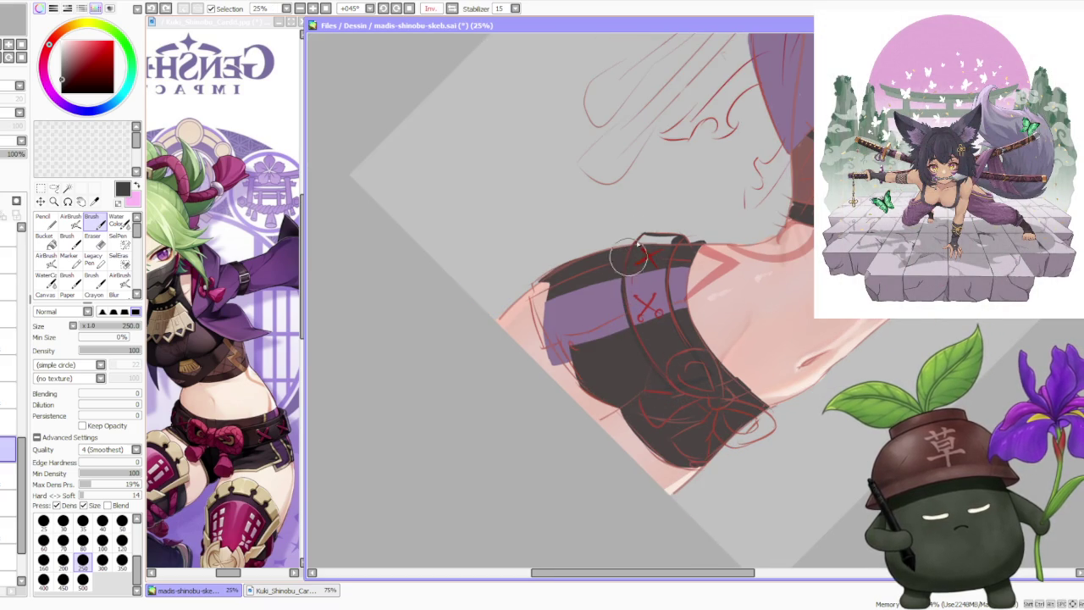
{"action": "left_click_drag", "start_coordinate": [639, 250], "coordinate": [657, 264]}
{"action": "scroll", "coordinate": [695, 359], "scroll_direction": "up", "scroll_amount": 1}
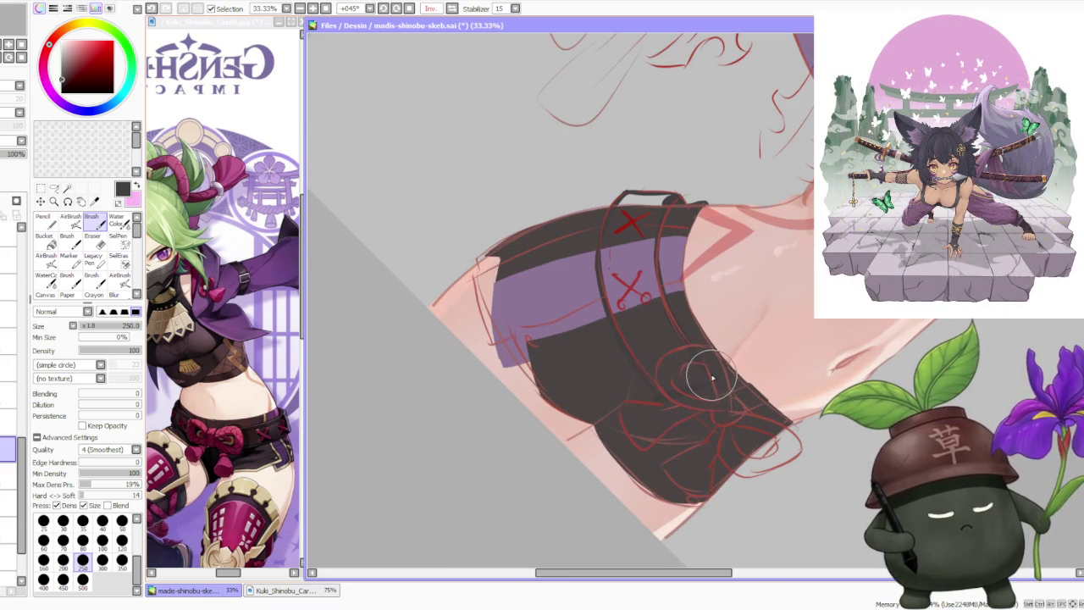
{"action": "scroll", "coordinate": [661, 385], "scroll_direction": "down", "scroll_amount": 1}
- Bucket-fill the purple waistband band dark brown, then restore the upright, unmirrored view
{"action": "left_click", "coordinate": [44, 239]}
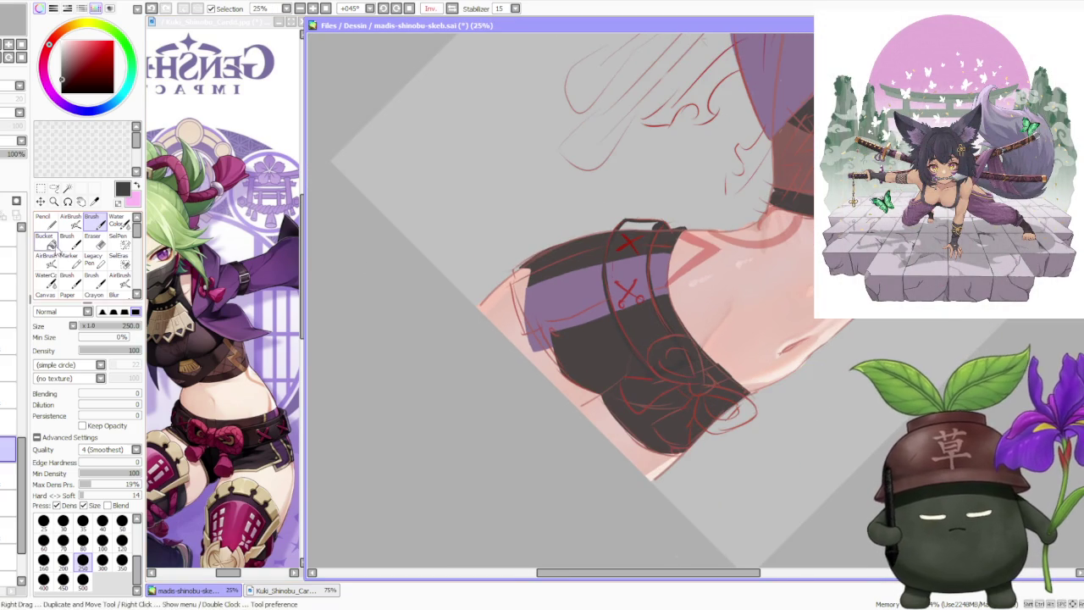
{"action": "left_click", "coordinate": [621, 295]}
{"action": "scroll", "coordinate": [650, 141], "scroll_direction": "down", "scroll_amount": 1}
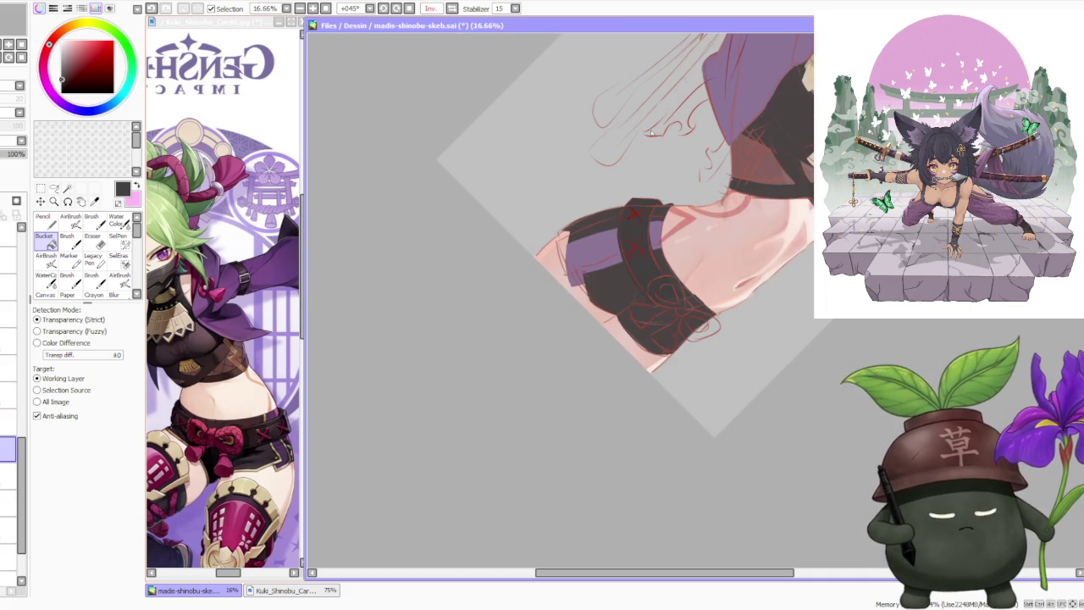
{"action": "left_click", "coordinate": [409, 8]}
{"action": "left_click", "coordinate": [455, 8]}
{"action": "scroll", "coordinate": [685, 117], "scroll_direction": "down", "scroll_amount": 2}
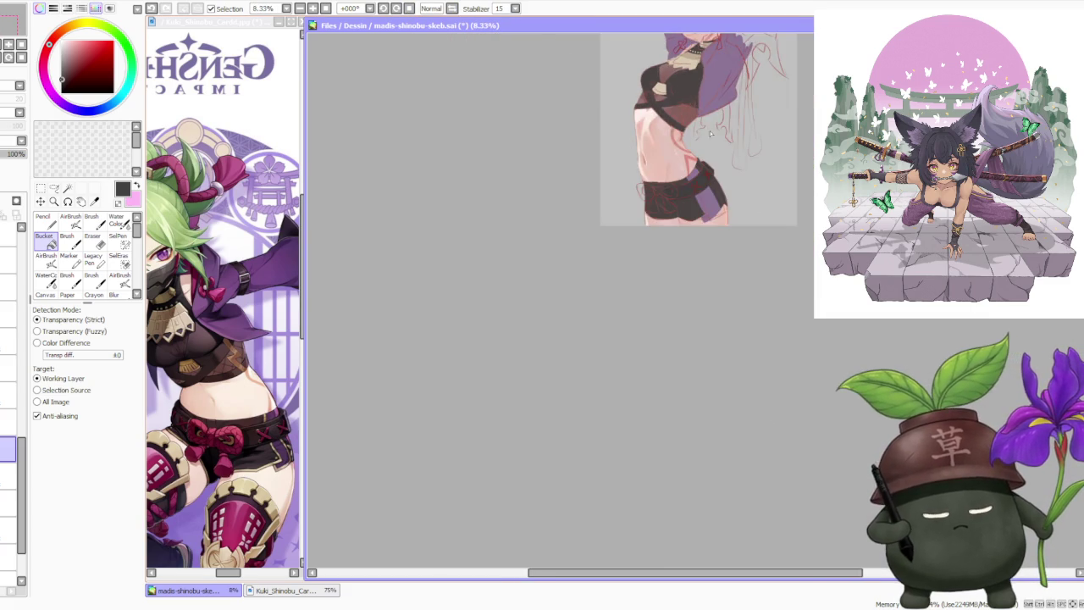
{"action": "scroll", "coordinate": [762, 144], "scroll_direction": "up", "scroll_amount": 1}
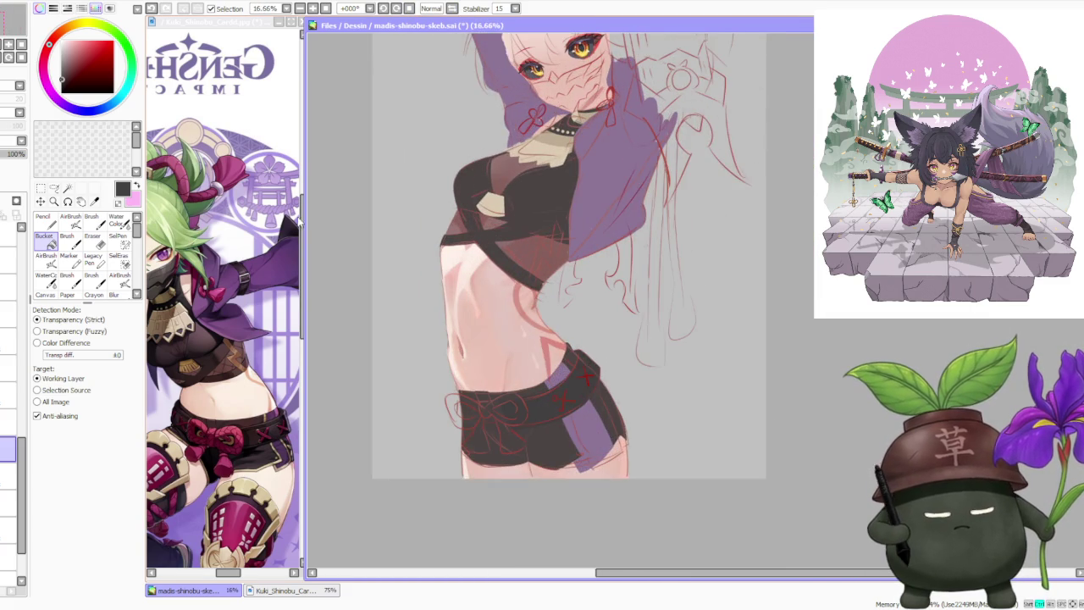
{"action": "scroll", "coordinate": [669, 334], "scroll_direction": "up", "scroll_amount": 1}
- Return to the brush and navigate around the shorts to review the work
{"action": "key", "text": "b"}
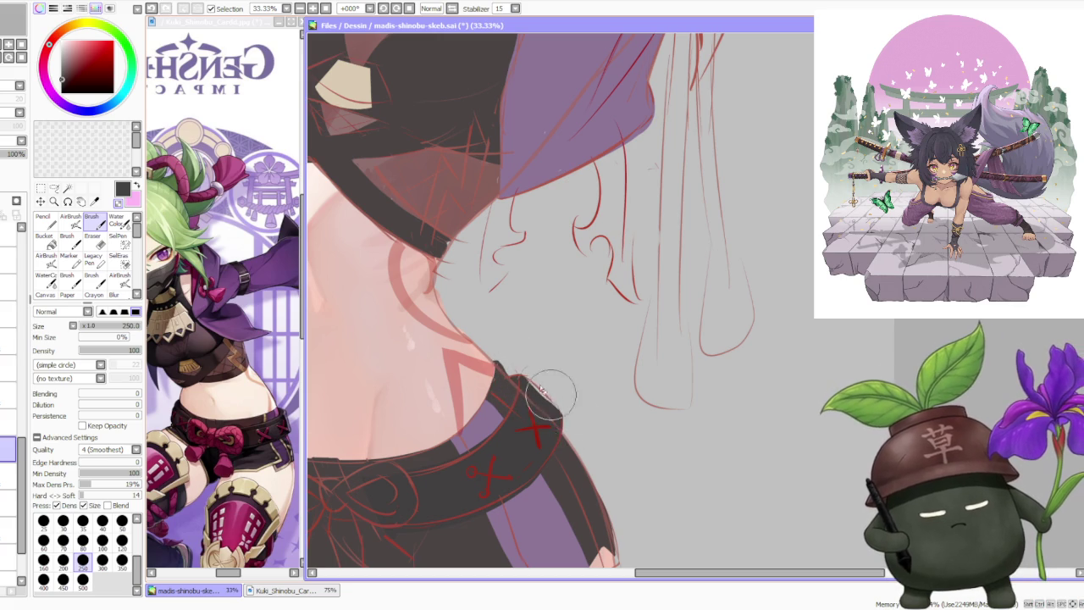
{"action": "scroll", "coordinate": [548, 396], "scroll_direction": "down", "scroll_amount": 3}
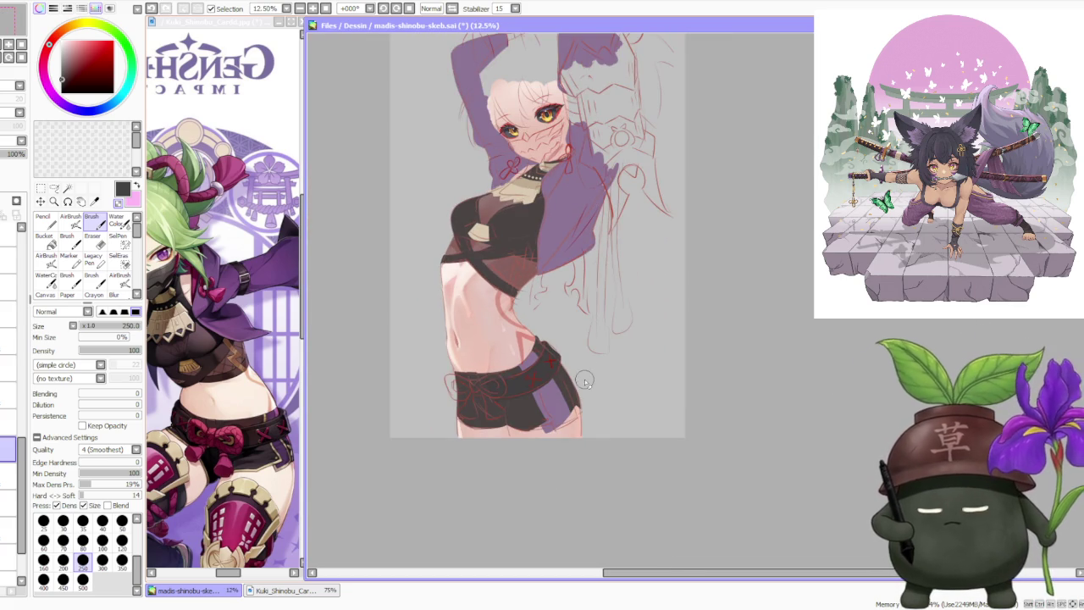
{"action": "scroll", "coordinate": [574, 342], "scroll_direction": "down", "scroll_amount": 1}
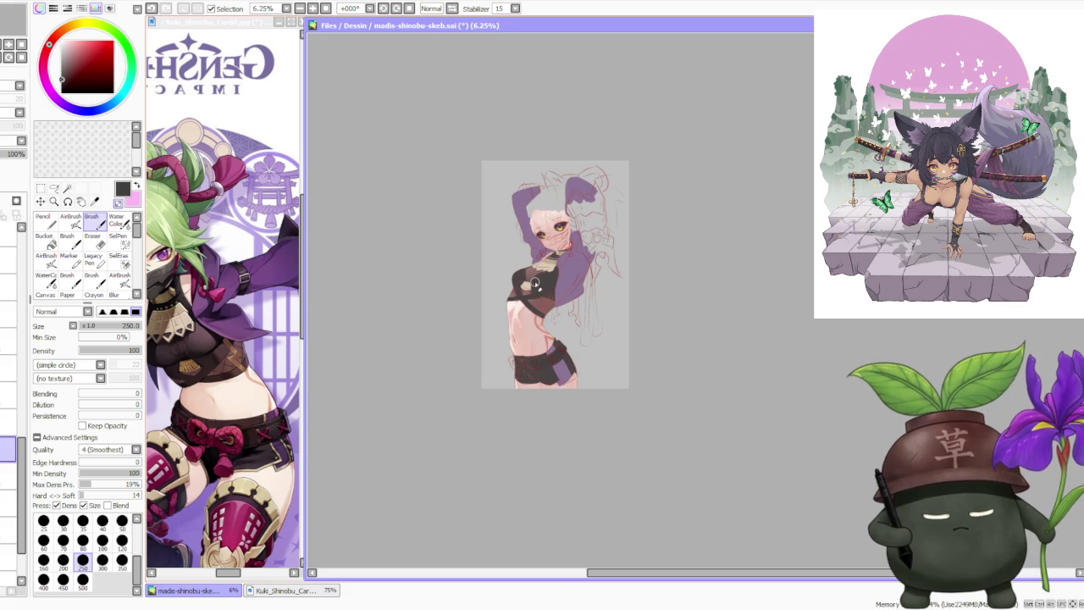
{"action": "scroll", "coordinate": [535, 286], "scroll_direction": "up", "scroll_amount": 2}
{"action": "scroll", "coordinate": [543, 314], "scroll_direction": "up", "scroll_amount": 1}
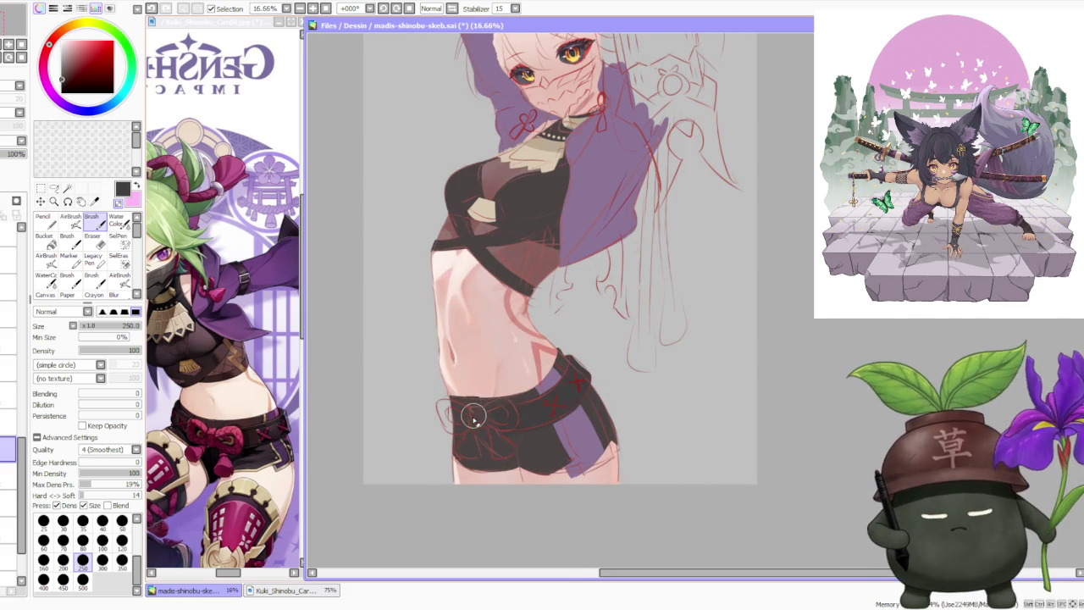
{"action": "scroll", "coordinate": [468, 401], "scroll_direction": "up", "scroll_amount": 1}
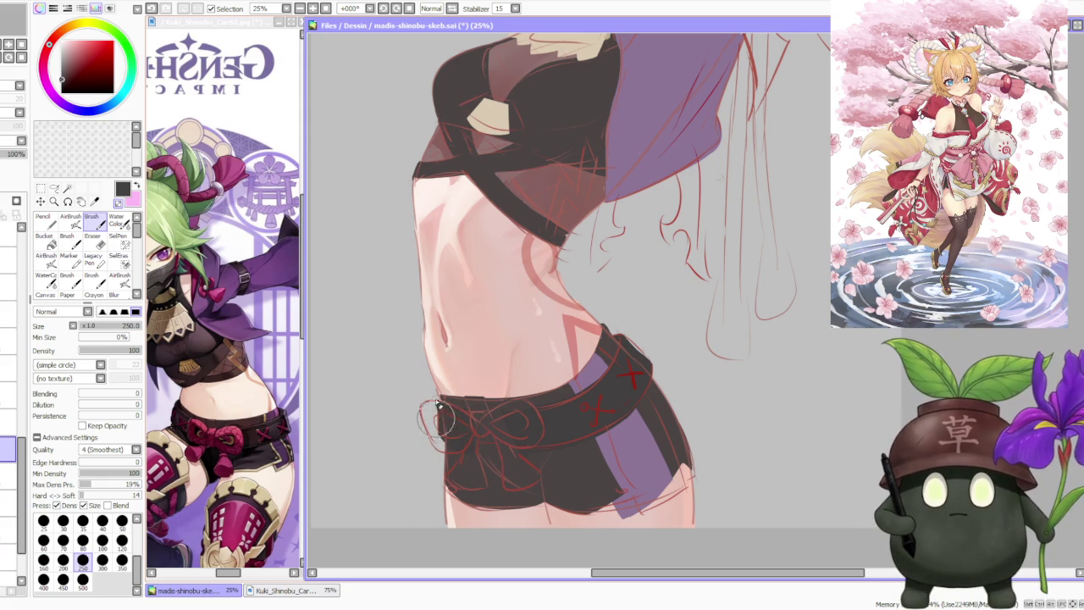
{"action": "scroll", "coordinate": [438, 398], "scroll_direction": "up", "scroll_amount": 2}
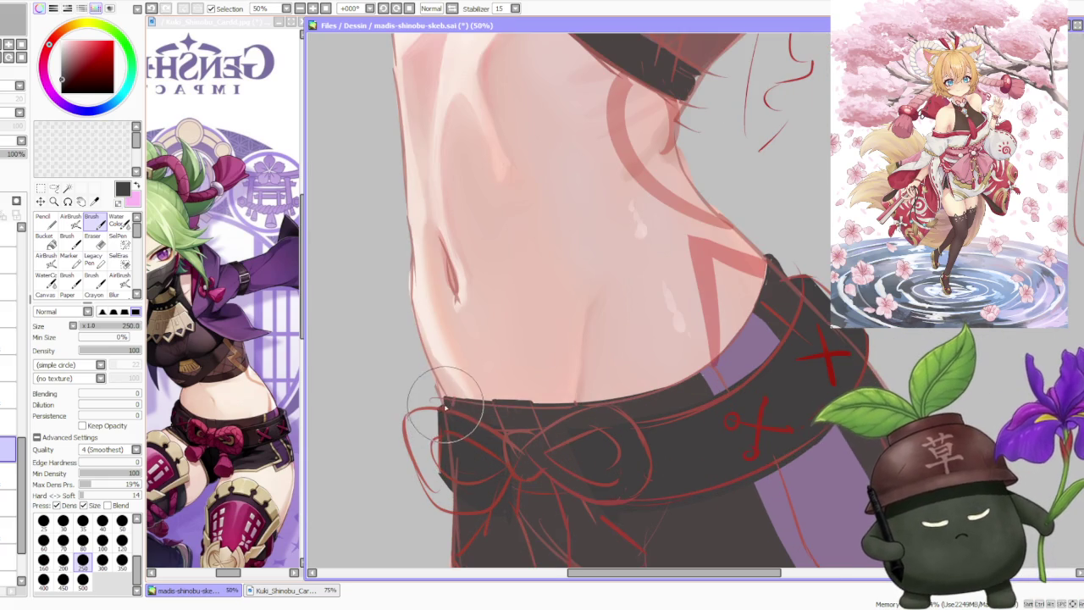
{"action": "scroll", "coordinate": [441, 398], "scroll_direction": "down", "scroll_amount": 3}
{"action": "scroll", "coordinate": [546, 315], "scroll_direction": "down", "scroll_amount": 1}
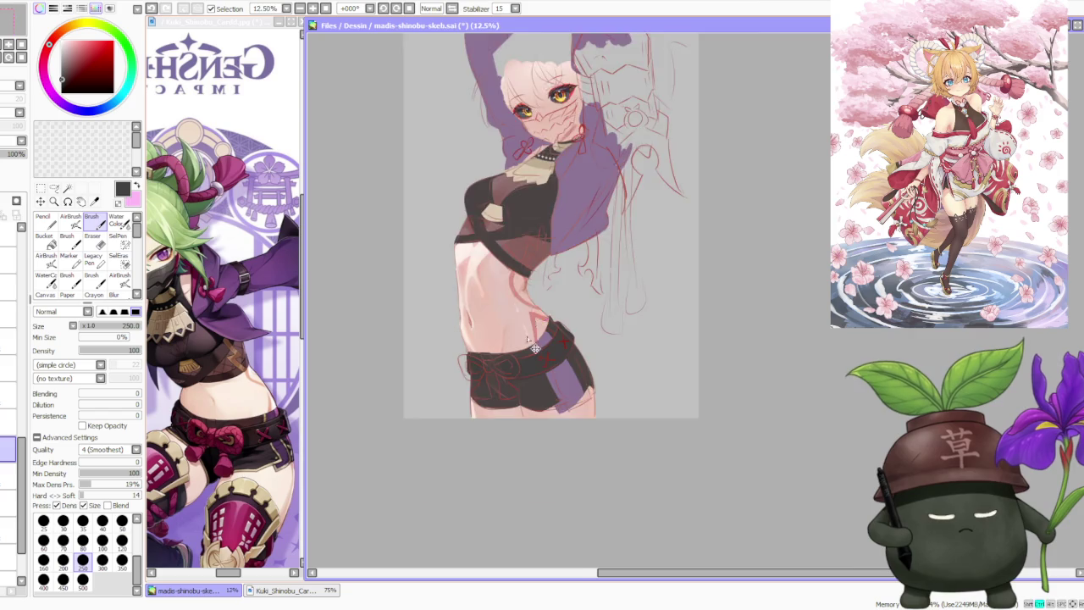
{"action": "scroll", "coordinate": [536, 320], "scroll_direction": "up", "scroll_amount": 3}
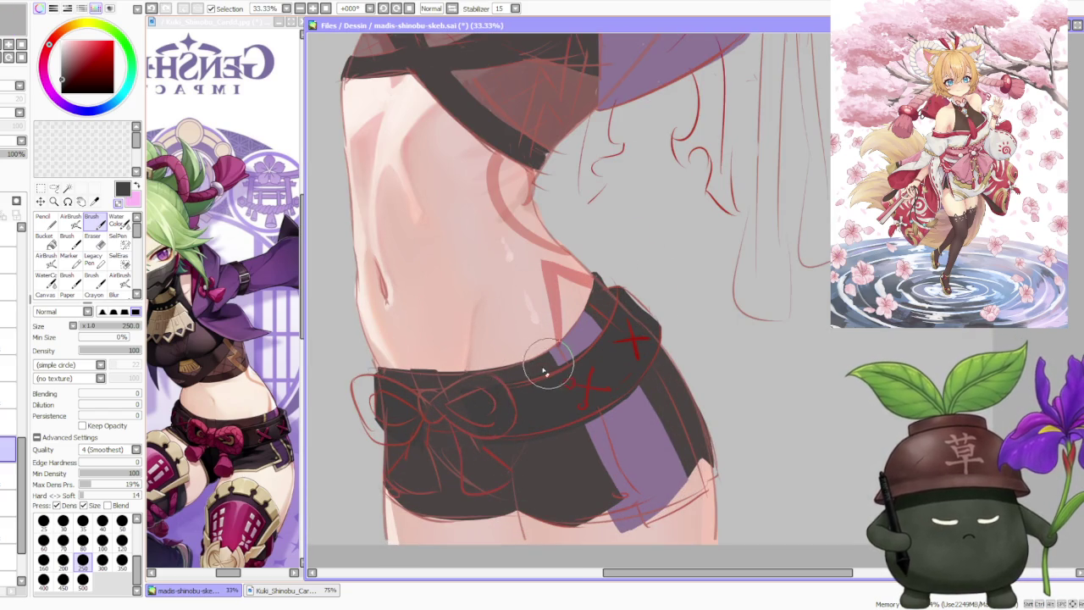
{"action": "scroll", "coordinate": [550, 368], "scroll_direction": "down", "scroll_amount": 2}
{"action": "scroll", "coordinate": [678, 256], "scroll_direction": "down", "scroll_amount": 1}
{"action": "scroll", "coordinate": [678, 256], "scroll_direction": "down", "scroll_amount": 1}
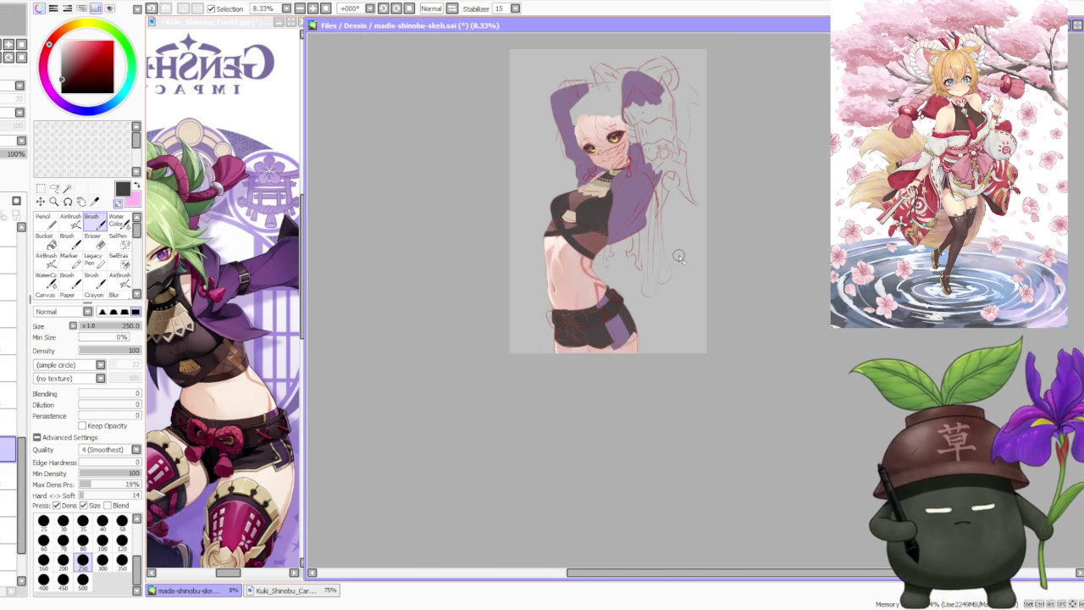
{"action": "scroll", "coordinate": [624, 321], "scroll_direction": "down", "scroll_amount": 1}
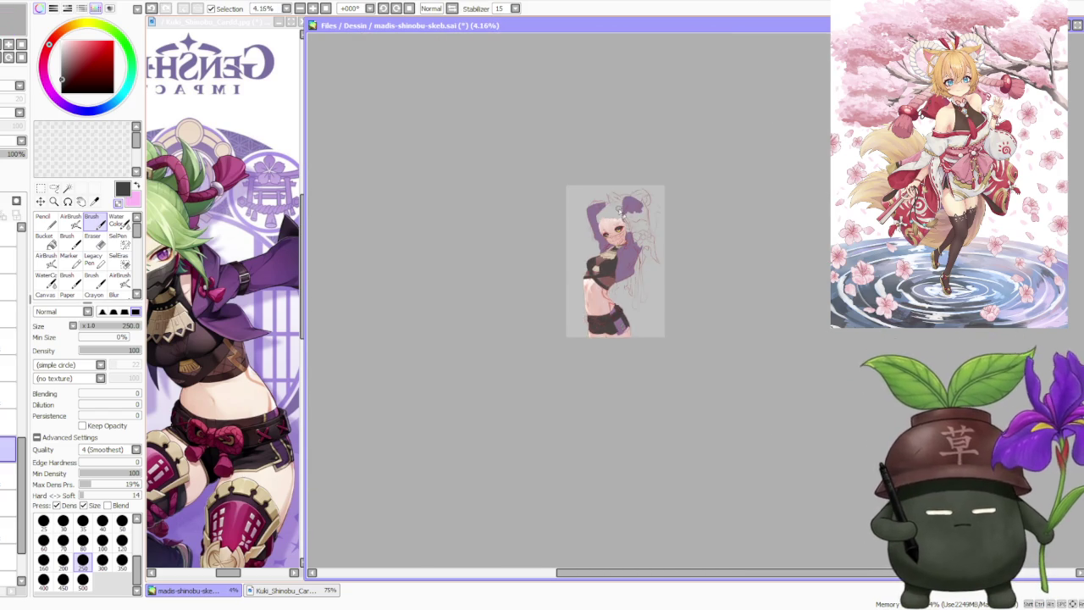
{"action": "scroll", "coordinate": [618, 220], "scroll_direction": "up", "scroll_amount": 1}
{"action": "scroll", "coordinate": [621, 344], "scroll_direction": "down", "scroll_amount": 1}
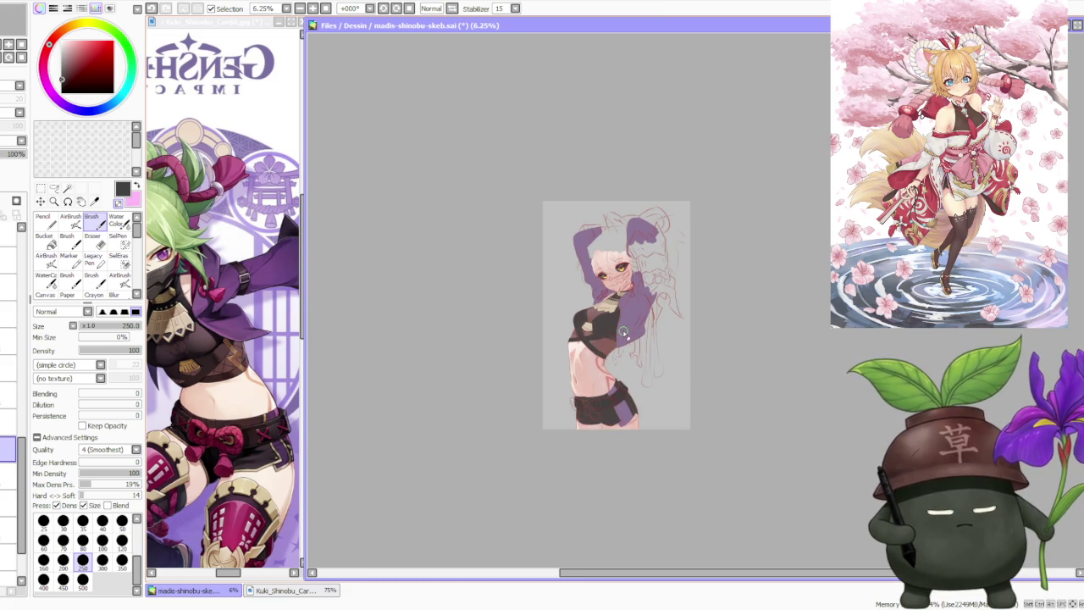
{"action": "scroll", "coordinate": [617, 312], "scroll_direction": "up", "scroll_amount": 1}
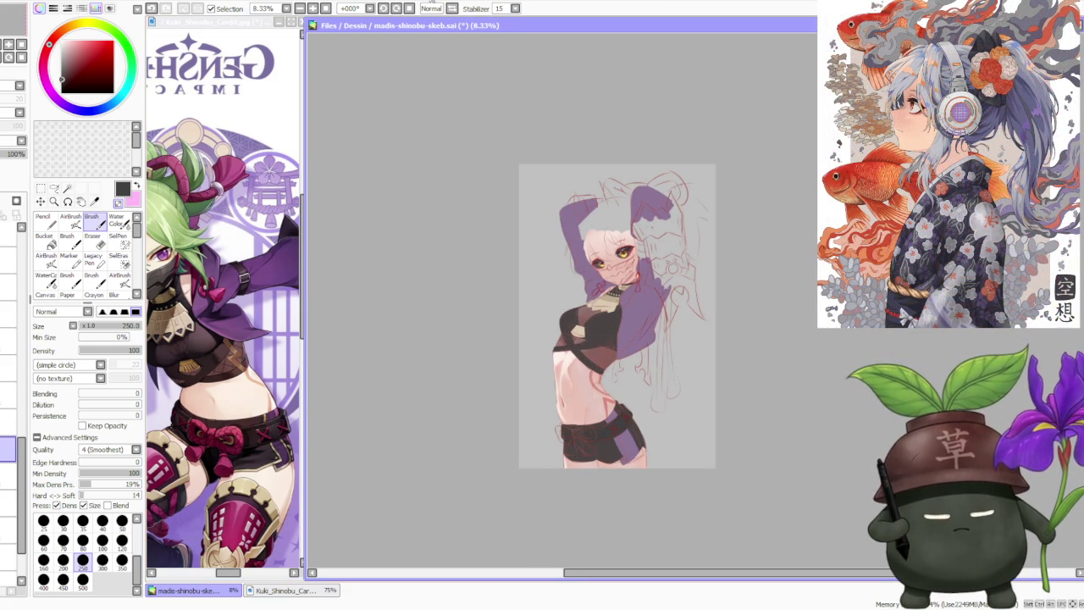
- Flip the canvas briefly to check proportions, then focus the Kuki_Shinobu reference image
{"action": "left_click", "coordinate": [454, 9]}
{"action": "left_click", "coordinate": [453, 10]}
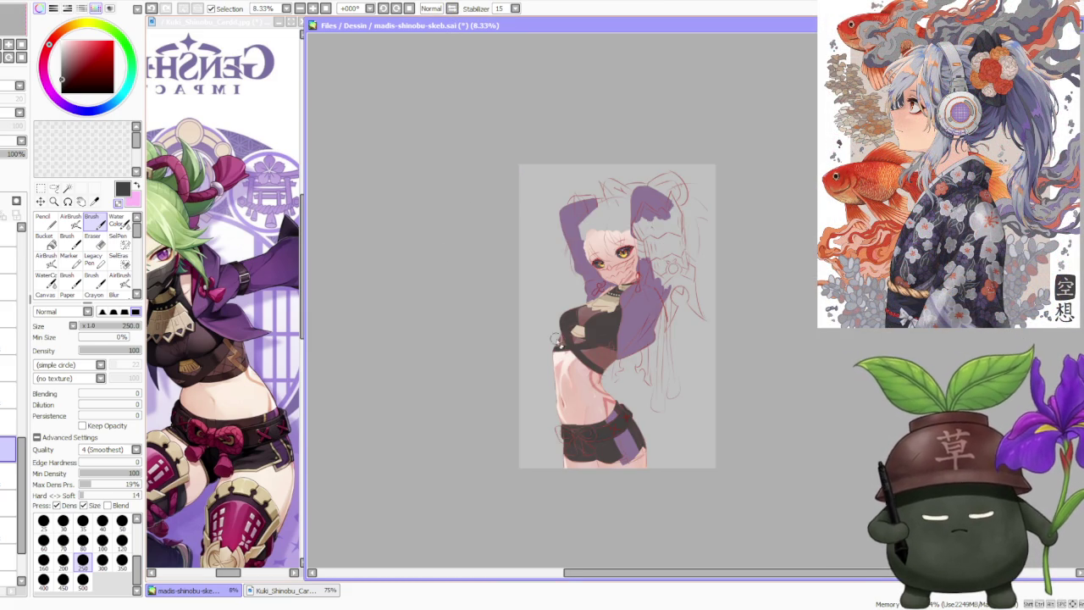
{"action": "scroll", "coordinate": [716, 377], "scroll_direction": "down", "scroll_amount": 1}
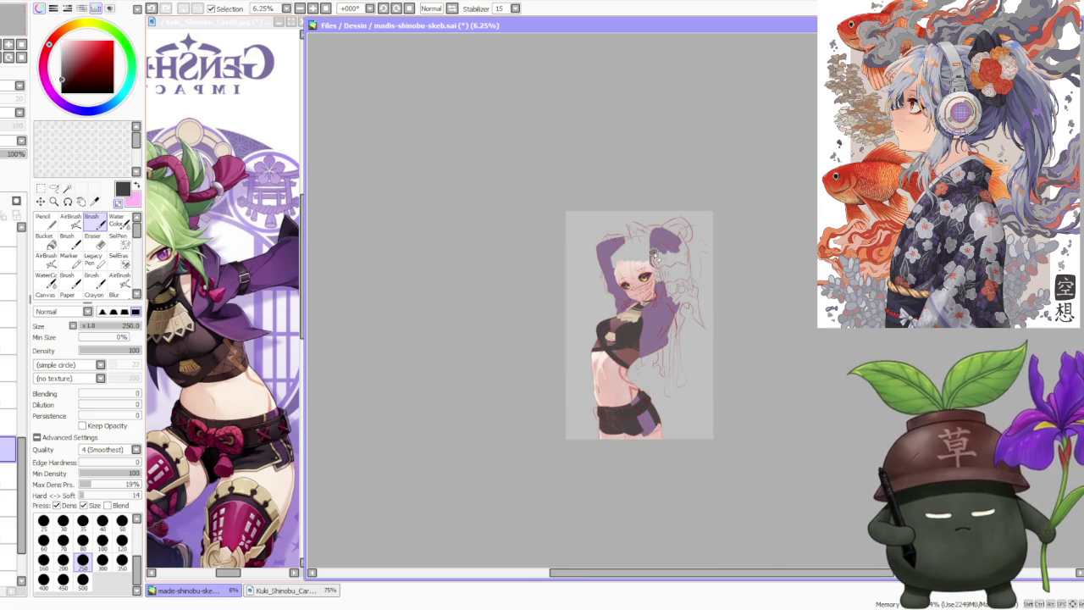
{"action": "scroll", "coordinate": [656, 255], "scroll_direction": "up", "scroll_amount": 2}
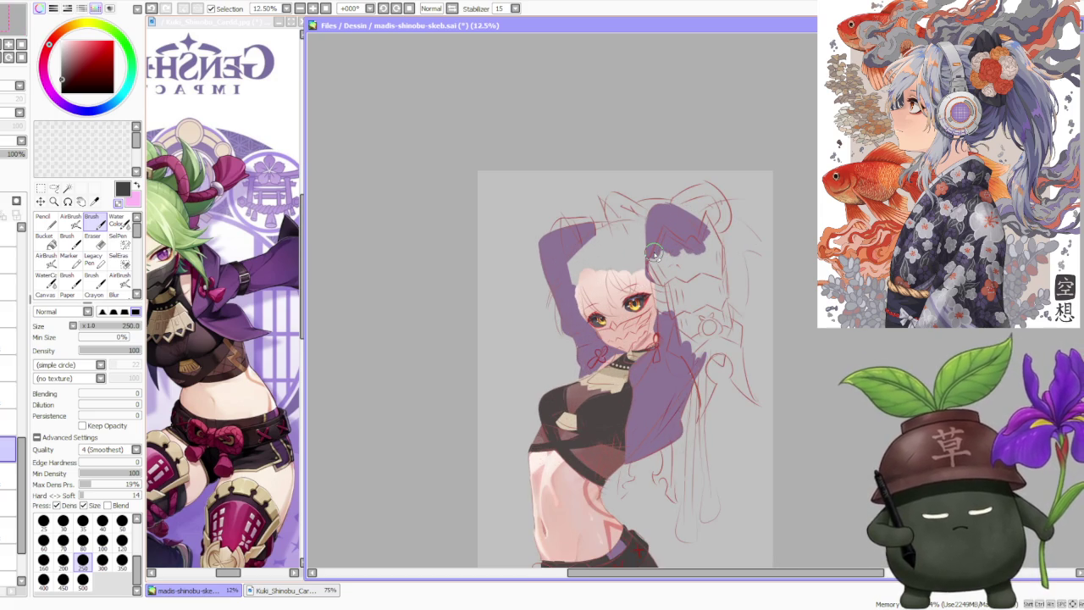
{"action": "scroll", "coordinate": [654, 252], "scroll_direction": "down", "scroll_amount": 1}
{"action": "left_click", "coordinate": [161, 305]}
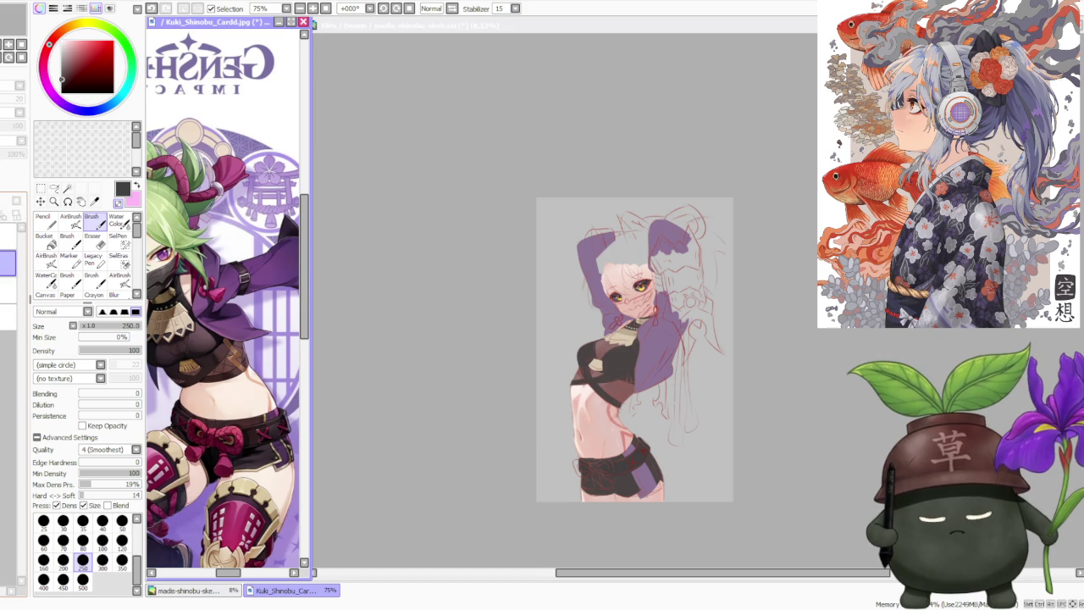
- Show the chibi demon girl in a heart T-shirt as reference, then refocus madis-shinobu-skeb.sai
{"action": "key", "text": "ctrl+v"}
{"action": "scroll", "coordinate": [258, 257], "scroll_direction": "down", "scroll_amount": 2}
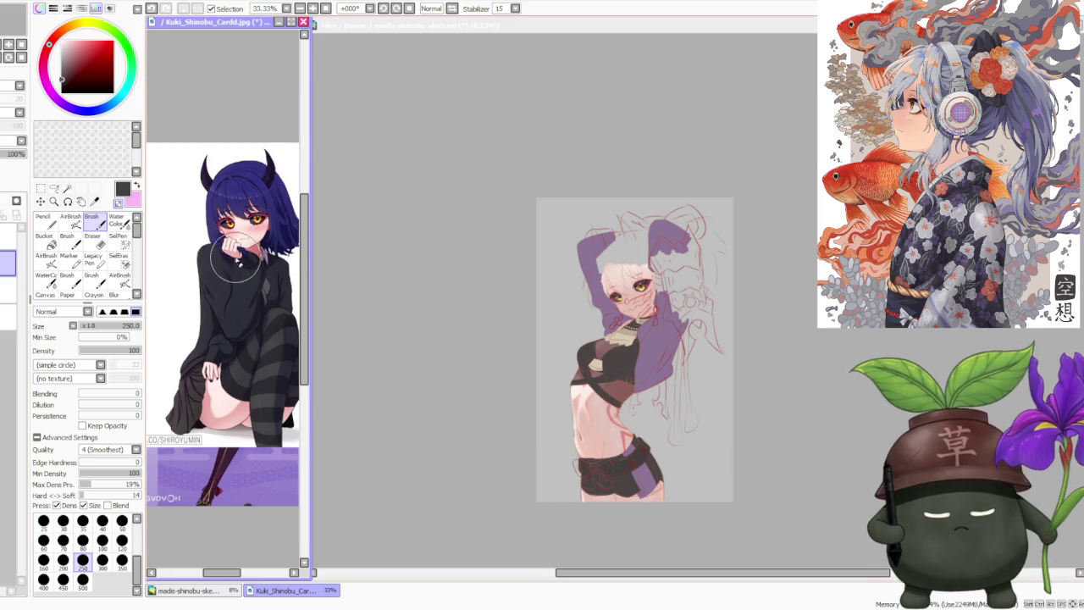
{"action": "scroll", "coordinate": [245, 258], "scroll_direction": "up", "scroll_amount": 1}
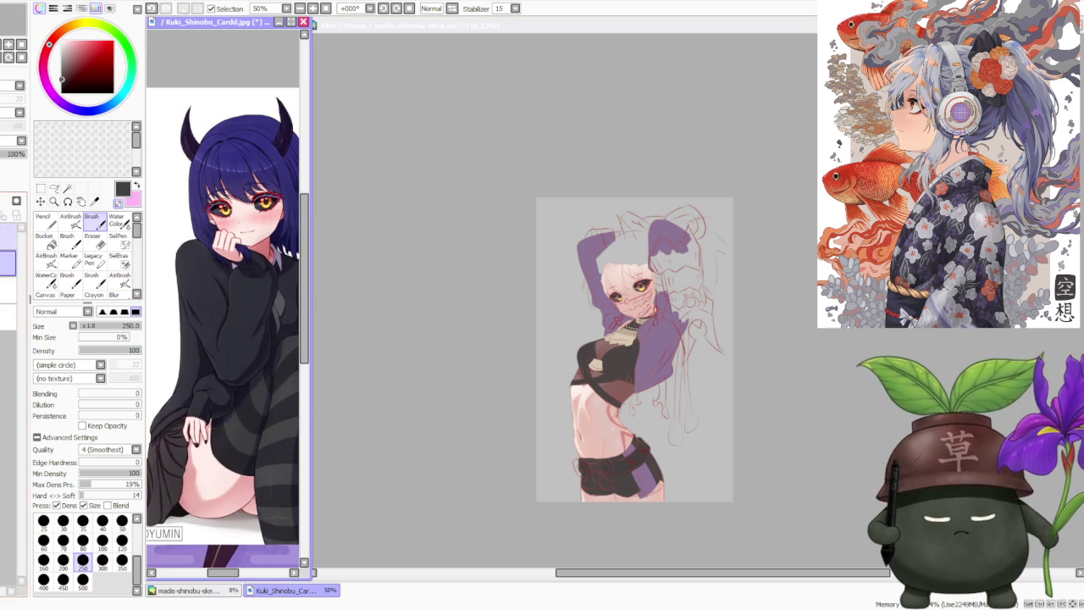
{"action": "key", "text": "ctrl+v"}
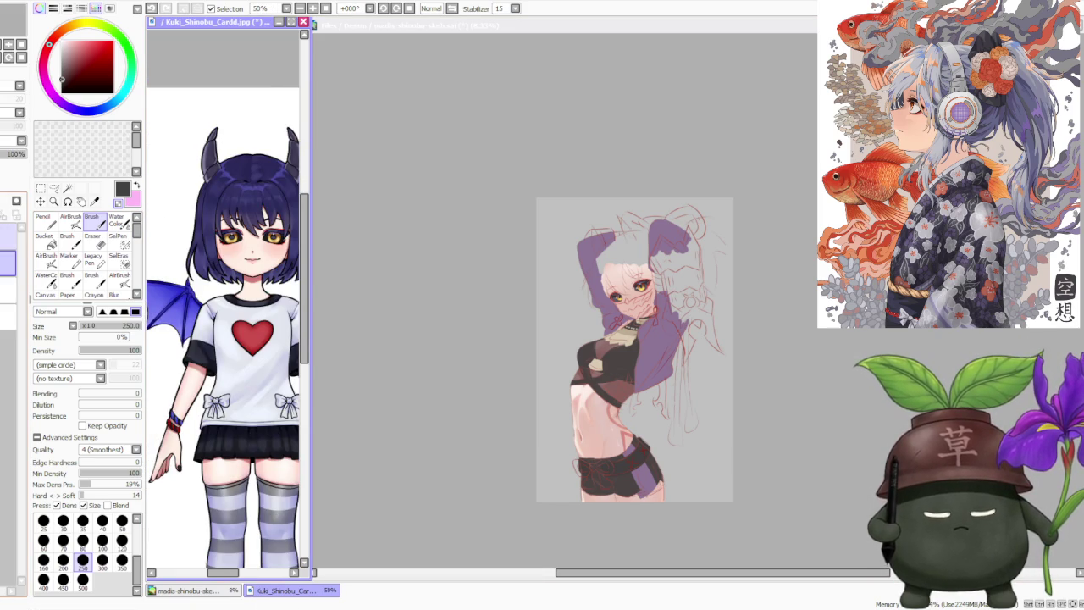
{"action": "left_click", "coordinate": [425, 316]}
{"action": "scroll", "coordinate": [442, 333], "scroll_direction": "down", "scroll_amount": 1}
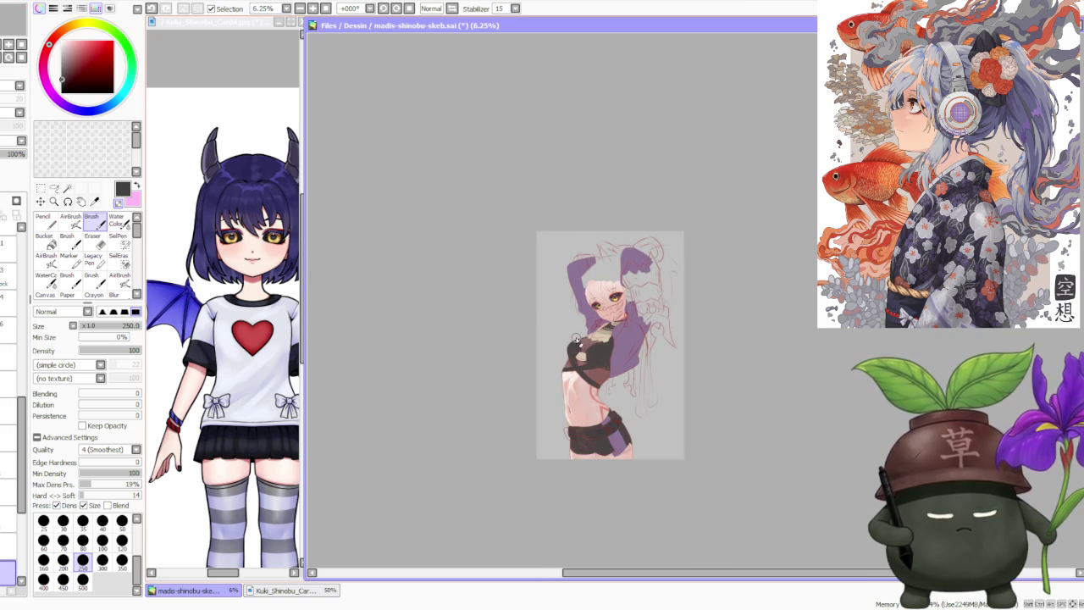
- Activate the drawing window, select a higher layer, and pick the Pencil tool
{"action": "scroll", "coordinate": [564, 307], "scroll_direction": "up", "scroll_amount": 1}
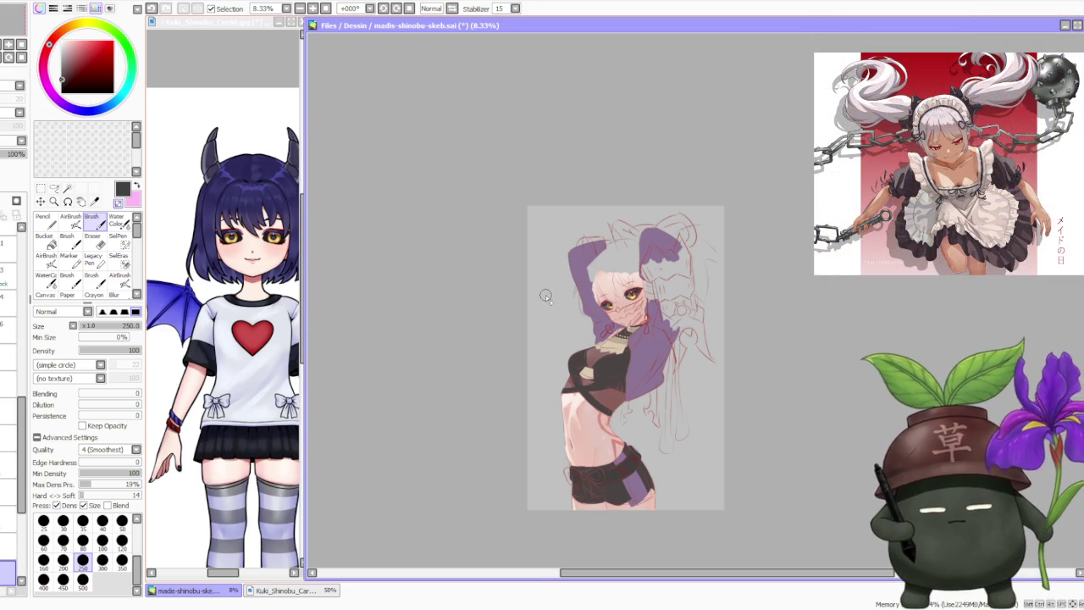
{"action": "scroll", "coordinate": [551, 300], "scroll_direction": "down", "scroll_amount": 1}
{"action": "scroll", "coordinate": [657, 327], "scroll_direction": "up", "scroll_amount": 1}
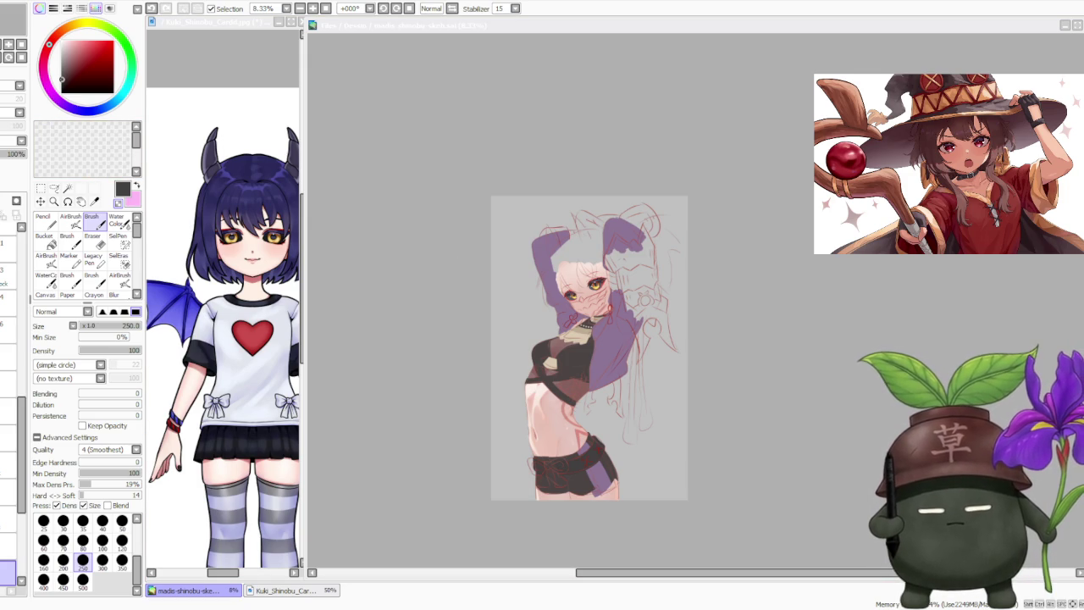
{"action": "left_click", "coordinate": [63, 77]}
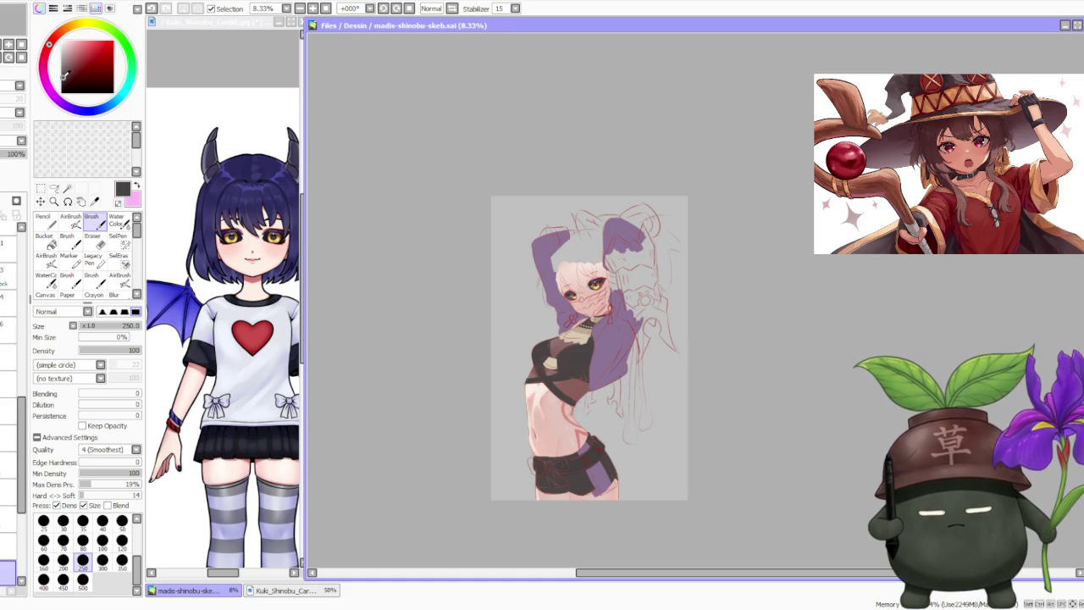
{"action": "left_click", "coordinate": [7, 474]}
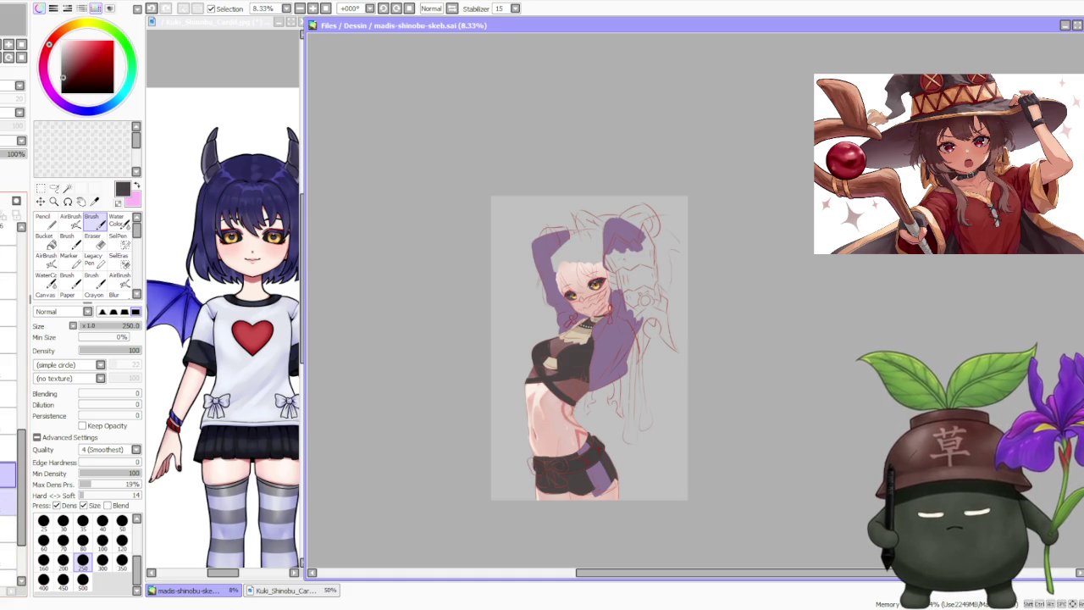
{"action": "left_click", "coordinate": [7, 500]}
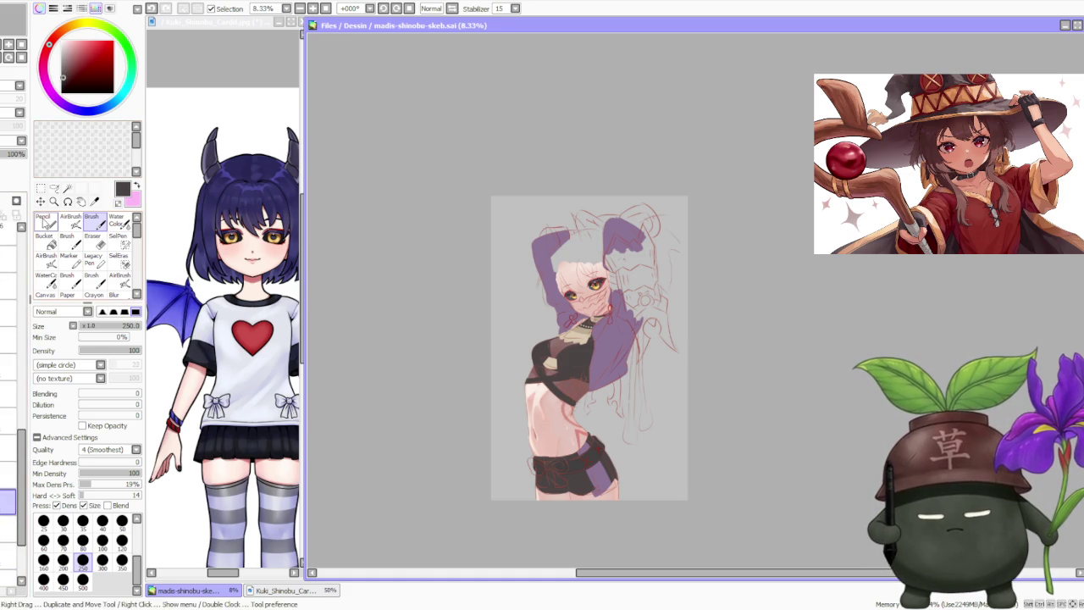
{"action": "key", "text": "n"}
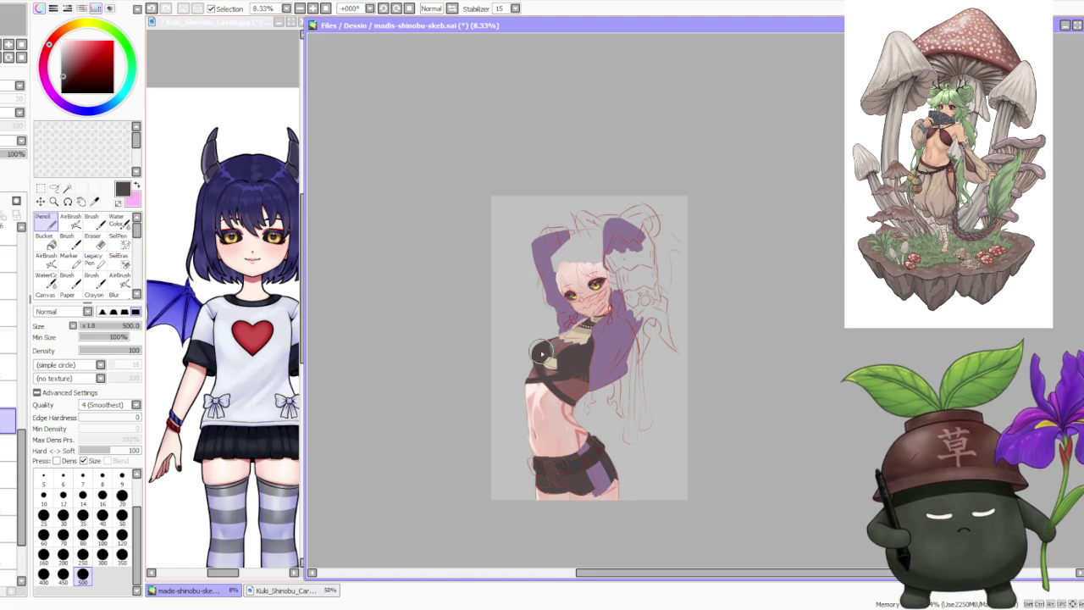
{"action": "scroll", "coordinate": [542, 354], "scroll_direction": "up", "scroll_amount": 3}
{"action": "scroll", "coordinate": [615, 385], "scroll_direction": "down", "scroll_amount": 2}
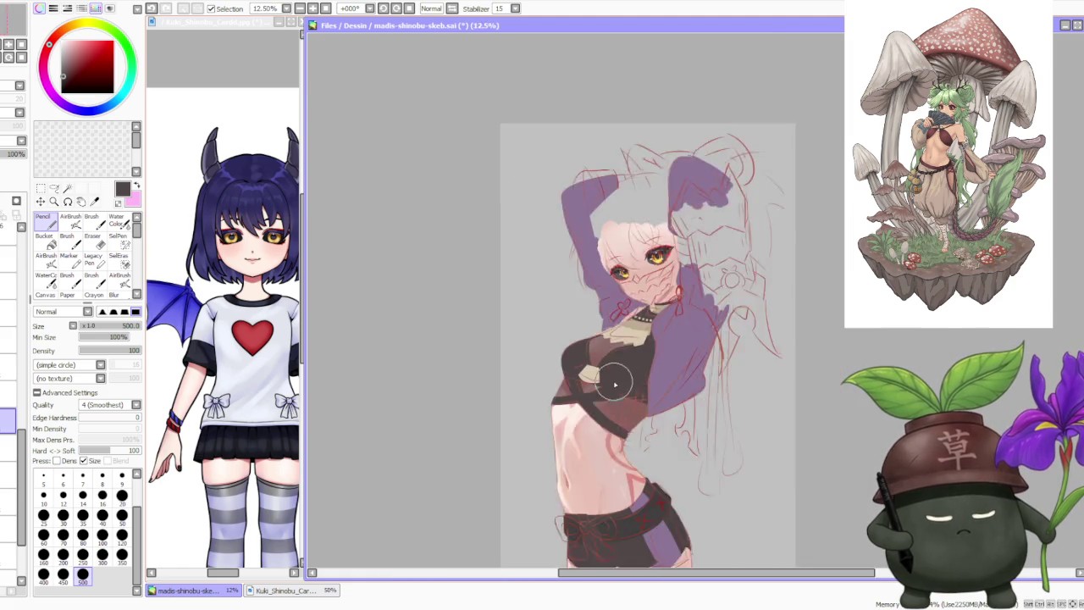
{"action": "scroll", "coordinate": [616, 385], "scroll_direction": "down", "scroll_amount": 1}
{"action": "scroll", "coordinate": [677, 383], "scroll_direction": "down", "scroll_amount": 1}
{"action": "scroll", "coordinate": [690, 404], "scroll_direction": "up", "scroll_amount": 1}
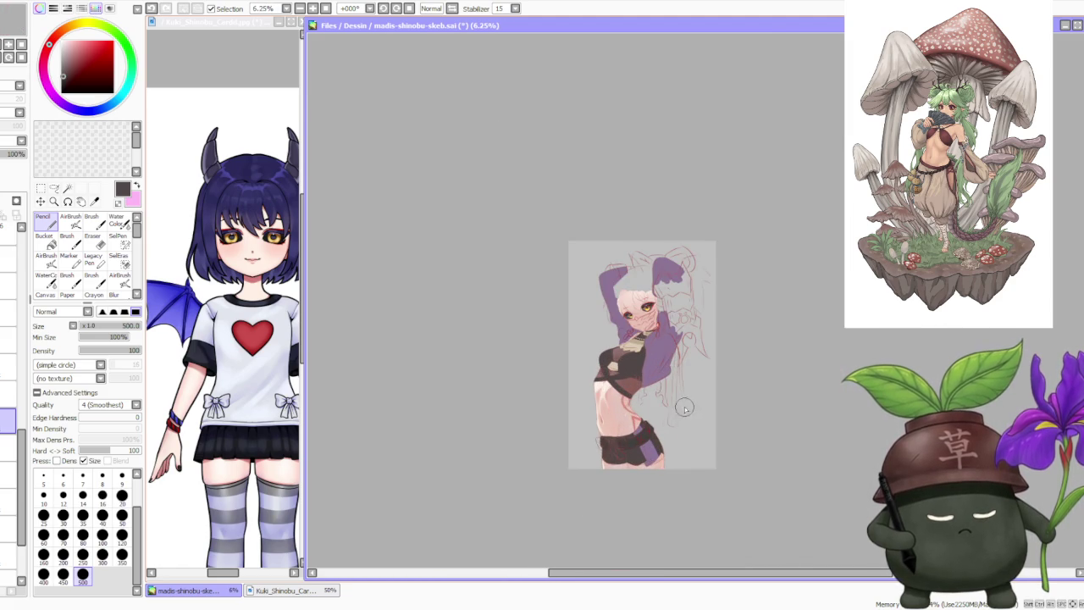
{"action": "left_click", "coordinate": [453, 7]}
{"action": "scroll", "coordinate": [829, 377], "scroll_direction": "up", "scroll_amount": 2}
{"action": "scroll", "coordinate": [719, 373], "scroll_direction": "up", "scroll_amount": 3}
{"action": "scroll", "coordinate": [661, 388], "scroll_direction": "up", "scroll_amount": 2}
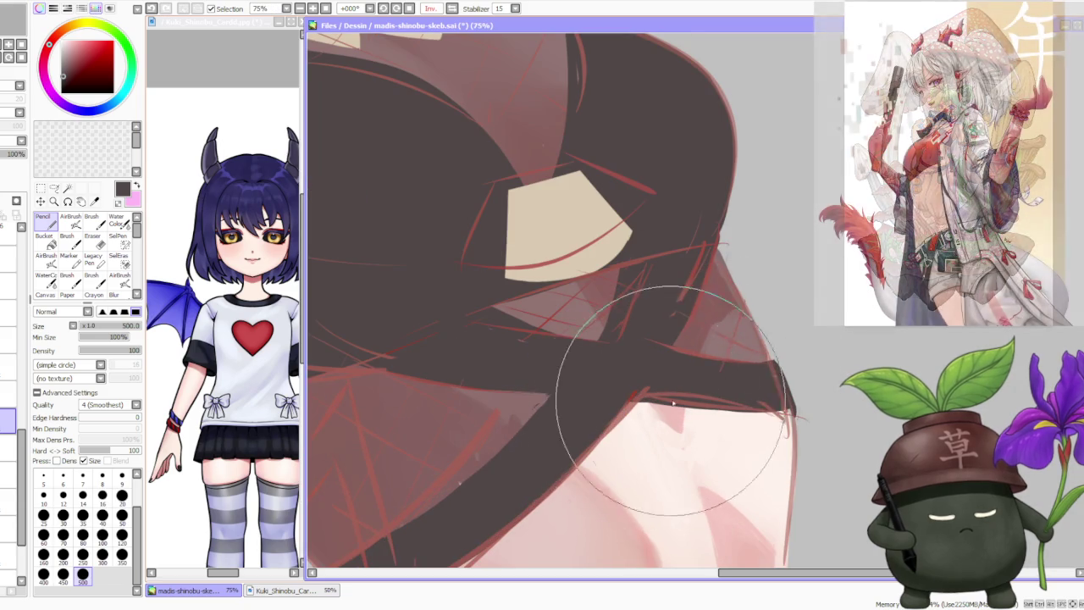
{"action": "scroll", "coordinate": [745, 347], "scroll_direction": "down", "scroll_amount": 3}
{"action": "scroll", "coordinate": [804, 333], "scroll_direction": "down", "scroll_amount": 2}
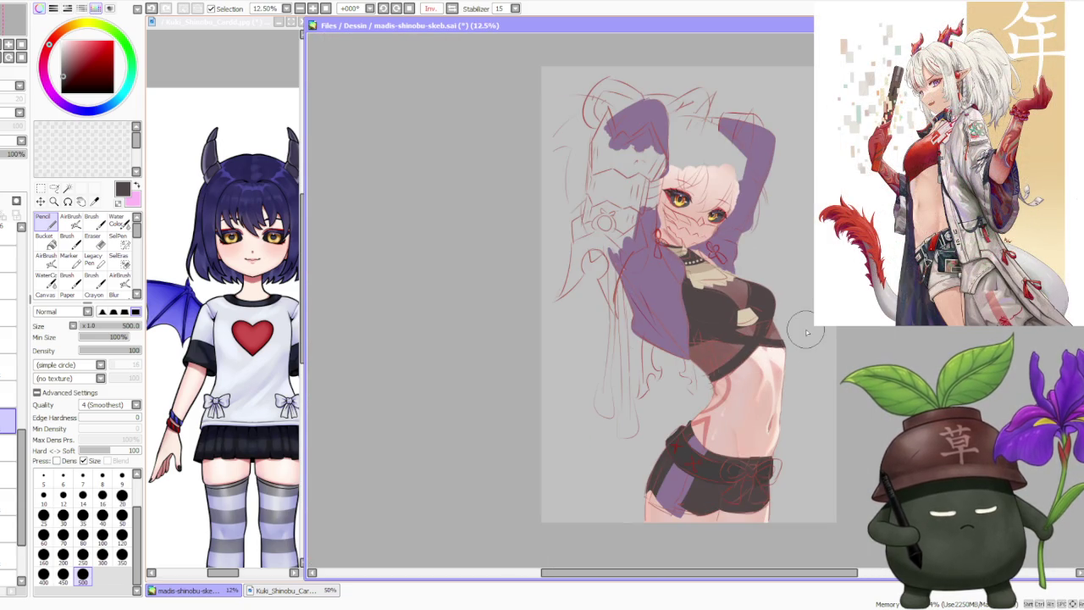
{"action": "scroll", "coordinate": [807, 333], "scroll_direction": "down", "scroll_amount": 1}
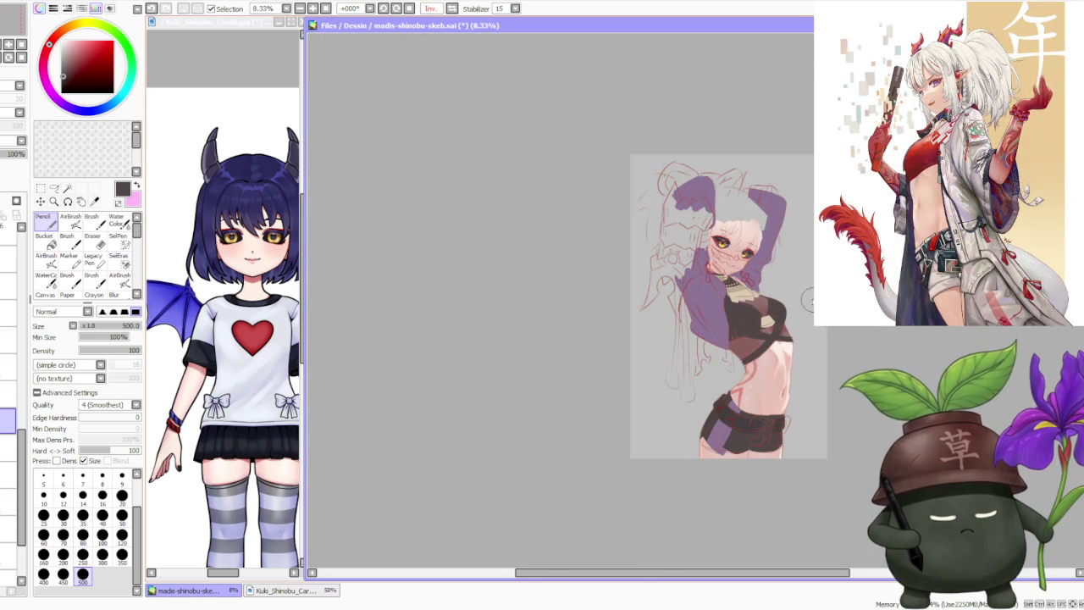
{"action": "left_click", "coordinate": [452, 9]}
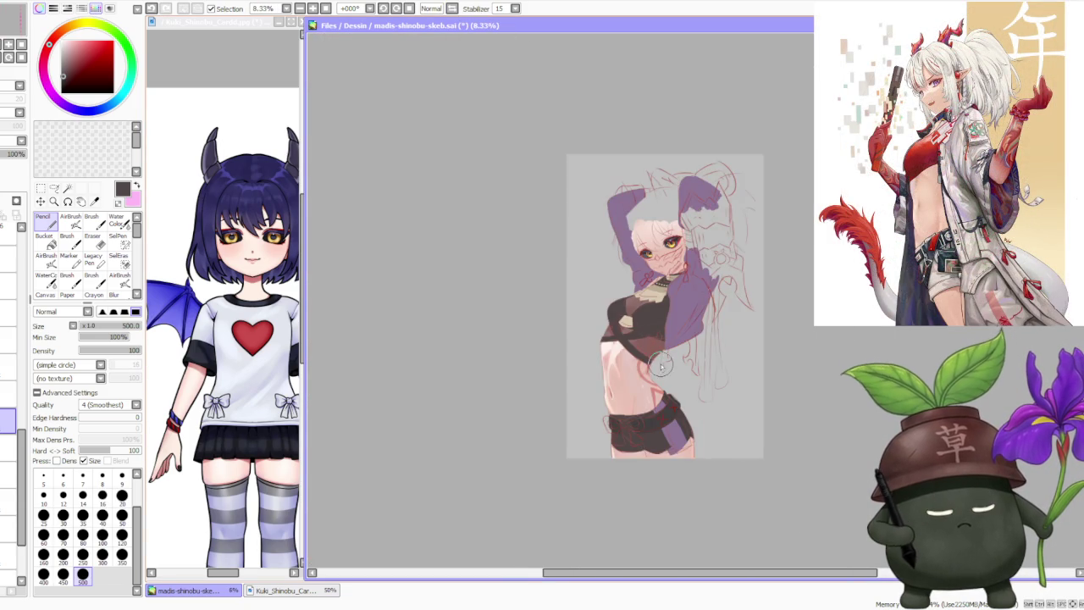
{"action": "scroll", "coordinate": [711, 356], "scroll_direction": "right", "scroll_amount": 1}
{"action": "scroll", "coordinate": [760, 351], "scroll_direction": "up", "scroll_amount": 1}
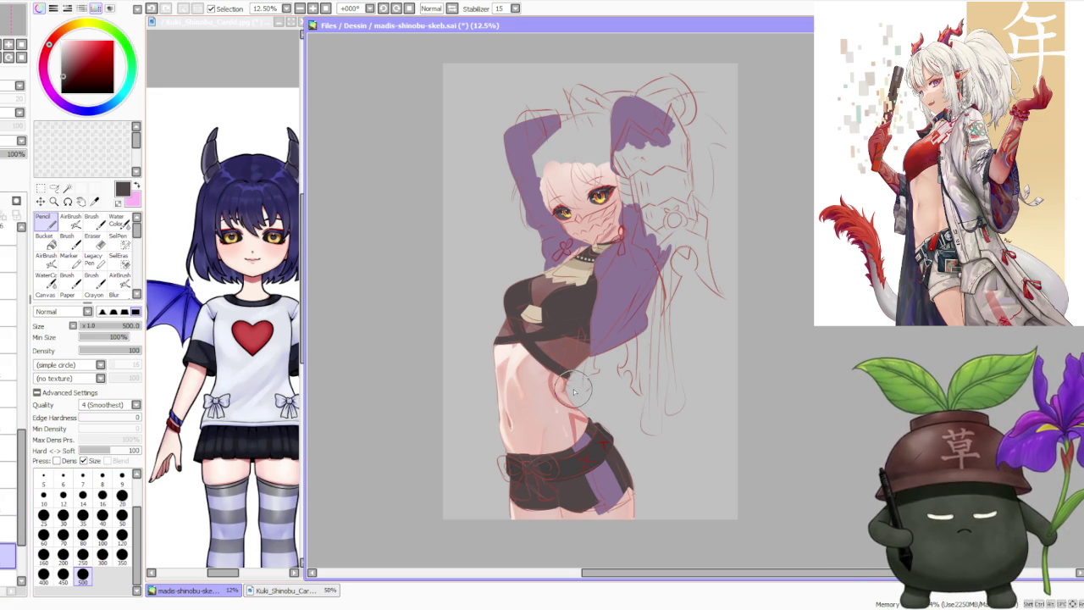
{"action": "scroll", "coordinate": [576, 392], "scroll_direction": "down", "scroll_amount": 1}
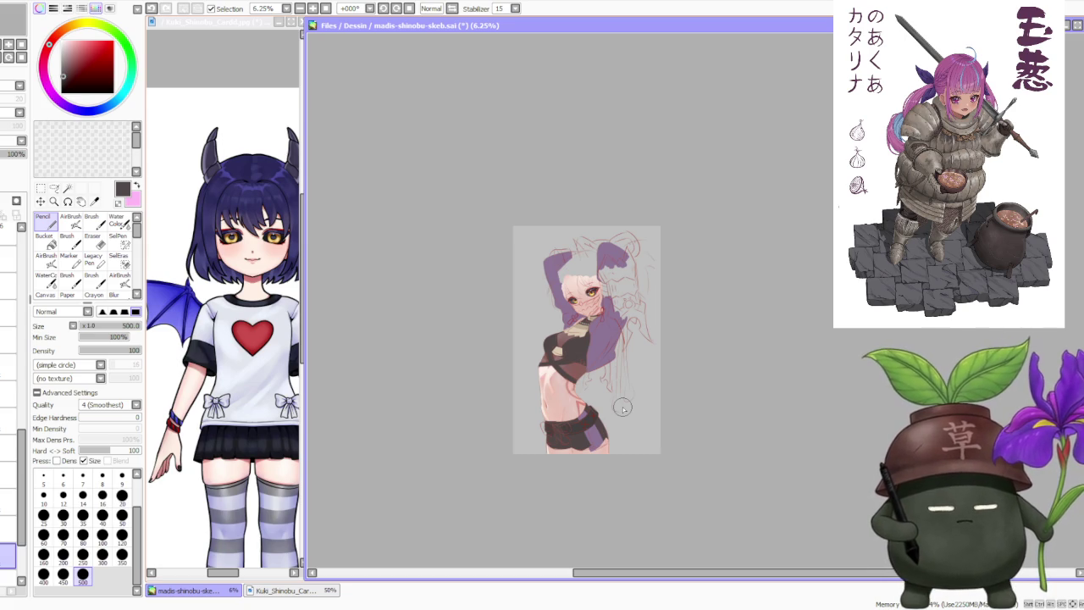
{"action": "scroll", "coordinate": [623, 409], "scroll_direction": "up", "scroll_amount": 3}
{"action": "scroll", "coordinate": [623, 400], "scroll_direction": "down", "scroll_amount": 2}
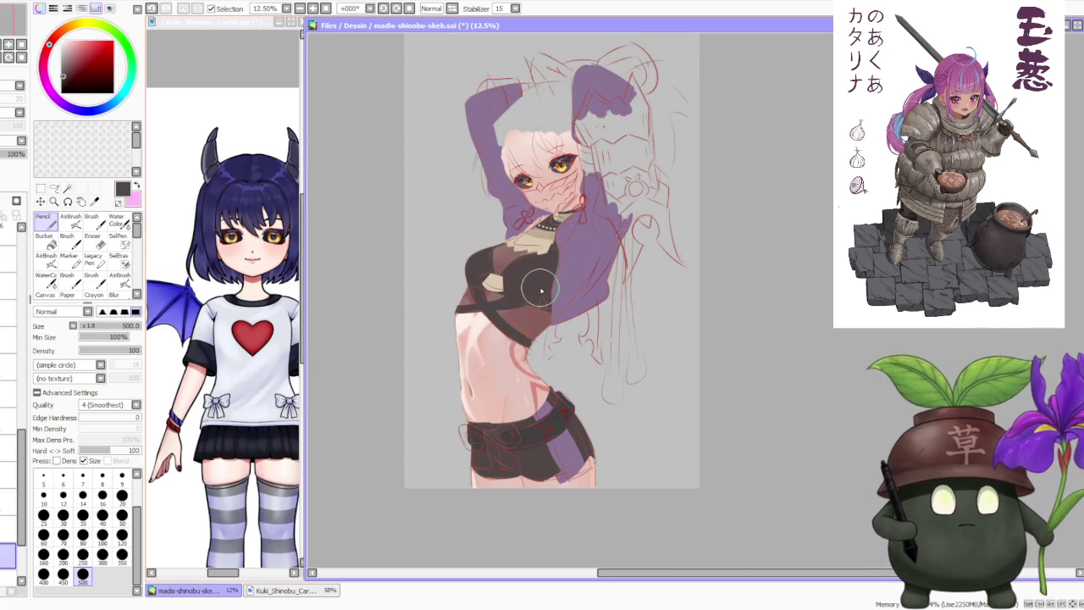
{"action": "scroll", "coordinate": [529, 288], "scroll_direction": "up", "scroll_amount": 2}
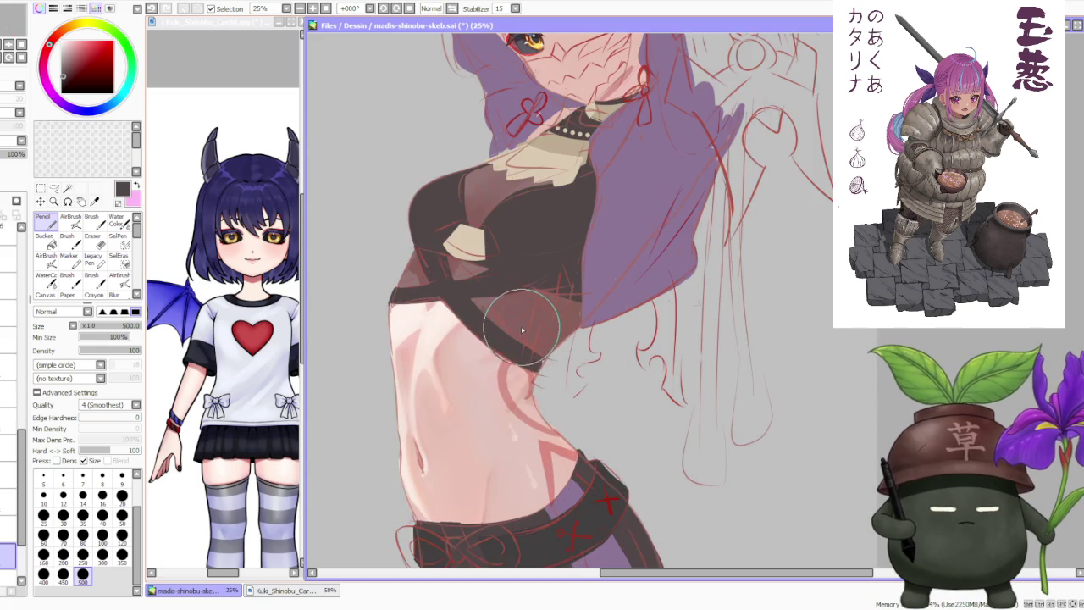
{"action": "scroll", "coordinate": [520, 360], "scroll_direction": "up", "scroll_amount": 2}
{"action": "scroll", "coordinate": [499, 343], "scroll_direction": "down", "scroll_amount": 3}
{"action": "scroll", "coordinate": [526, 371], "scroll_direction": "up", "scroll_amount": 2}
{"action": "scroll", "coordinate": [526, 371], "scroll_direction": "down", "scroll_amount": 1}
{"action": "scroll", "coordinate": [526, 368], "scroll_direction": "down", "scroll_amount": 1}
{"action": "scroll", "coordinate": [525, 364], "scroll_direction": "down", "scroll_amount": 1}
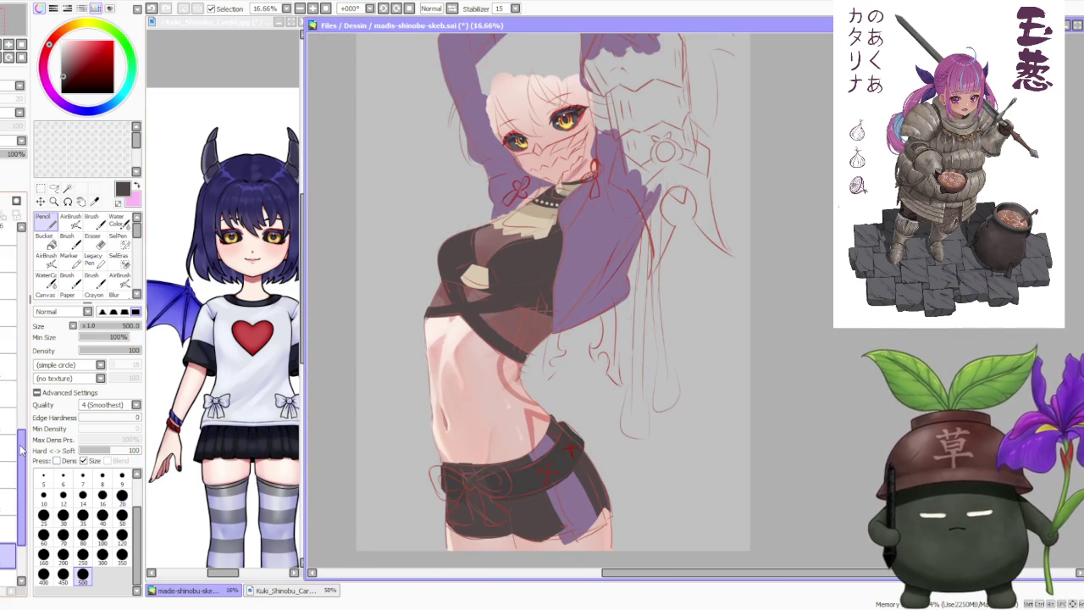
{"action": "mouse_move", "coordinate": [23, 452]}
{"action": "left_mouse_down"}
{"action": "mouse_move", "coordinate": [3, 254]}
{"action": "mouse_move", "coordinate": [2, 271]}
{"action": "left_mouse_up"}
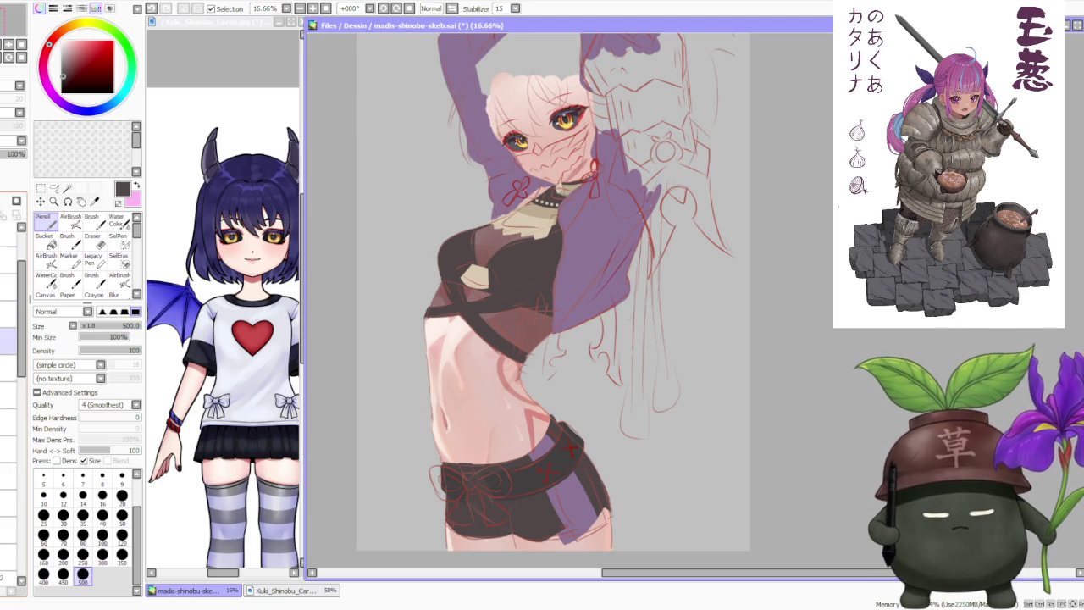
{"action": "left_click_drag", "start_coordinate": [21, 318], "coordinate": [21, 462]}
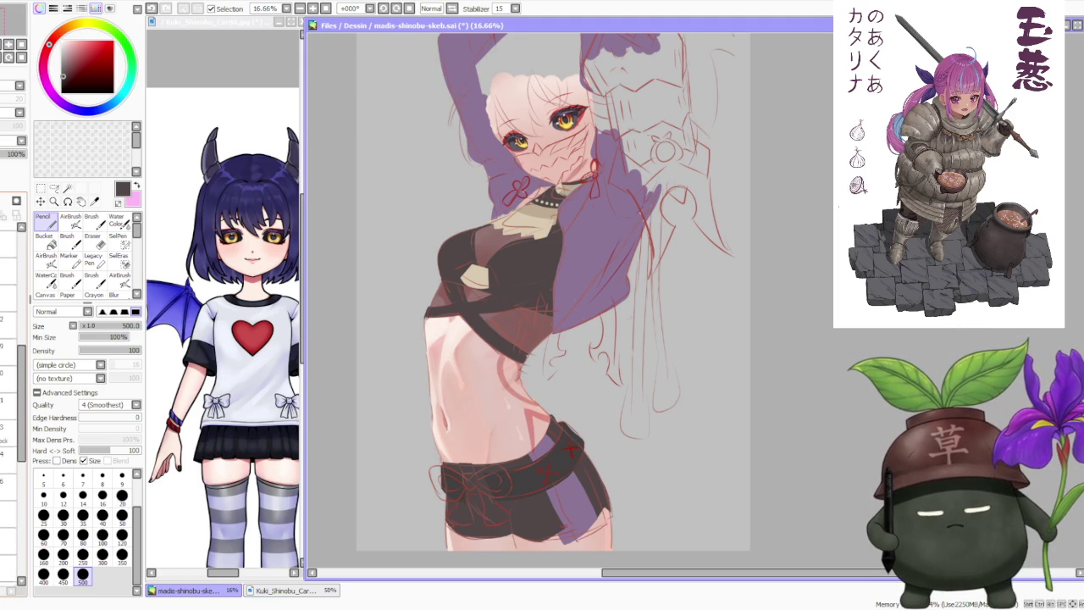
{"action": "scroll", "coordinate": [13, 491], "scroll_direction": "down", "scroll_amount": 2}
{"action": "scroll", "coordinate": [13, 491], "scroll_direction": "down", "scroll_amount": 2}
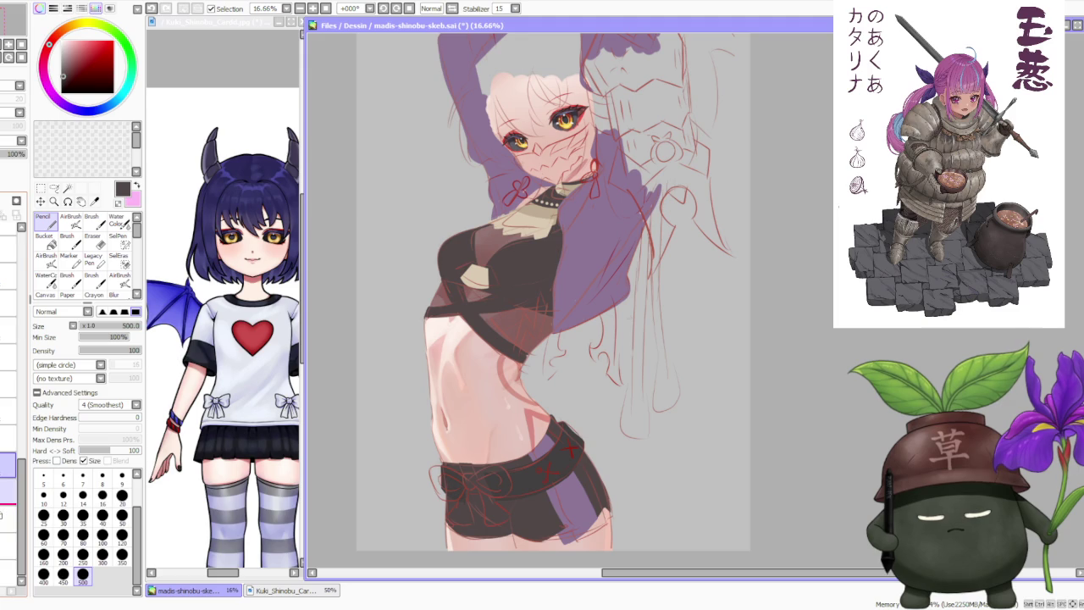
{"action": "scroll", "coordinate": [8, 453], "scroll_direction": "down", "scroll_amount": 1}
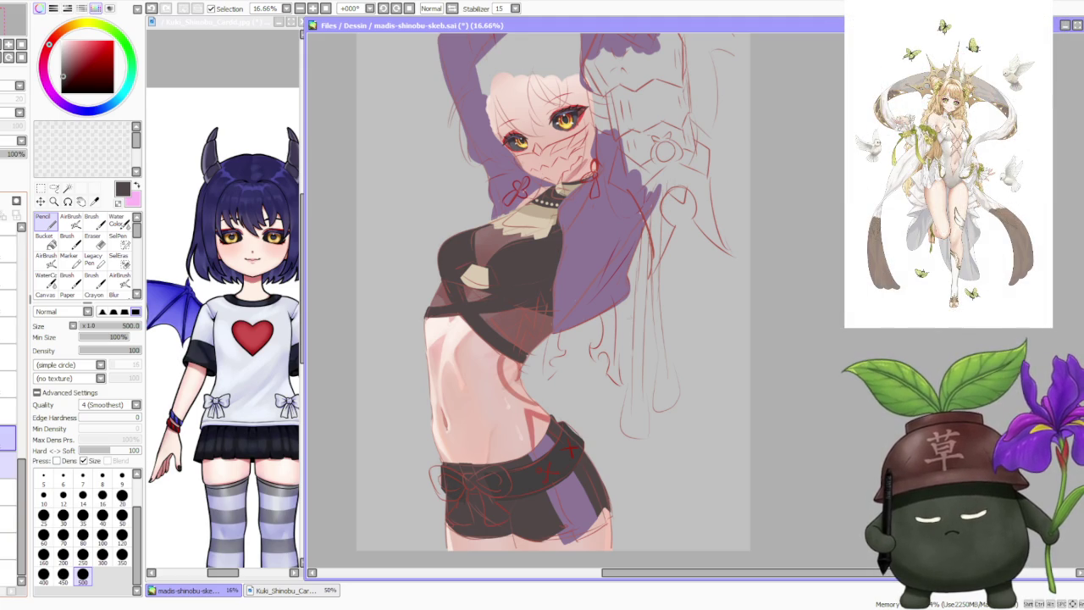
{"action": "left_click", "coordinate": [8, 491]}
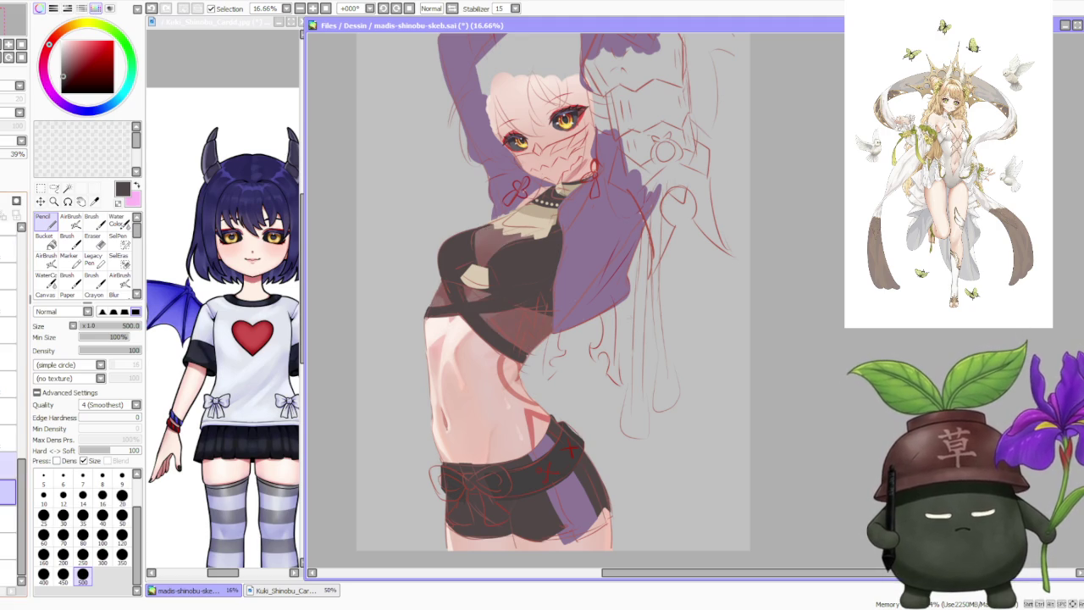
{"action": "left_click", "coordinate": [7, 465]}
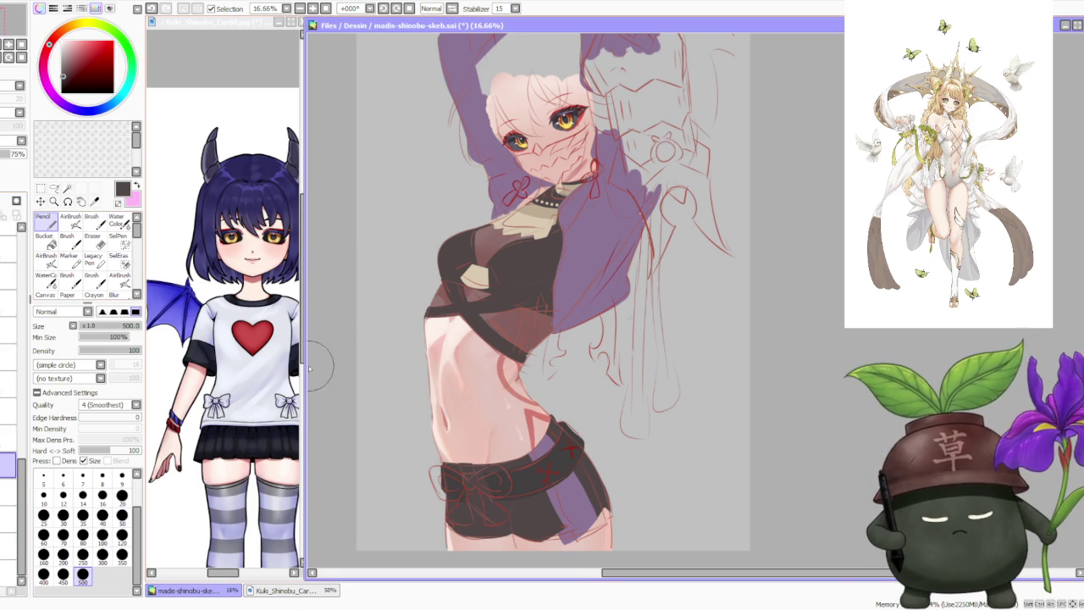
{"action": "scroll", "coordinate": [433, 359], "scroll_direction": "up", "scroll_amount": 4}
{"action": "scroll", "coordinate": [433, 359], "scroll_direction": "down", "scroll_amount": 4}
{"action": "scroll", "coordinate": [434, 359], "scroll_direction": "down", "scroll_amount": 1}
{"action": "scroll", "coordinate": [433, 359], "scroll_direction": "down", "scroll_amount": 2}
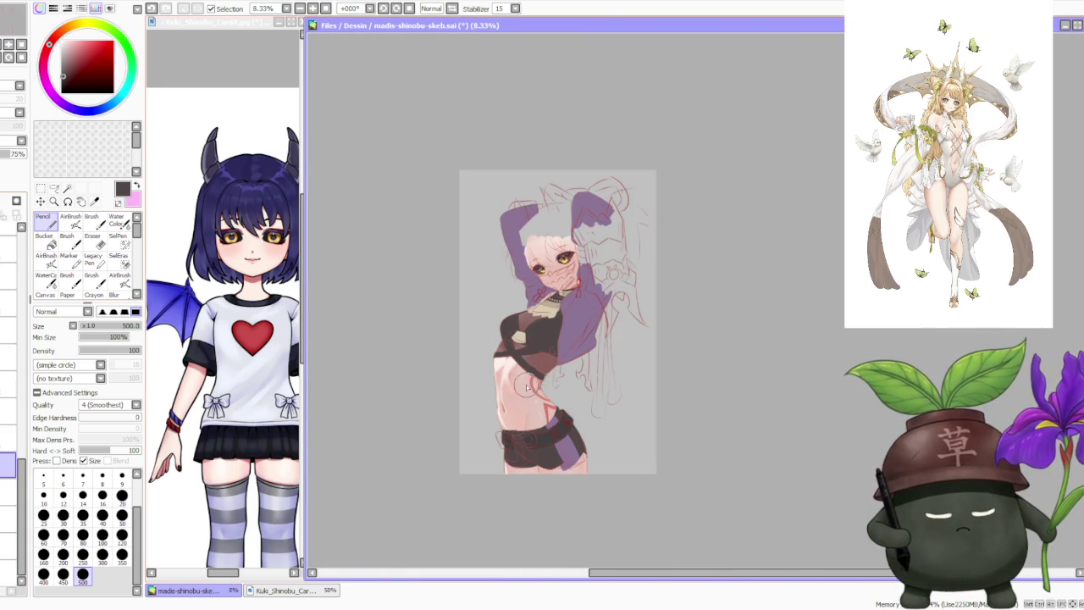
{"action": "left_click", "coordinate": [8, 491]}
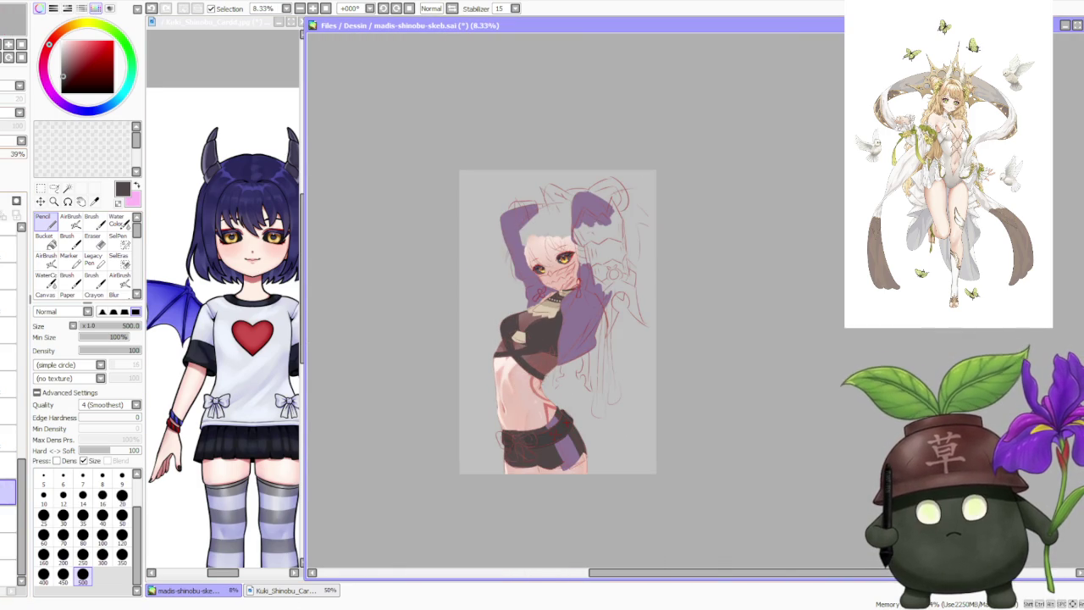
{"action": "scroll", "coordinate": [521, 320], "scroll_direction": "down", "scroll_amount": 1}
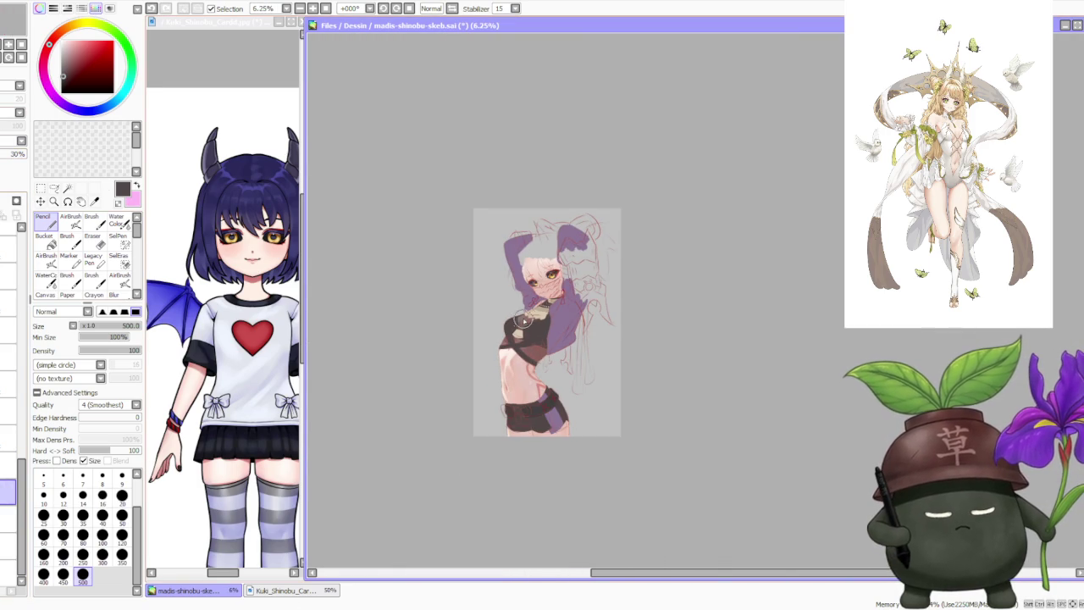
{"action": "scroll", "coordinate": [534, 326], "scroll_direction": "up", "scroll_amount": 2}
{"action": "scroll", "coordinate": [534, 346], "scroll_direction": "up", "scroll_amount": 1}
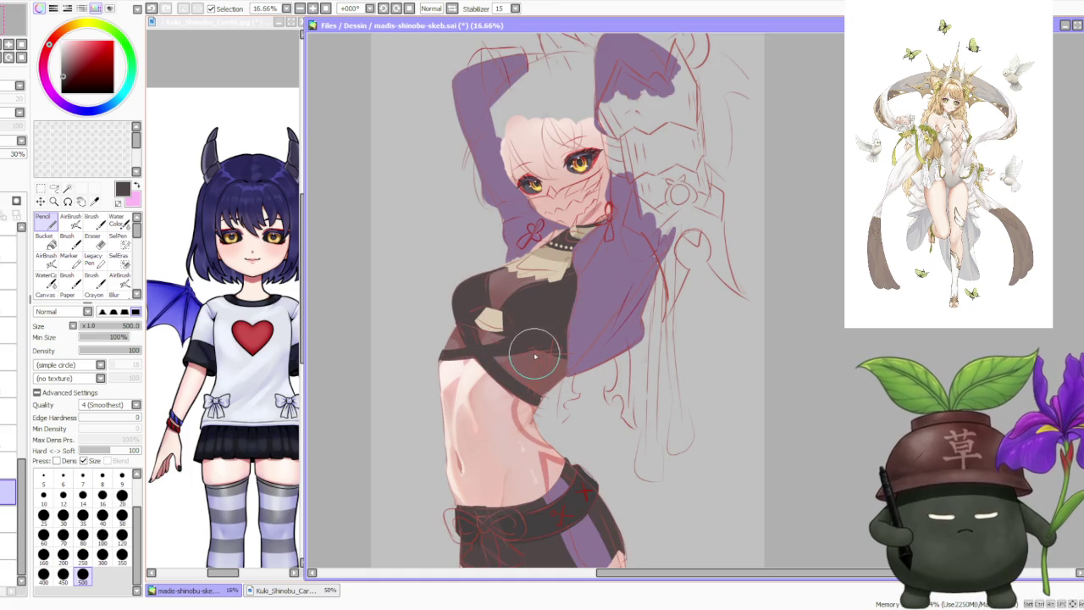
{"action": "scroll", "coordinate": [535, 356], "scroll_direction": "down", "scroll_amount": 2}
{"action": "scroll", "coordinate": [534, 358], "scroll_direction": "down", "scroll_amount": 1}
{"action": "scroll", "coordinate": [532, 360], "scroll_direction": "up", "scroll_amount": 2}
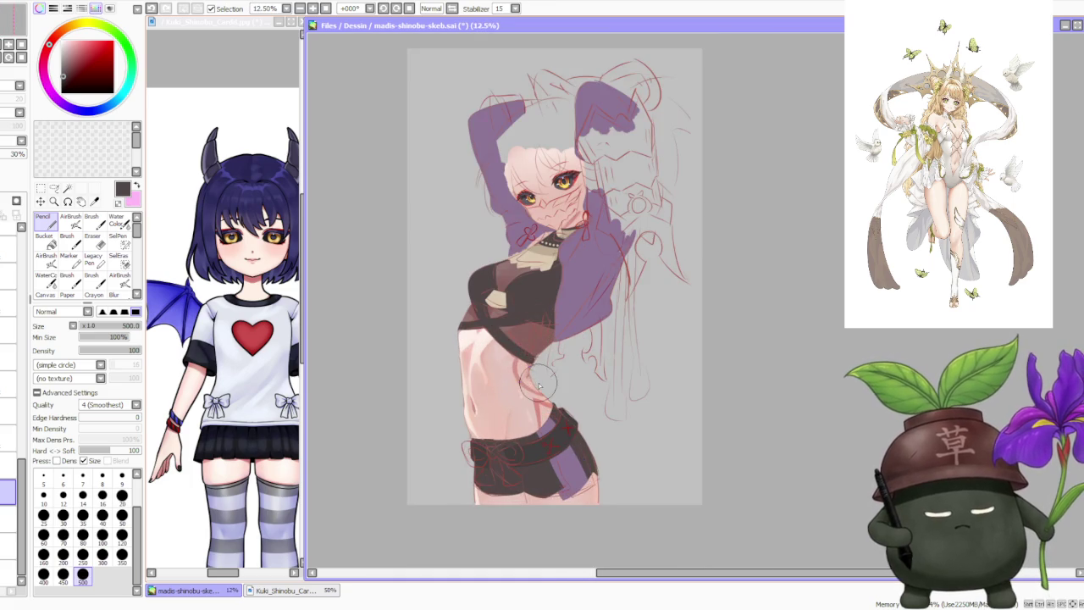
{"action": "scroll", "coordinate": [532, 360], "scroll_direction": "up", "scroll_amount": 1}
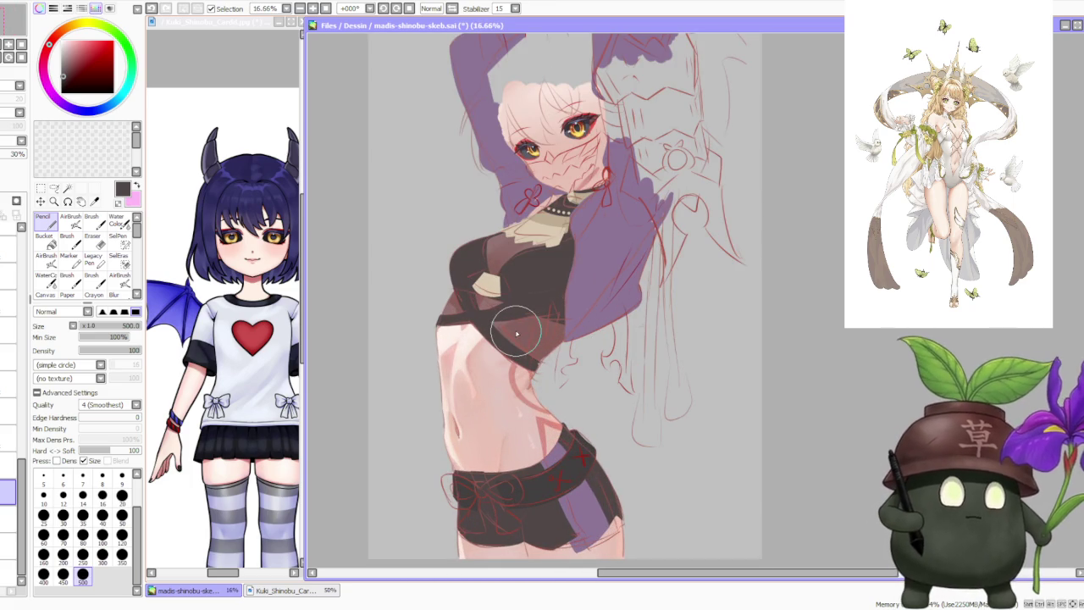
{"action": "scroll", "coordinate": [484, 292], "scroll_direction": "up", "scroll_amount": 2}
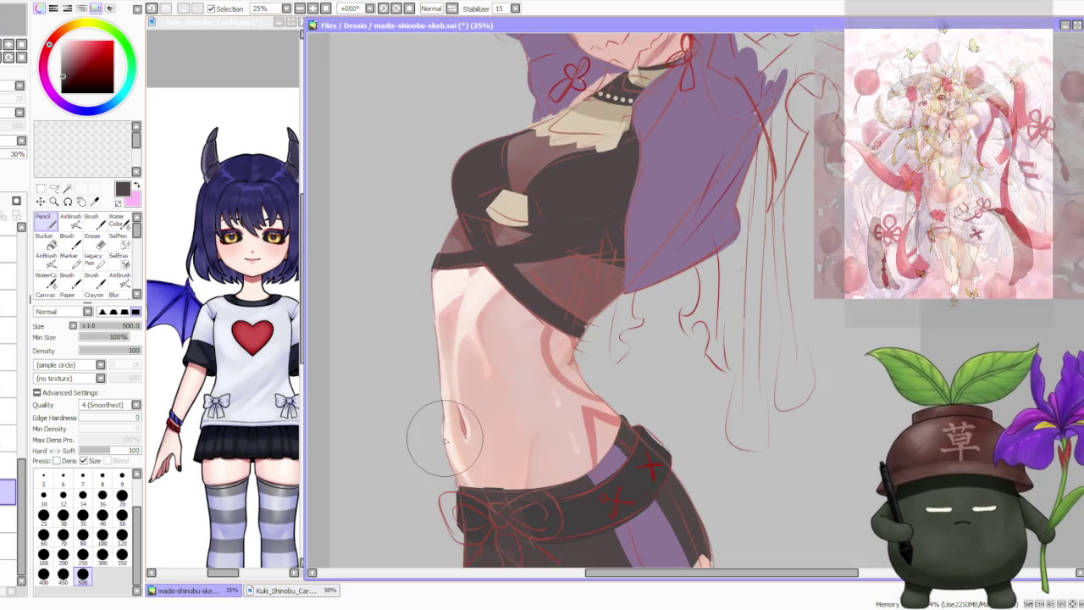
{"action": "scroll", "coordinate": [442, 449], "scroll_direction": "up", "scroll_amount": 1}
{"action": "scroll", "coordinate": [415, 309], "scroll_direction": "down", "scroll_amount": 2}
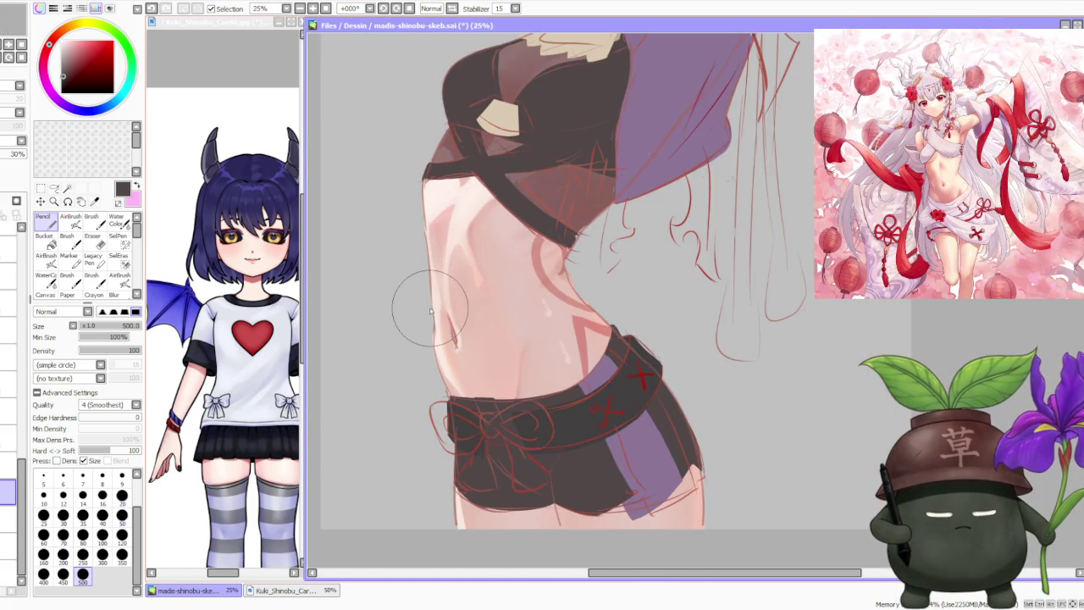
{"action": "scroll", "coordinate": [419, 305], "scroll_direction": "down", "scroll_amount": 3}
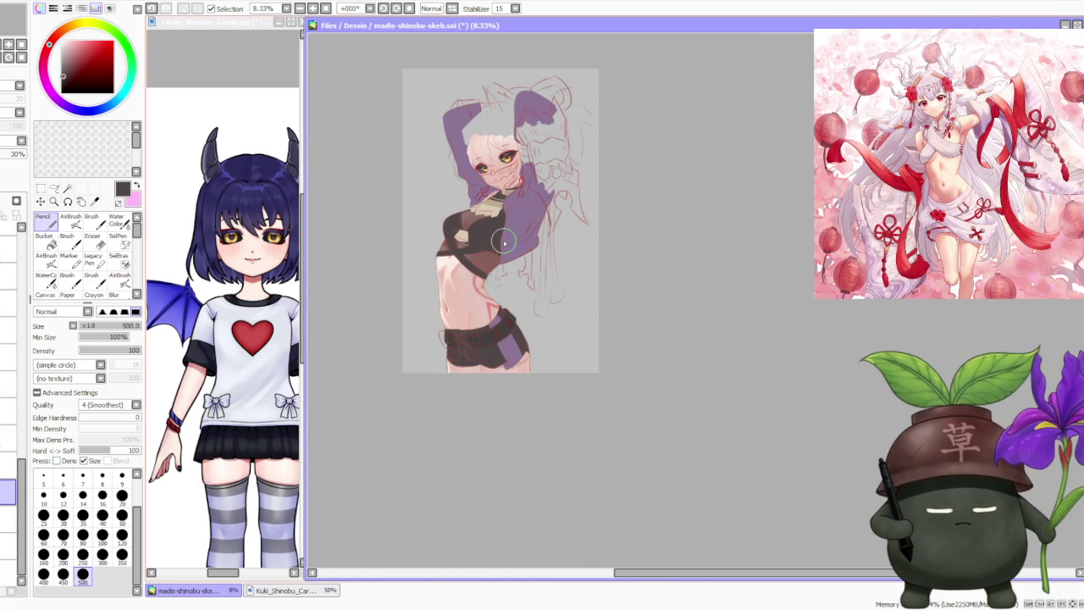
{"action": "scroll", "coordinate": [479, 322], "scroll_direction": "up", "scroll_amount": 2}
{"action": "scroll", "coordinate": [415, 355], "scroll_direction": "up", "scroll_amount": 1}
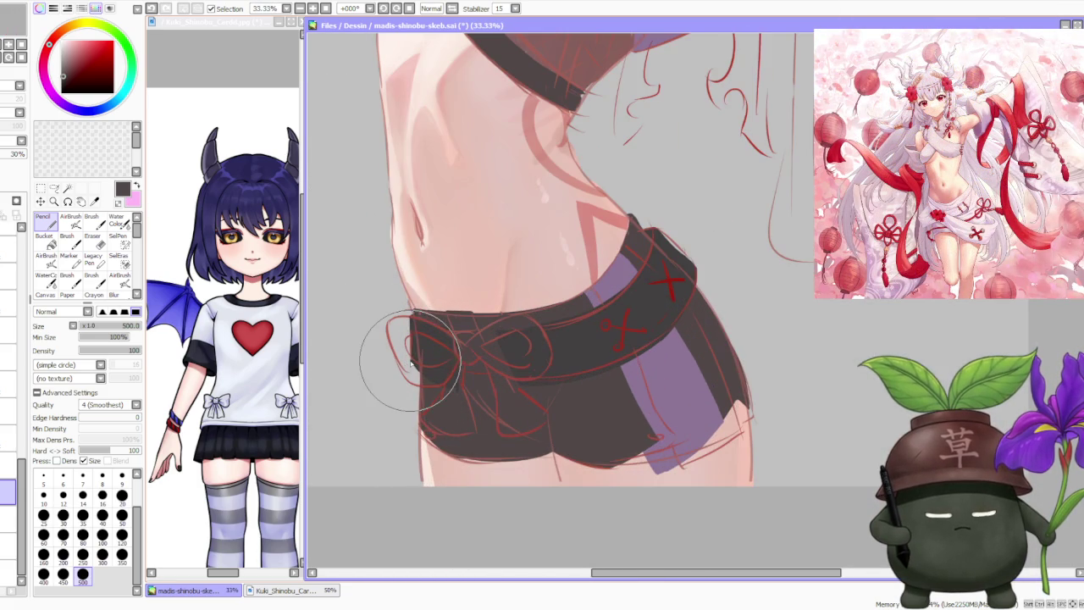
{"action": "scroll", "coordinate": [424, 362], "scroll_direction": "down", "scroll_amount": 2}
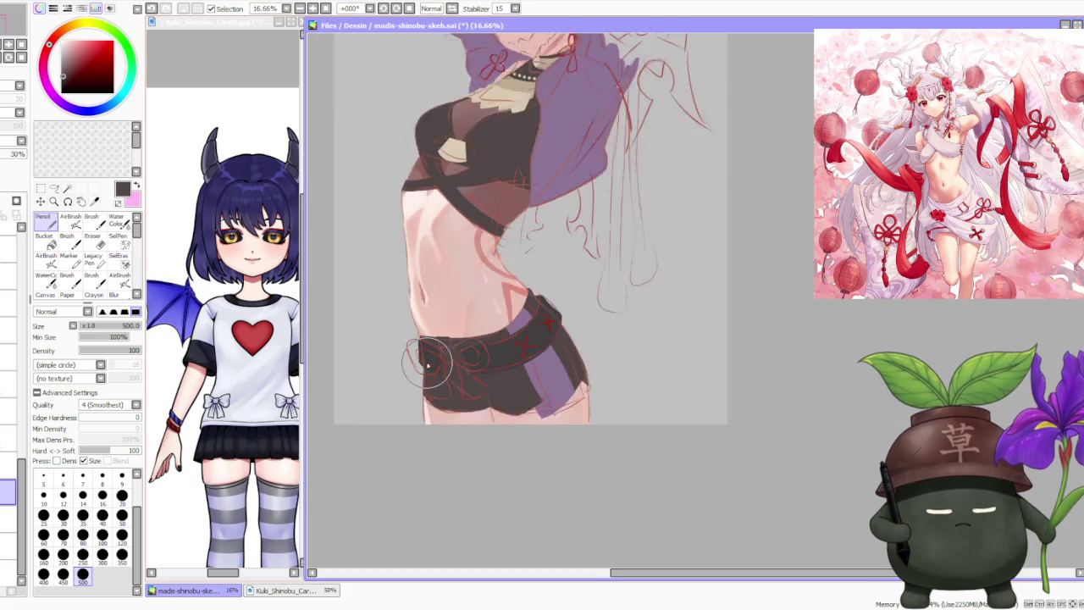
{"action": "scroll", "coordinate": [427, 361], "scroll_direction": "down", "scroll_amount": 1}
{"action": "scroll", "coordinate": [427, 361], "scroll_direction": "down", "scroll_amount": 1}
{"action": "scroll", "coordinate": [425, 343], "scroll_direction": "down", "scroll_amount": 2}
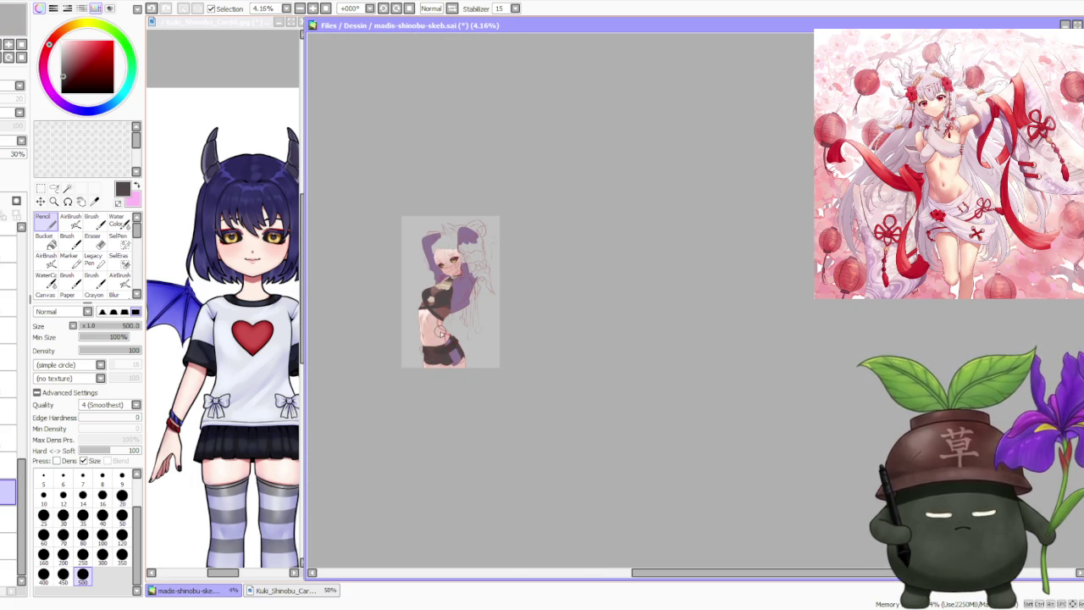
{"action": "scroll", "coordinate": [440, 332], "scroll_direction": "up", "scroll_amount": 3}
{"action": "scroll", "coordinate": [439, 332], "scroll_direction": "up", "scroll_amount": 1}
{"action": "left_click", "coordinate": [452, 8]}
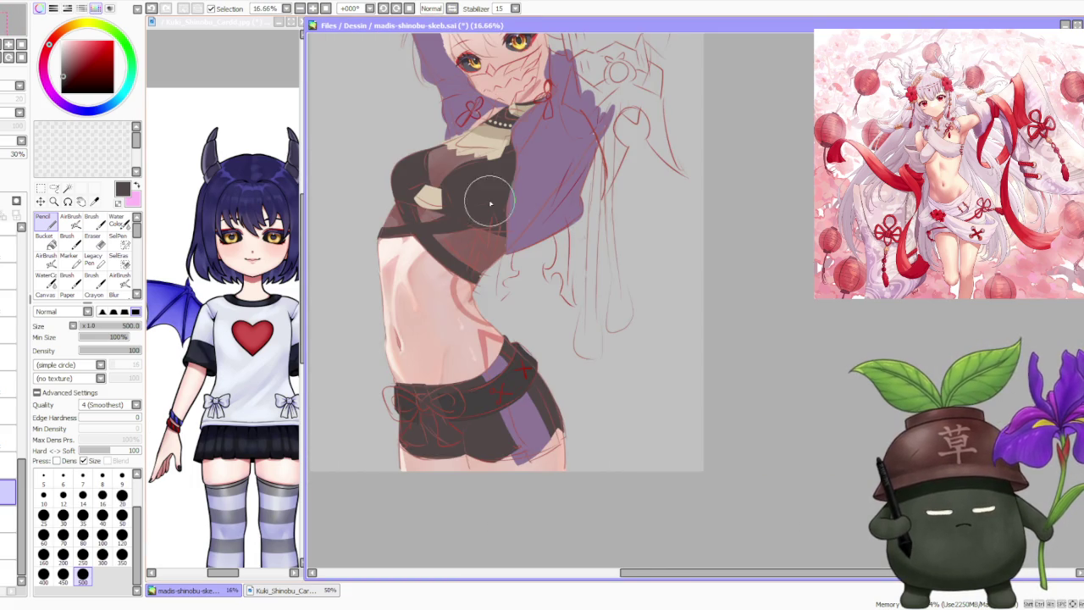
{"action": "key", "text": "h"}
{"action": "scroll", "coordinate": [362, 408], "scroll_direction": "up", "scroll_amount": 3}
{"action": "scroll", "coordinate": [362, 408], "scroll_direction": "down", "scroll_amount": 3}
{"action": "scroll", "coordinate": [363, 408], "scroll_direction": "down", "scroll_amount": 2}
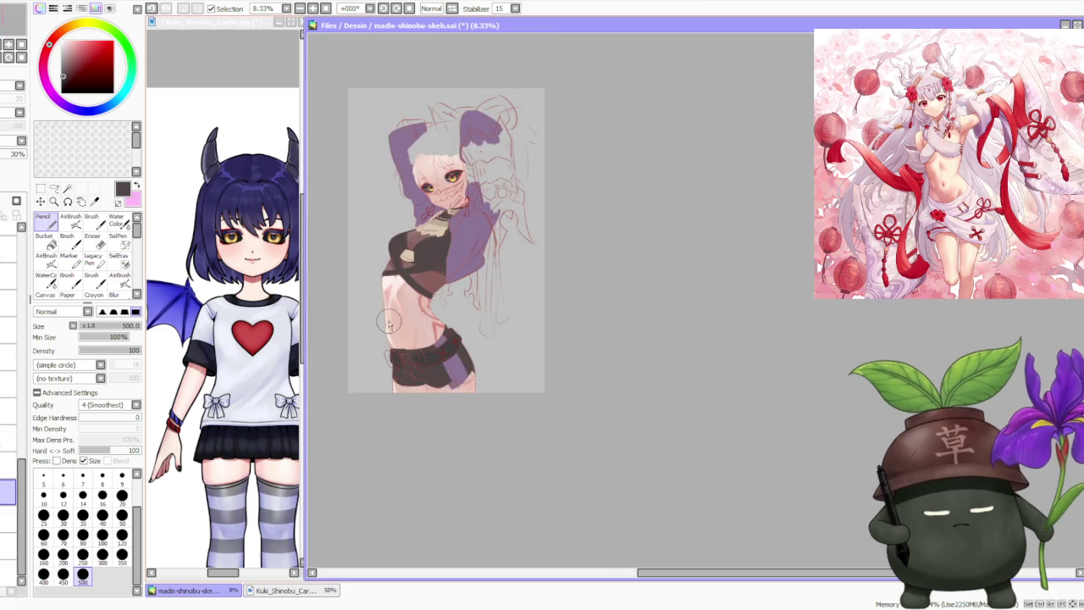
{"action": "scroll", "coordinate": [397, 323], "scroll_direction": "up", "scroll_amount": 3}
{"action": "scroll", "coordinate": [440, 362], "scroll_direction": "down", "scroll_amount": 2}
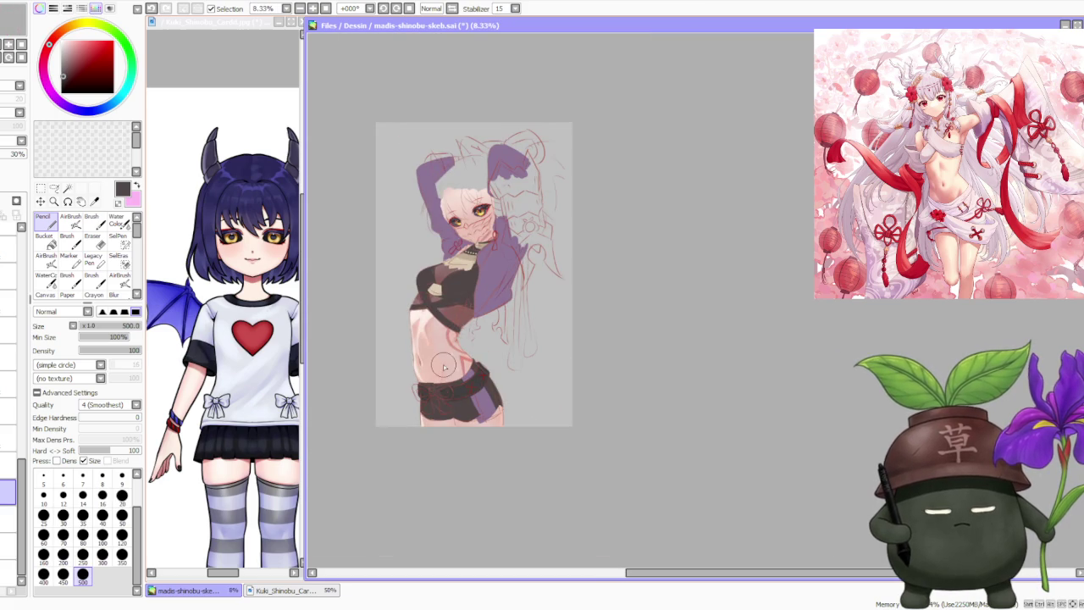
{"action": "scroll", "coordinate": [390, 291], "scroll_direction": "up", "scroll_amount": 1}
{"action": "scroll", "coordinate": [390, 291], "scroll_direction": "up", "scroll_amount": 1}
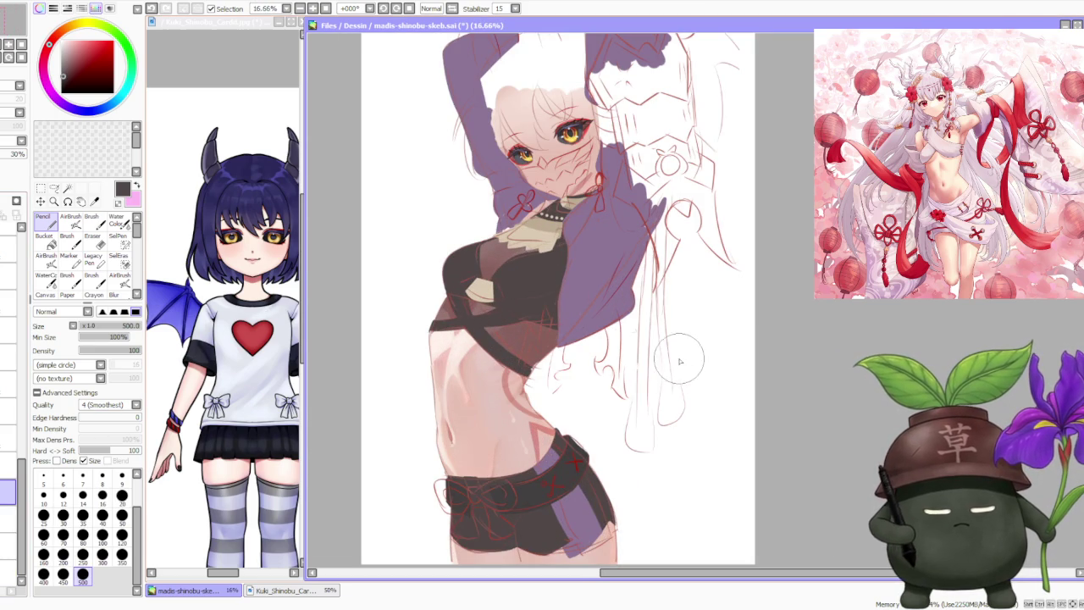
{"action": "scroll", "coordinate": [677, 362], "scroll_direction": "down", "scroll_amount": 1}
{"action": "scroll", "coordinate": [656, 375], "scroll_direction": "up", "scroll_amount": 1}
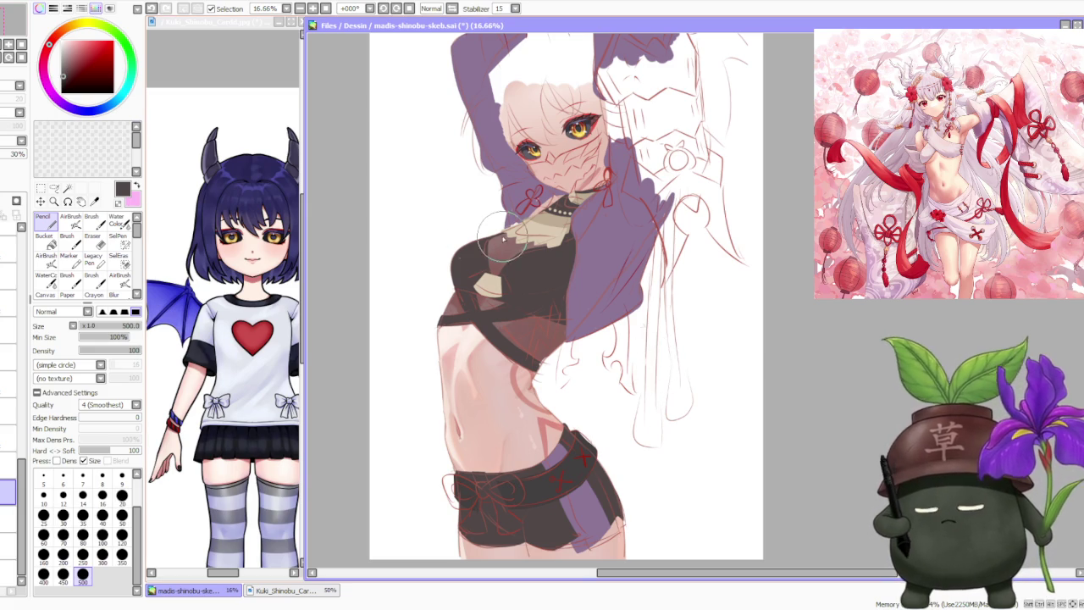
{"action": "scroll", "coordinate": [487, 230], "scroll_direction": "down", "scroll_amount": 1}
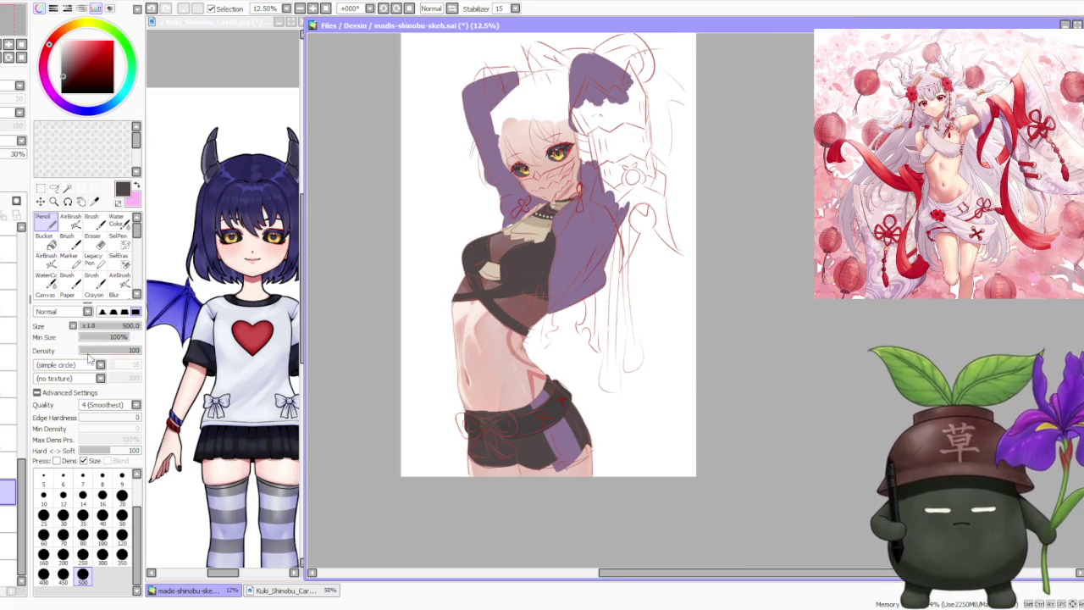
{"action": "left_click", "coordinate": [208, 74]}
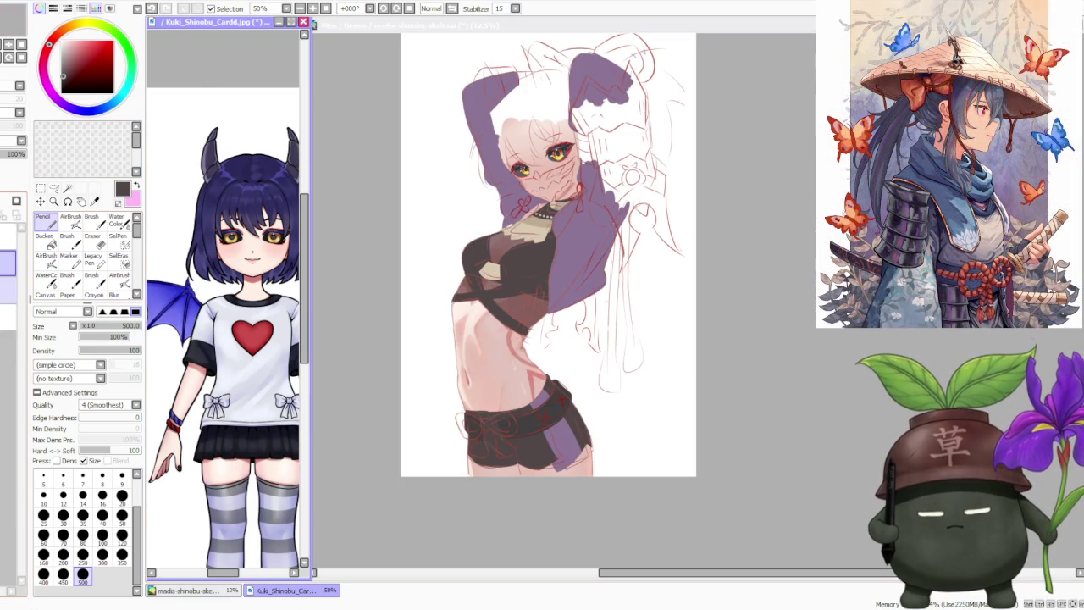
- Toggle the reference layers to show the black-sweater girl artwork and zoom out on it
{"action": "left_click", "coordinate": [7, 236]}
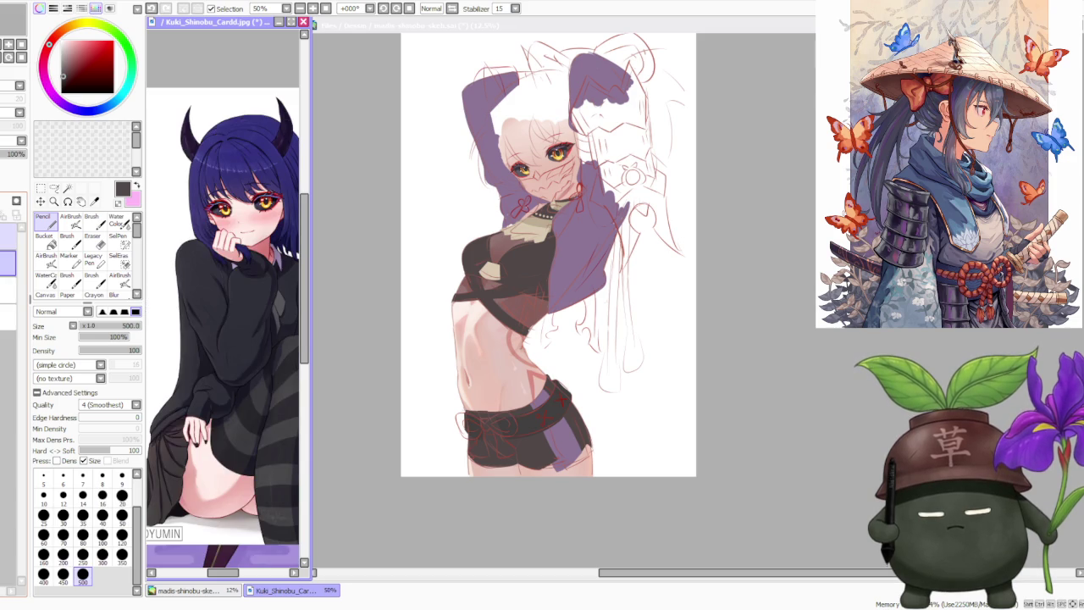
{"action": "left_click", "coordinate": [6, 262]}
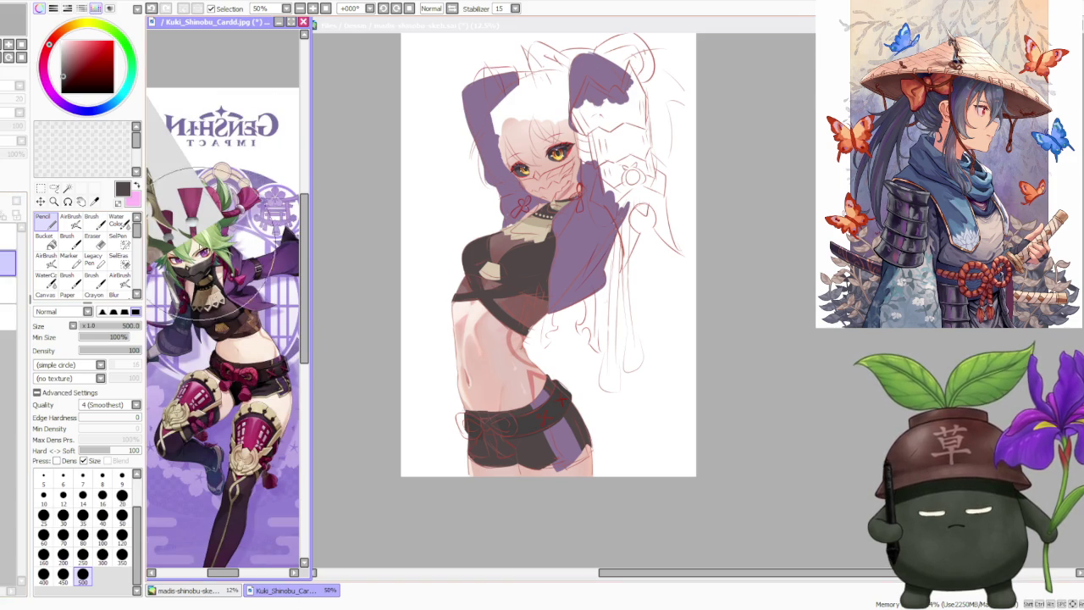
{"action": "key", "text": "minus"}
{"action": "scroll", "coordinate": [191, 246], "scroll_direction": "up", "scroll_amount": 1}
{"action": "scroll", "coordinate": [190, 246], "scroll_direction": "up", "scroll_amount": 1}
{"action": "scroll", "coordinate": [191, 245], "scroll_direction": "up", "scroll_amount": 1}
{"action": "scroll", "coordinate": [191, 246], "scroll_direction": "up", "scroll_amount": 2}
{"action": "scroll", "coordinate": [191, 245], "scroll_direction": "down", "scroll_amount": 2}
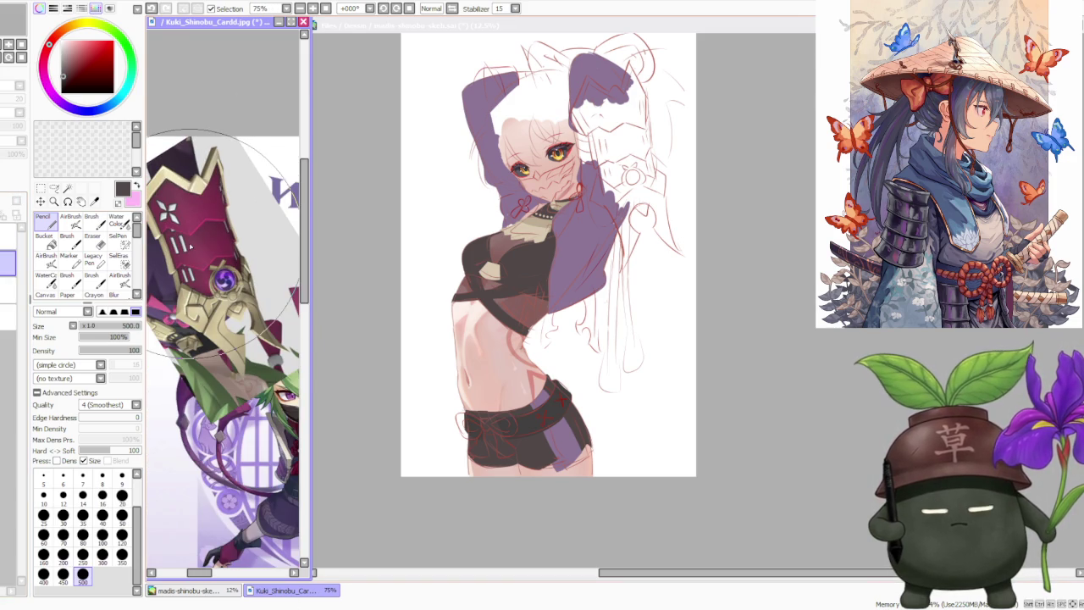
- Tilt the reference view slightly and return focus to the madis-shinobu-skeb.sai sketch
{"action": "left_click_drag", "start_coordinate": [191, 245], "coordinate": [212, 230]}
{"action": "scroll", "coordinate": [211, 230], "scroll_direction": "down", "scroll_amount": 1}
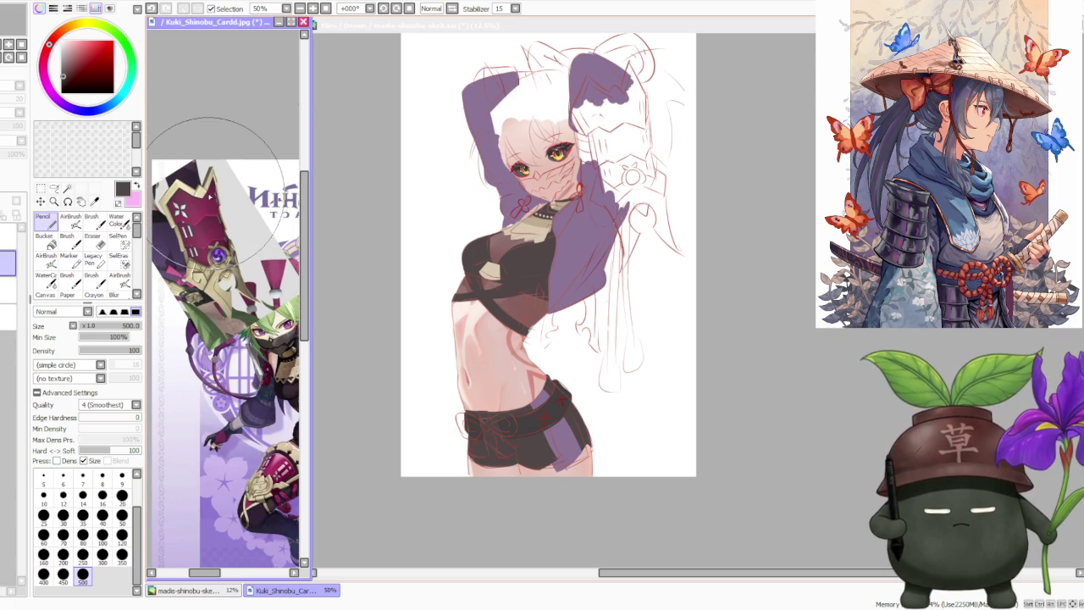
{"action": "scroll", "coordinate": [204, 216], "scroll_direction": "up", "scroll_amount": 1}
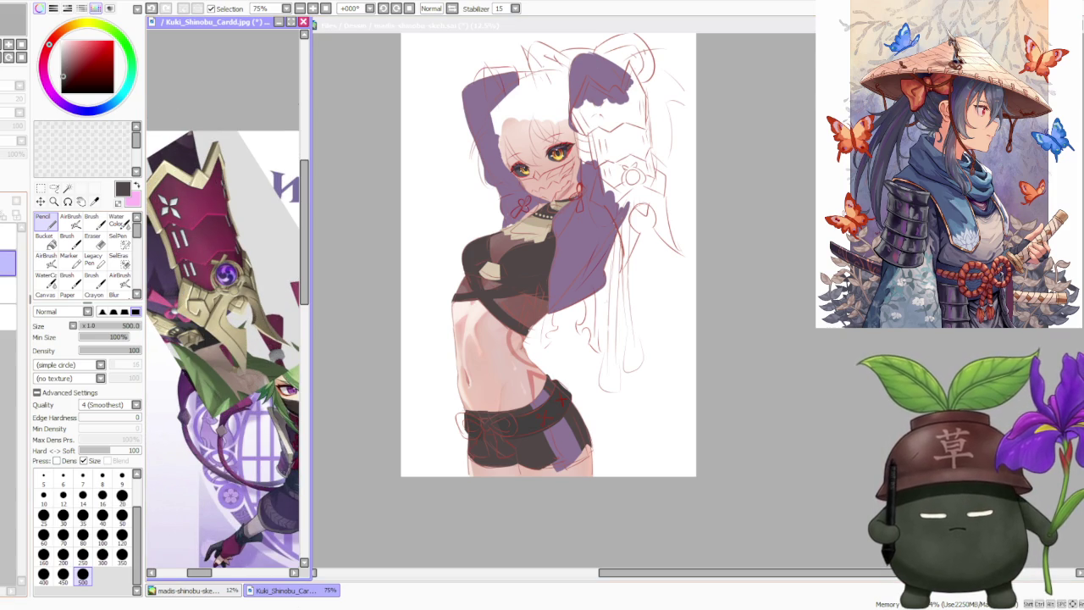
{"action": "scroll", "coordinate": [201, 244], "scroll_direction": "down", "scroll_amount": 3}
{"action": "scroll", "coordinate": [201, 244], "scroll_direction": "down", "scroll_amount": 2}
{"action": "scroll", "coordinate": [238, 237], "scroll_direction": "up", "scroll_amount": 3}
{"action": "scroll", "coordinate": [238, 238], "scroll_direction": "up", "scroll_amount": 1}
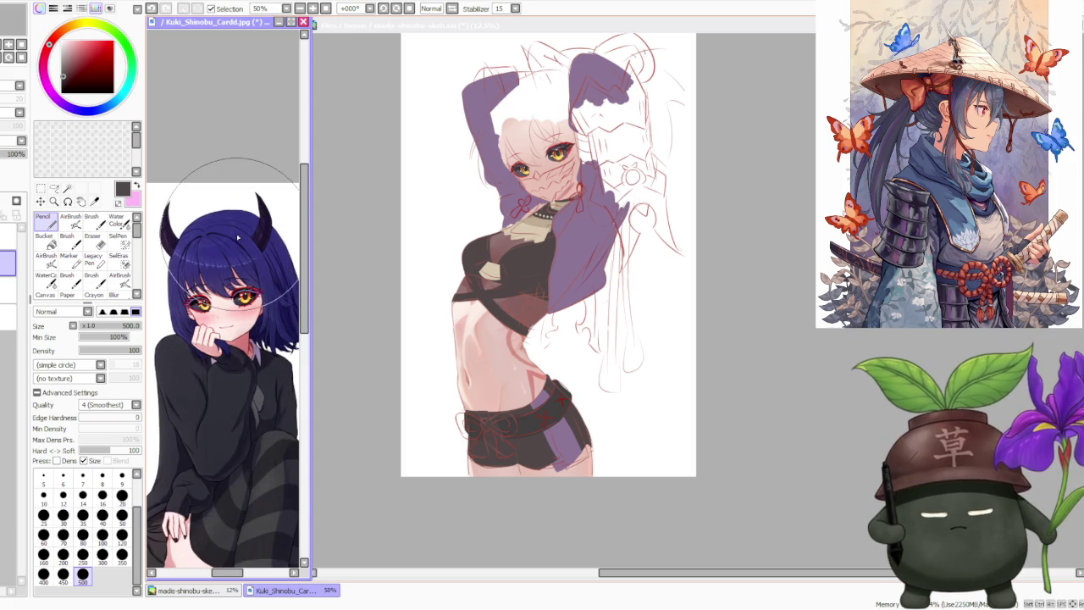
{"action": "left_click", "coordinate": [799, 212]}
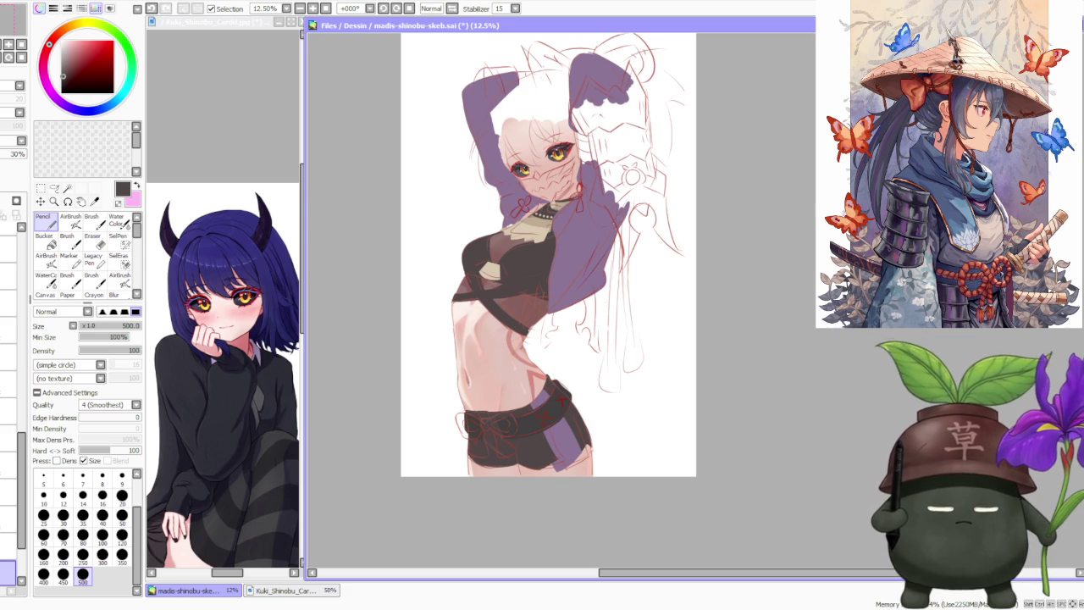
- Zoom in and out over the torso and waist shading, then focus the reference image window
{"action": "scroll", "coordinate": [477, 491], "scroll_direction": "up", "scroll_amount": 1}
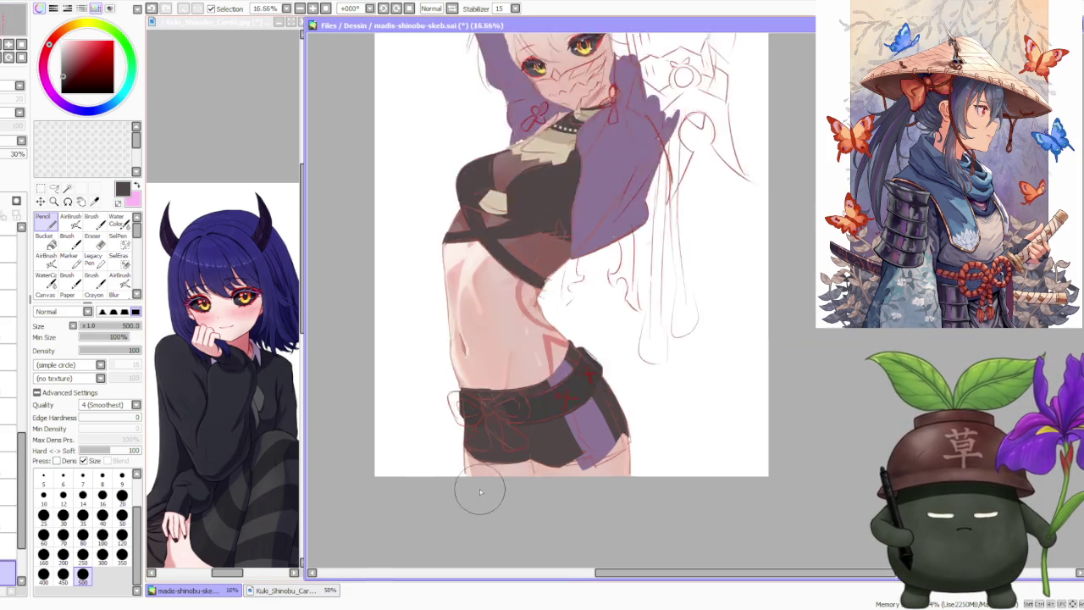
{"action": "scroll", "coordinate": [487, 465], "scroll_direction": "up", "scroll_amount": 1}
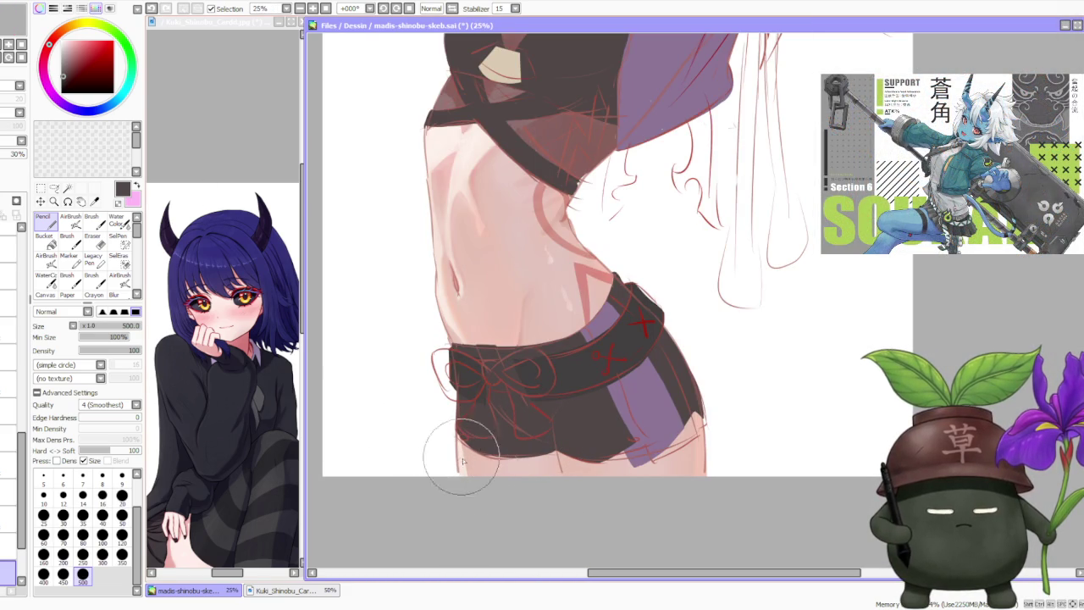
{"action": "scroll", "coordinate": [482, 371], "scroll_direction": "down", "scroll_amount": 1}
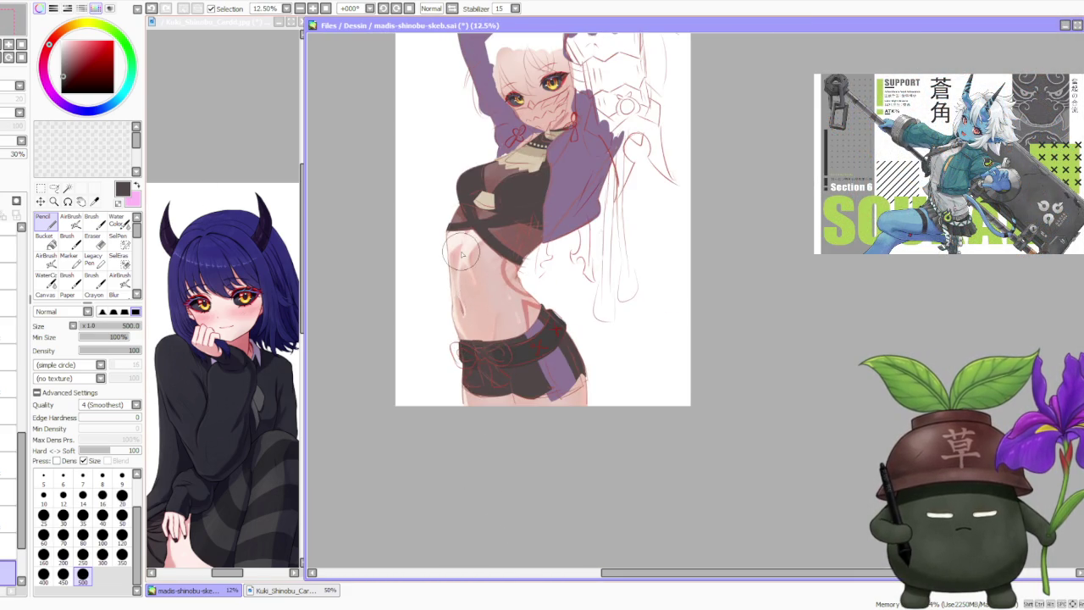
{"action": "scroll", "coordinate": [464, 258], "scroll_direction": "down", "scroll_amount": 1}
{"action": "scroll", "coordinate": [475, 129], "scroll_direction": "up", "scroll_amount": 1}
{"action": "scroll", "coordinate": [470, 135], "scroll_direction": "up", "scroll_amount": 2}
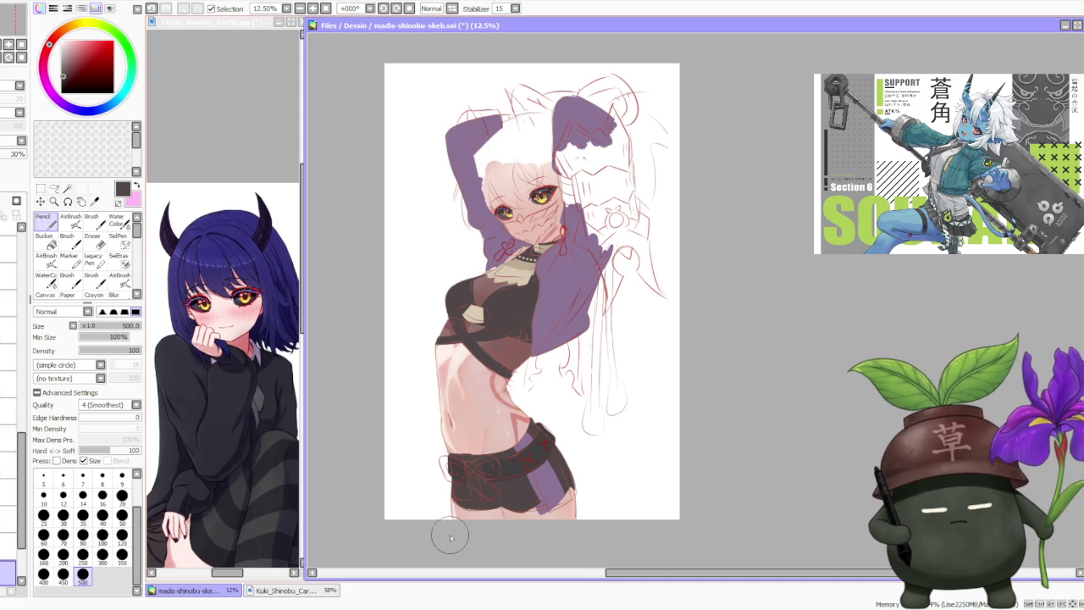
{"action": "scroll", "coordinate": [440, 474], "scroll_direction": "up", "scroll_amount": 3}
{"action": "scroll", "coordinate": [441, 420], "scroll_direction": "up", "scroll_amount": 1}
{"action": "scroll", "coordinate": [441, 418], "scroll_direction": "down", "scroll_amount": 2}
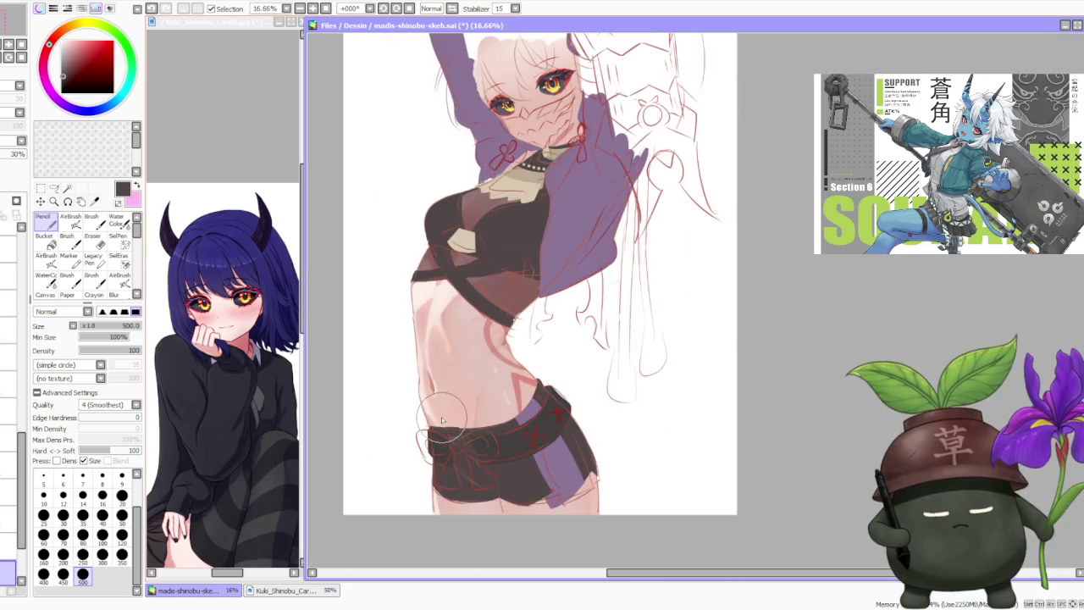
{"action": "scroll", "coordinate": [466, 449], "scroll_direction": "up", "scroll_amount": 3}
{"action": "scroll", "coordinate": [467, 454], "scroll_direction": "down", "scroll_amount": 3}
{"action": "scroll", "coordinate": [487, 356], "scroll_direction": "down", "scroll_amount": 2}
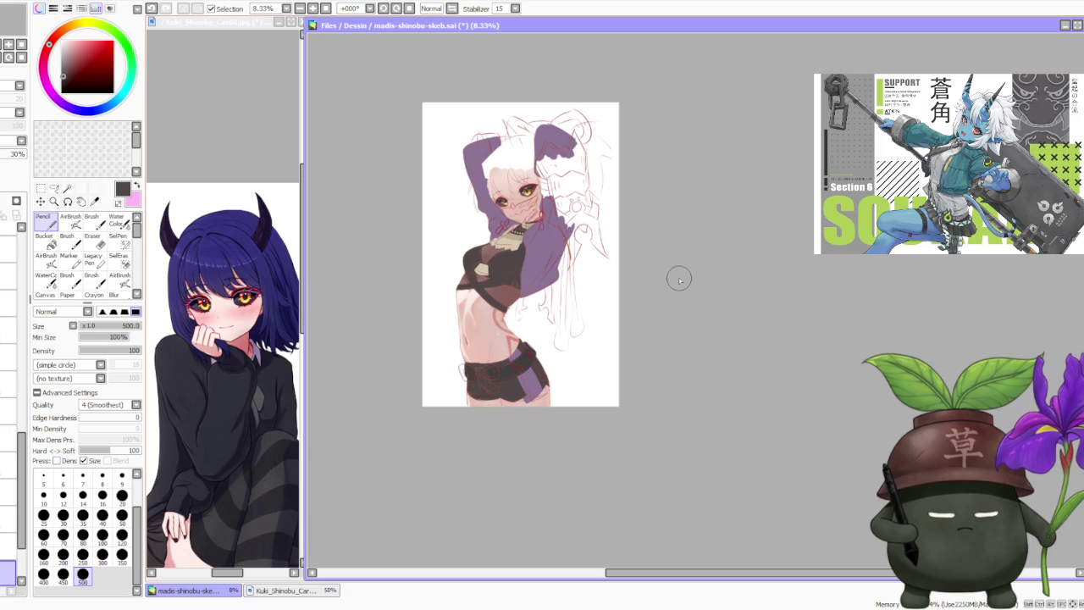
{"action": "scroll", "coordinate": [452, 237], "scroll_direction": "up", "scroll_amount": 1}
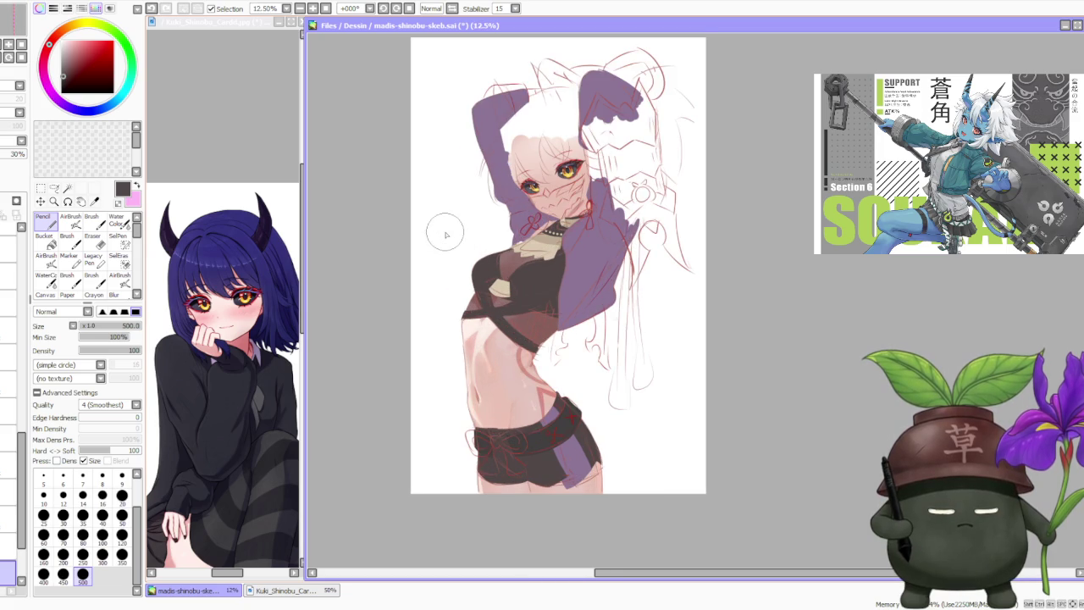
{"action": "scroll", "coordinate": [415, 279], "scroll_direction": "up", "scroll_amount": 3}
{"action": "scroll", "coordinate": [403, 359], "scroll_direction": "up", "scroll_amount": 2}
{"action": "scroll", "coordinate": [403, 360], "scroll_direction": "down", "scroll_amount": 5}
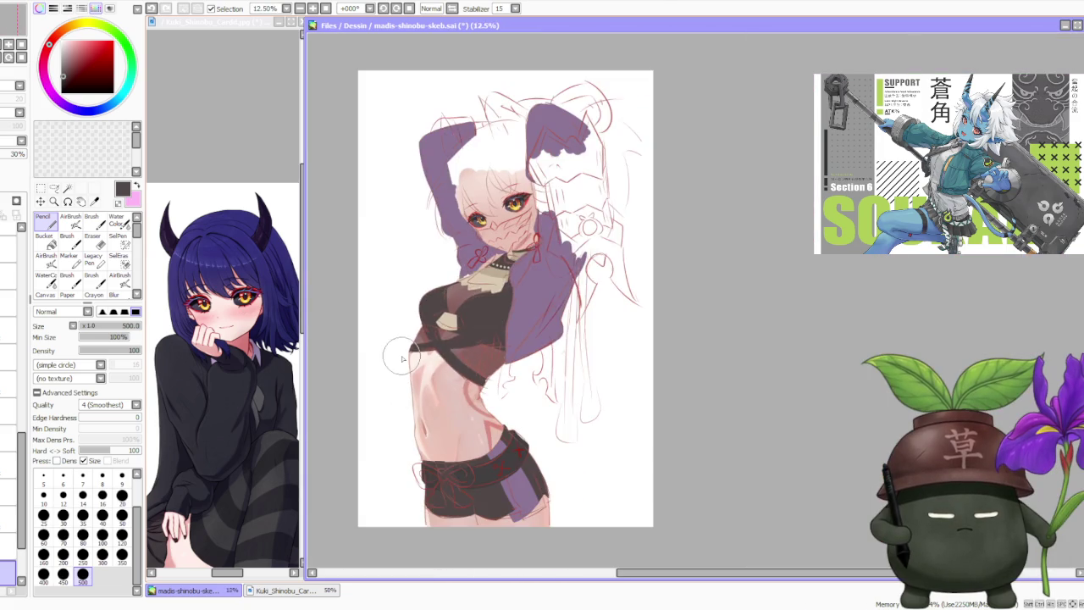
{"action": "scroll", "coordinate": [494, 293], "scroll_direction": "down", "scroll_amount": 2}
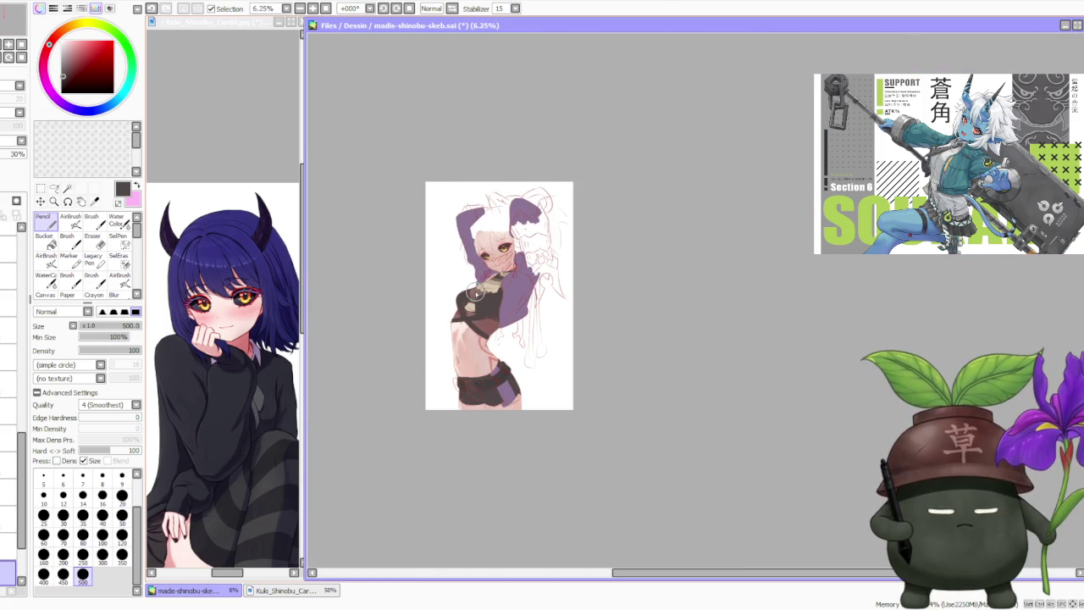
{"action": "scroll", "coordinate": [476, 292], "scroll_direction": "up", "scroll_amount": 2}
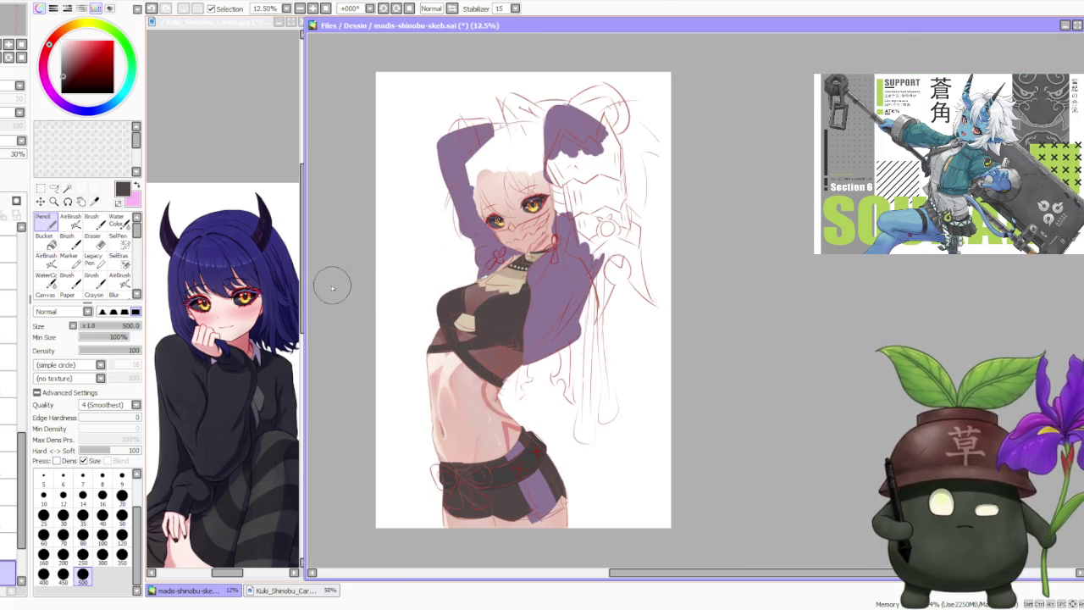
{"action": "left_click", "coordinate": [211, 113]}
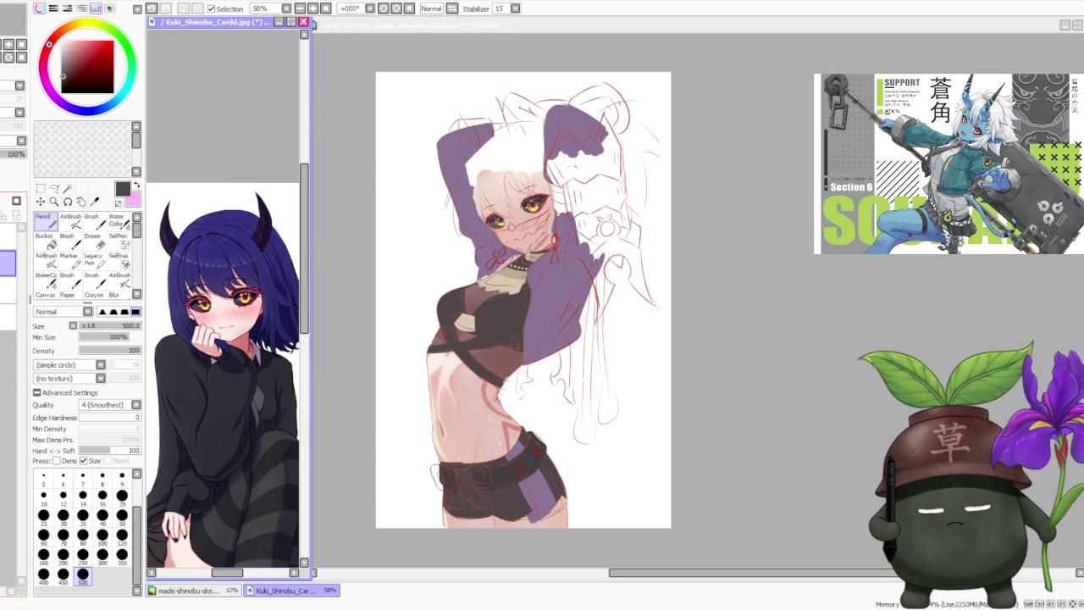
- Flip the Kuki Shinobu reference card horizontally and zoom it to 75% on the character
{"action": "key", "text": "ctrl+v"}
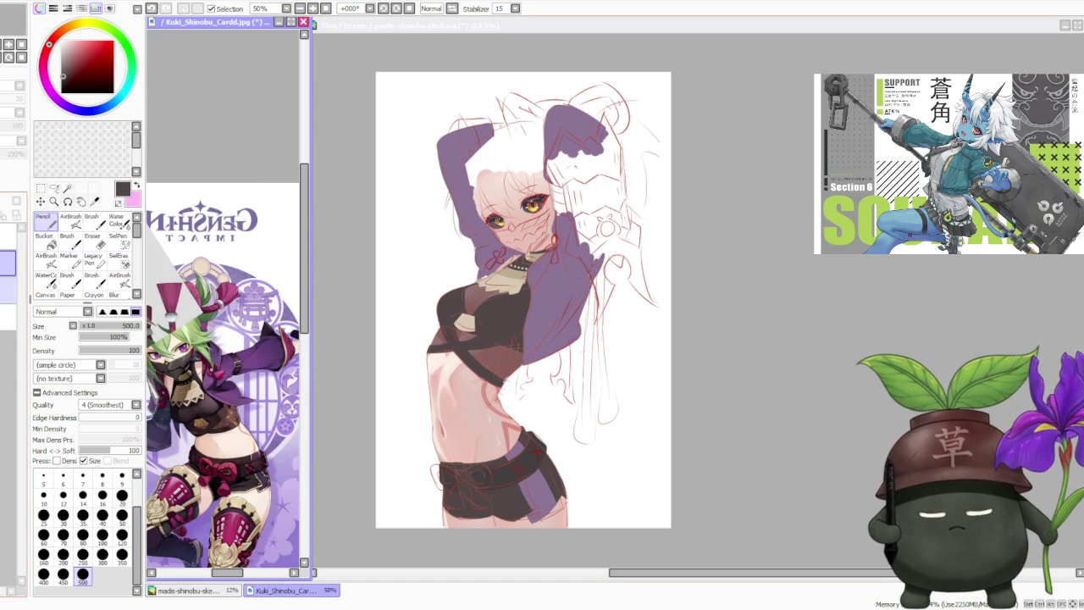
{"action": "scroll", "coordinate": [149, 278], "scroll_direction": "down", "scroll_amount": 1}
{"action": "scroll", "coordinate": [224, 339], "scroll_direction": "up", "scroll_amount": 1}
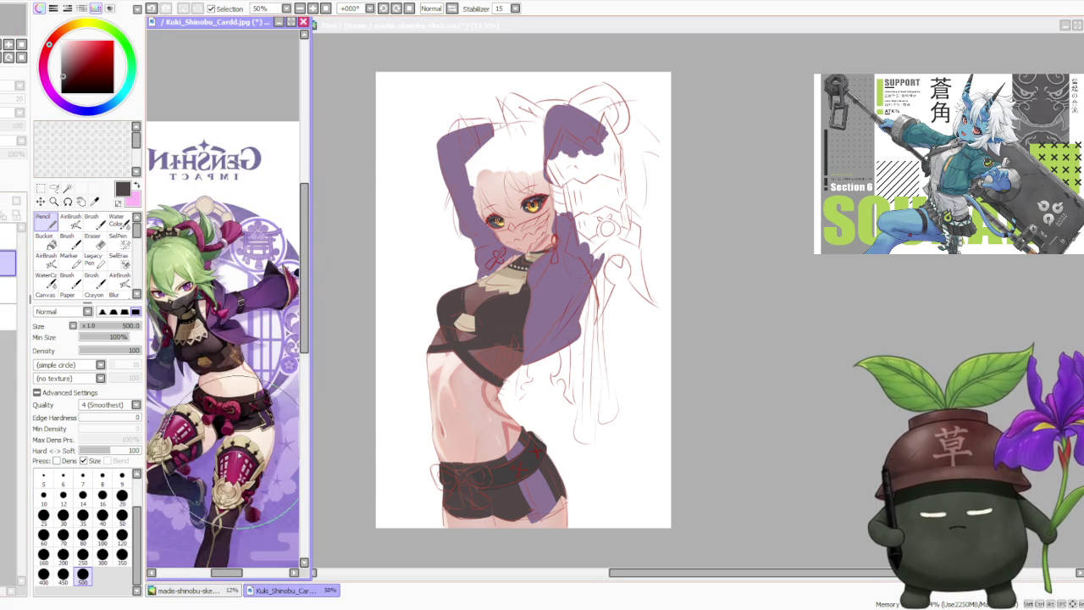
{"action": "scroll", "coordinate": [224, 339], "scroll_direction": "up", "scroll_amount": 1}
{"action": "scroll", "coordinate": [224, 339], "scroll_direction": "up", "scroll_amount": 1}
{"action": "left_click", "coordinate": [745, 319]}
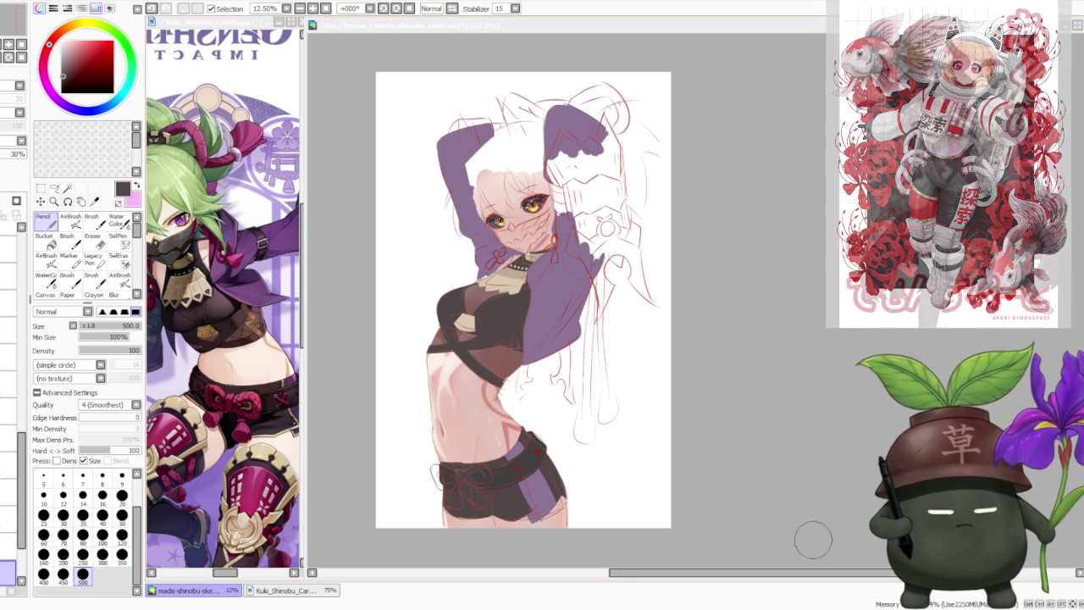
- Select another layer, toggle its visibility off and on, and set the pencil size to 120
{"action": "scroll", "coordinate": [597, 354], "scroll_direction": "down", "scroll_amount": 1}
{"action": "scroll", "coordinate": [571, 342], "scroll_direction": "up", "scroll_amount": 1}
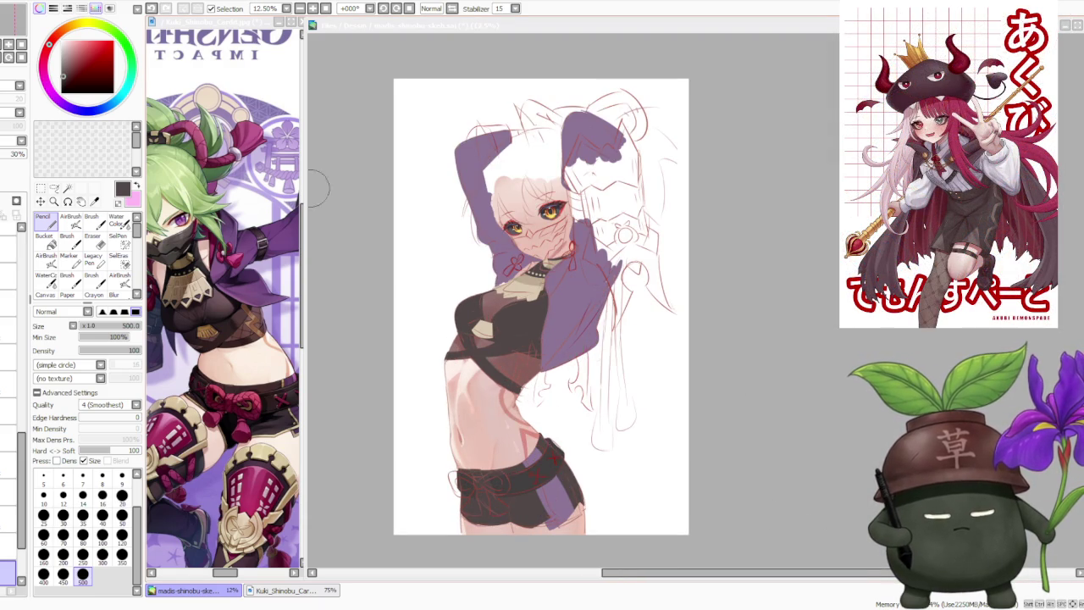
{"action": "left_click", "coordinate": [763, 192]}
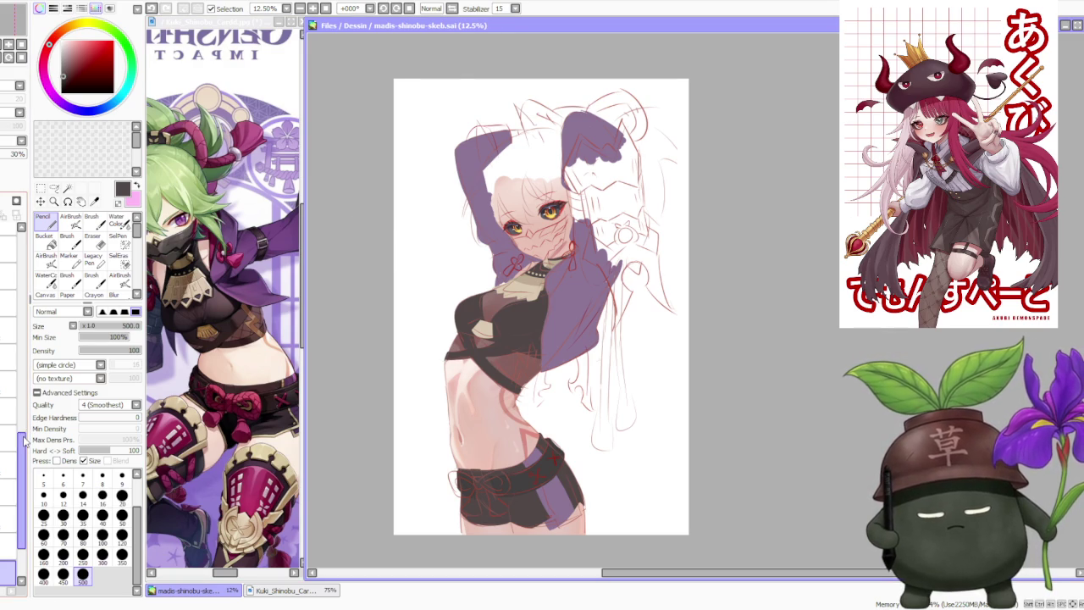
{"action": "scroll", "coordinate": [420, 374], "scroll_direction": "down", "scroll_amount": 1}
{"action": "scroll", "coordinate": [449, 419], "scroll_direction": "up", "scroll_amount": 1}
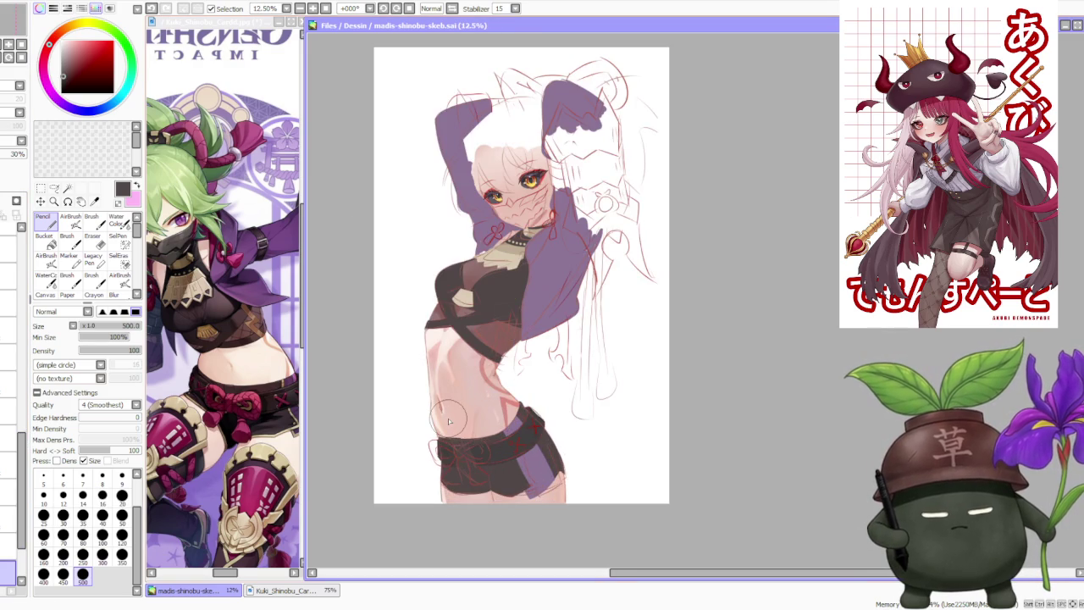
{"action": "scroll", "coordinate": [410, 428], "scroll_direction": "up", "scroll_amount": 1}
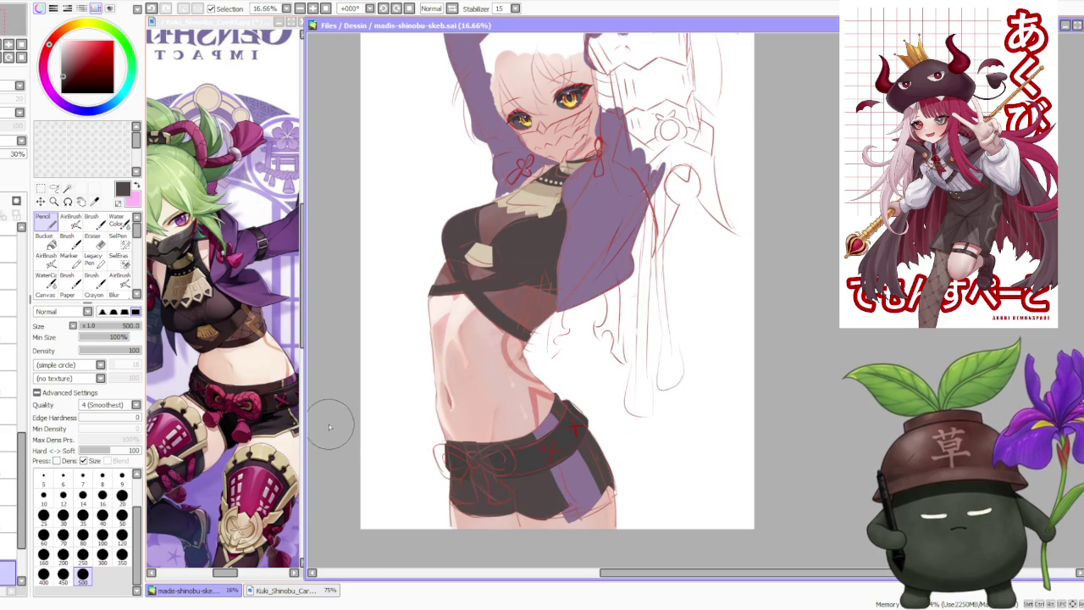
{"action": "left_click", "coordinate": [10, 464]}
{"action": "left_click", "coordinate": [9, 147]}
{"action": "left_click", "coordinate": [9, 147]}
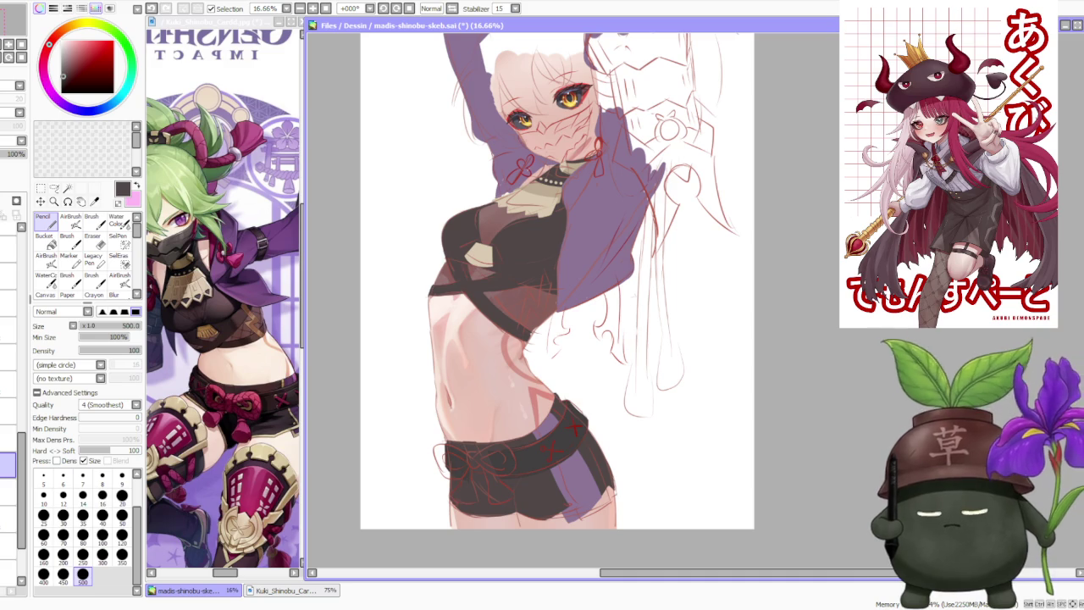
{"action": "left_click", "coordinate": [122, 534]}
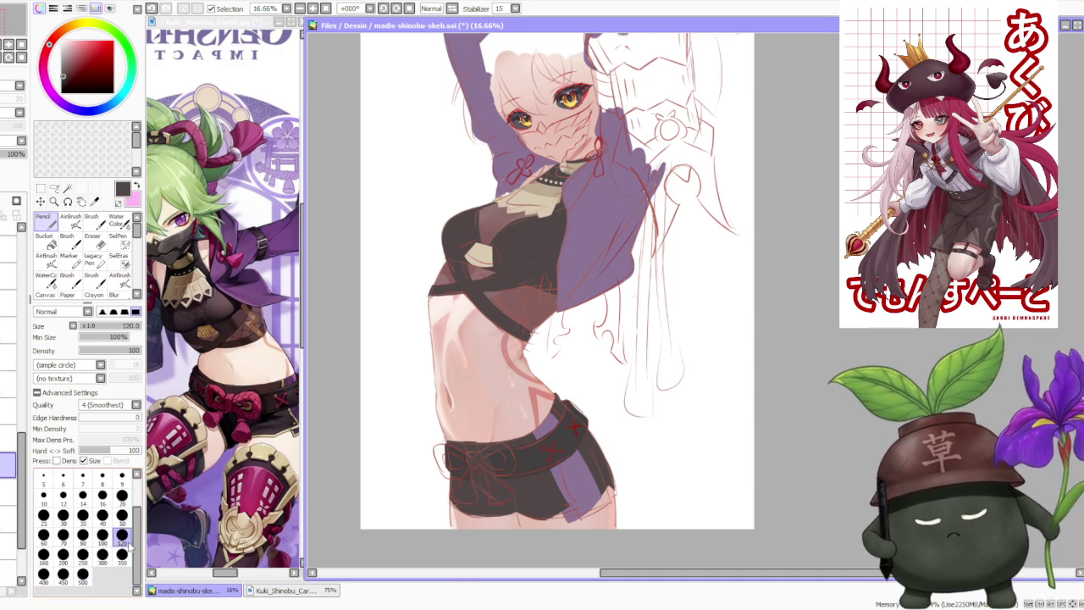
- Switch to the Brush tool at size 350
{"action": "left_click", "coordinate": [122, 554]}
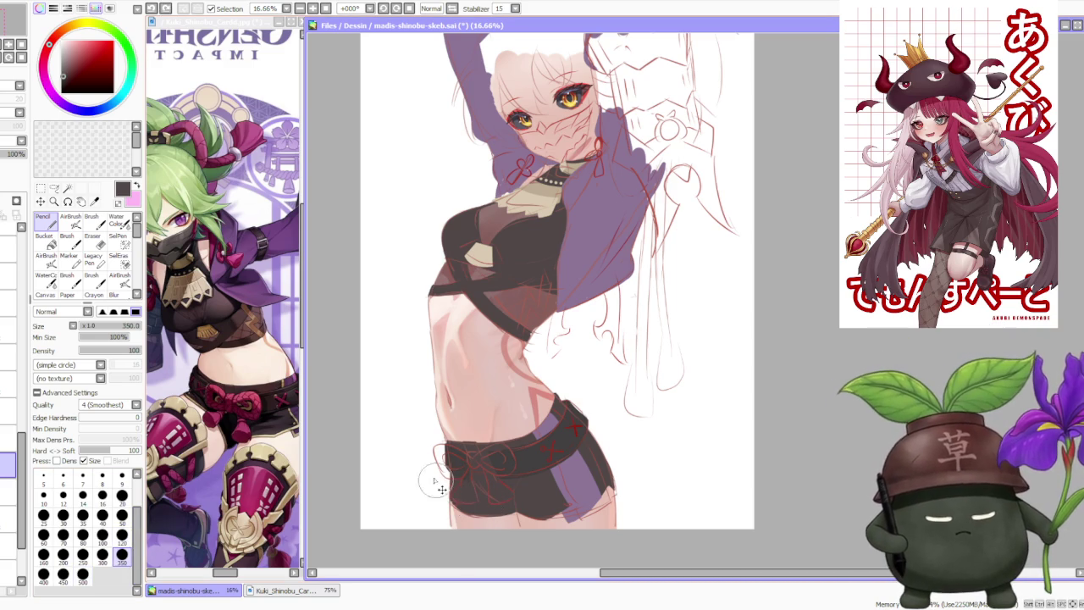
{"action": "key", "text": "b"}
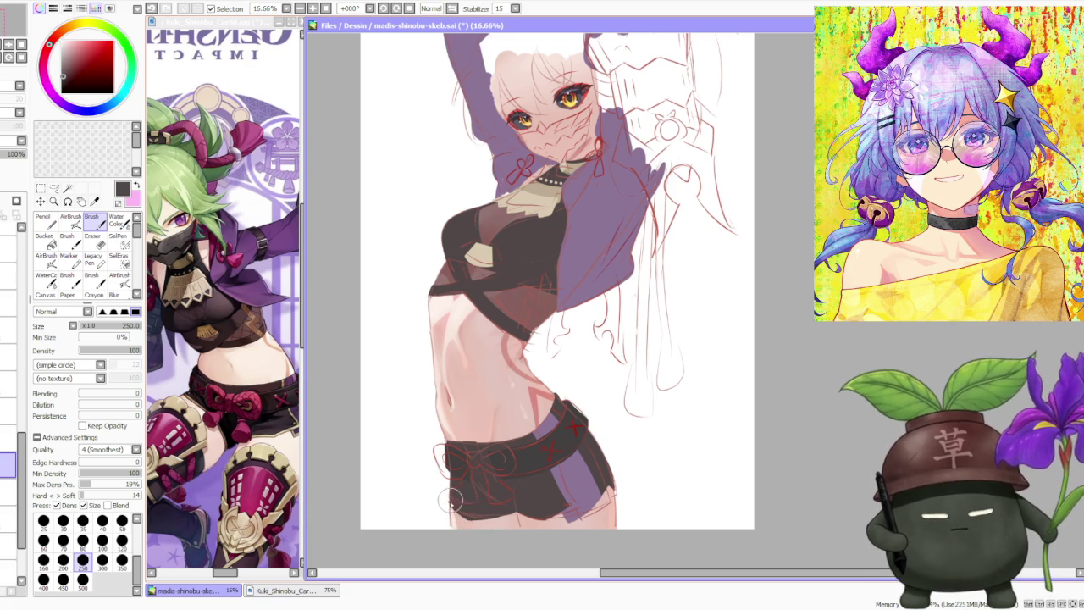
{"action": "scroll", "coordinate": [449, 504], "scroll_direction": "up", "scroll_amount": 2}
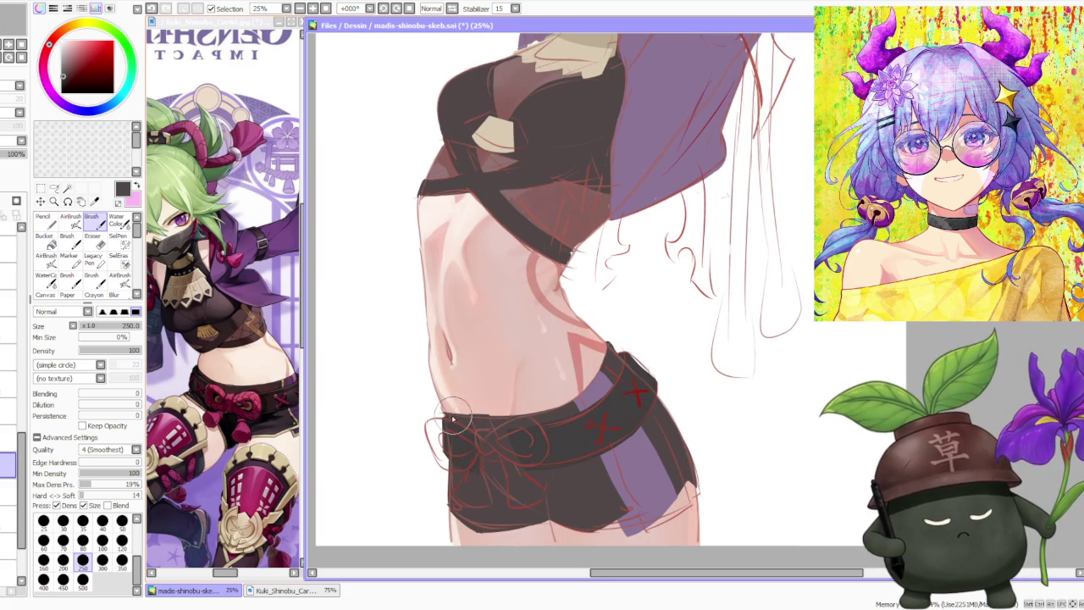
{"action": "scroll", "coordinate": [432, 347], "scroll_direction": "up", "scroll_amount": 3}
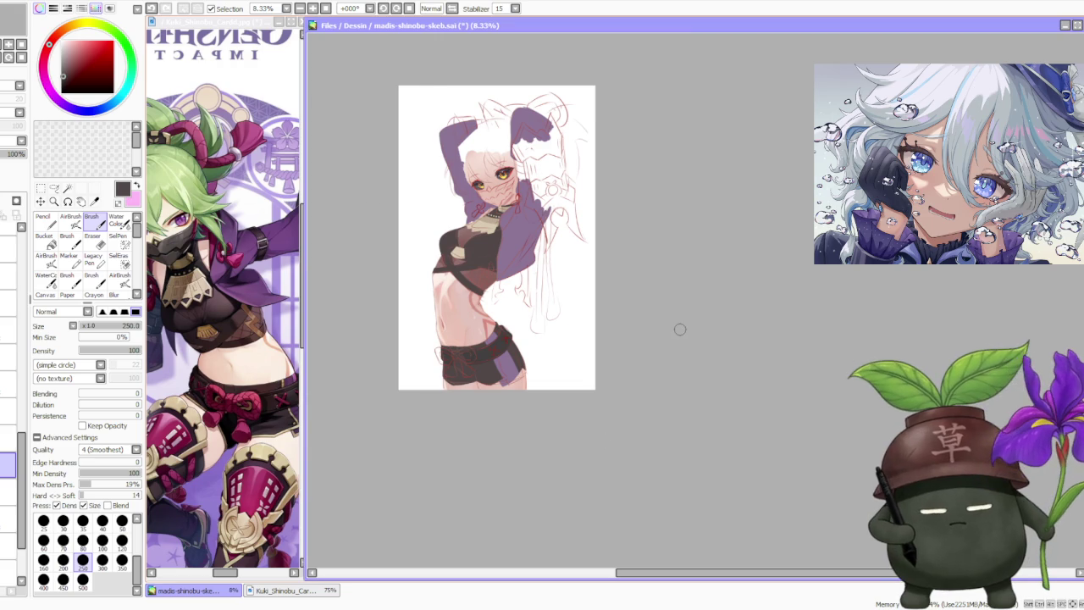
{"action": "scroll", "coordinate": [598, 298], "scroll_direction": "down", "scroll_amount": 1}
{"action": "scroll", "coordinate": [487, 271], "scroll_direction": "up", "scroll_amount": 2}
{"action": "scroll", "coordinate": [478, 292], "scroll_direction": "up", "scroll_amount": 2}
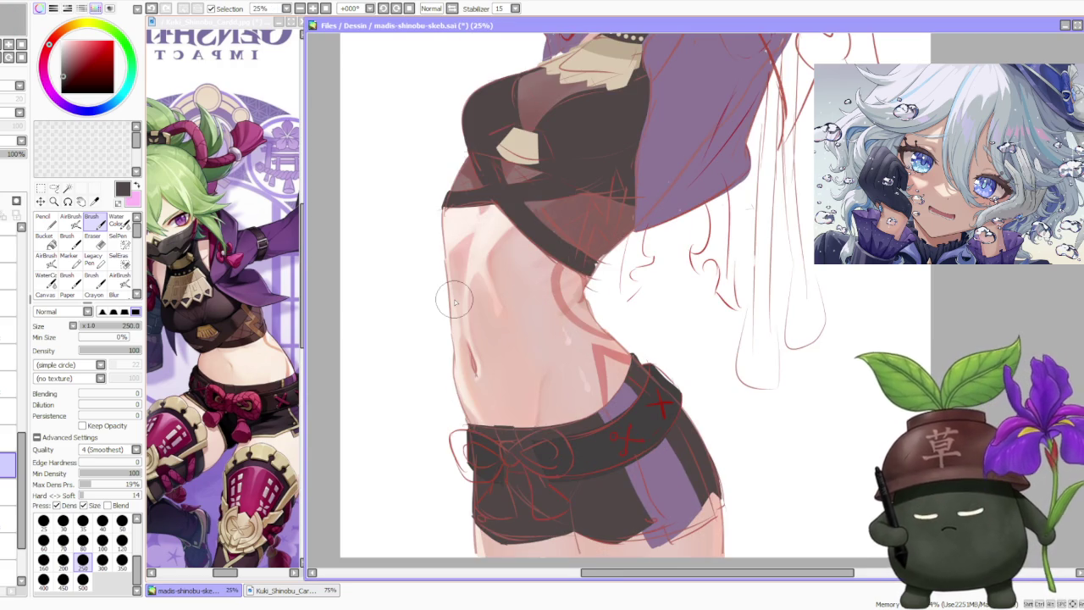
- Toggle the purple sleeve fill layer off and on, then pick black as the paint colour
{"action": "left_click_drag", "start_coordinate": [22, 461], "coordinate": [24, 413]}
{"action": "left_click", "coordinate": [5, 378]}
{"action": "left_click", "coordinate": [15, 146]}
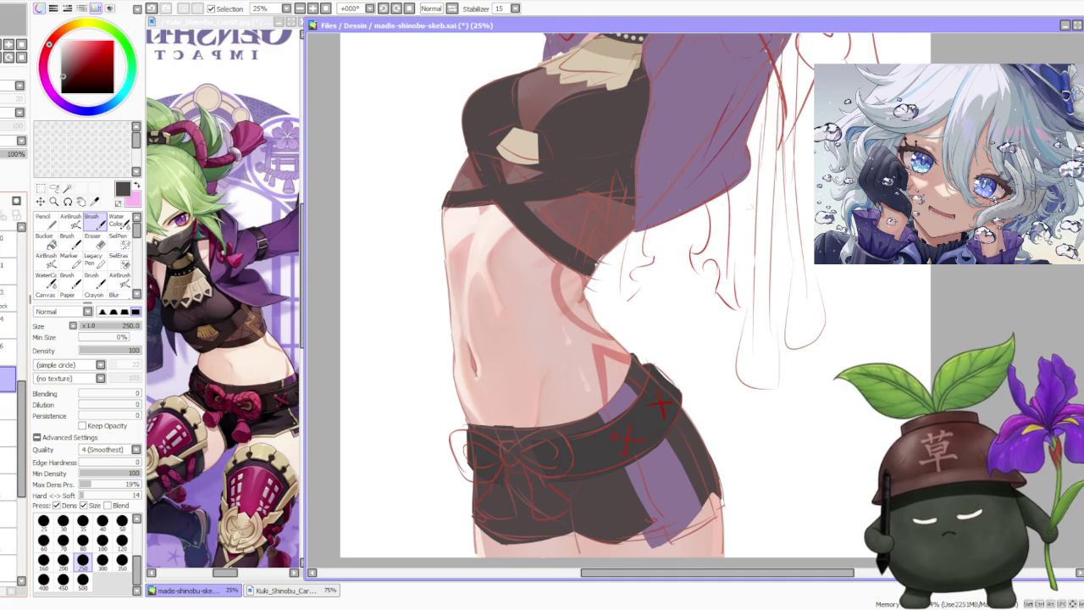
{"action": "scroll", "coordinate": [21, 326], "scroll_direction": "up", "scroll_amount": 4}
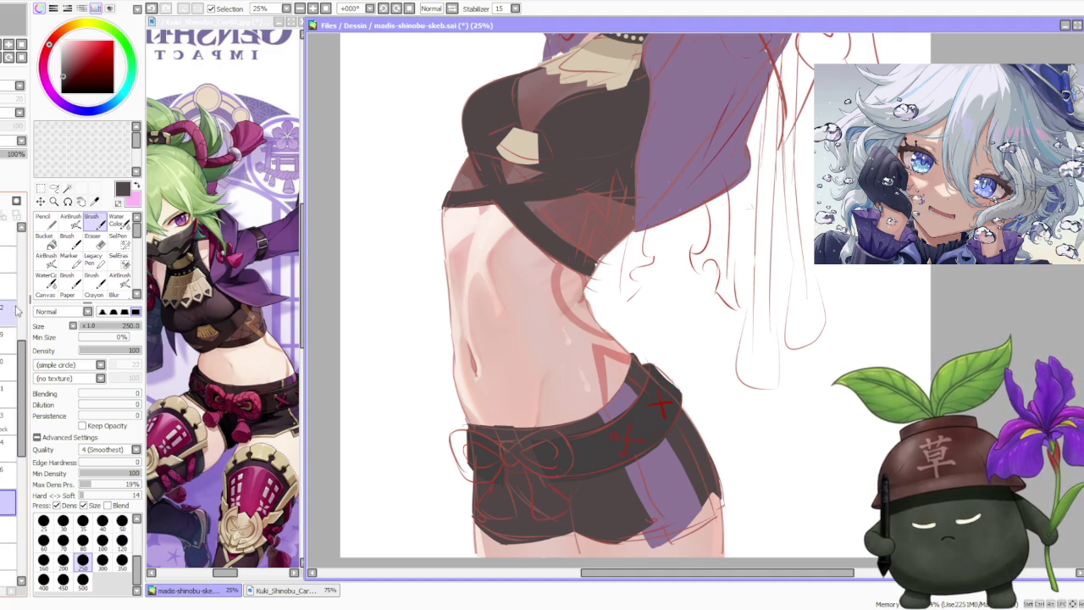
{"action": "left_click", "coordinate": [60, 86]}
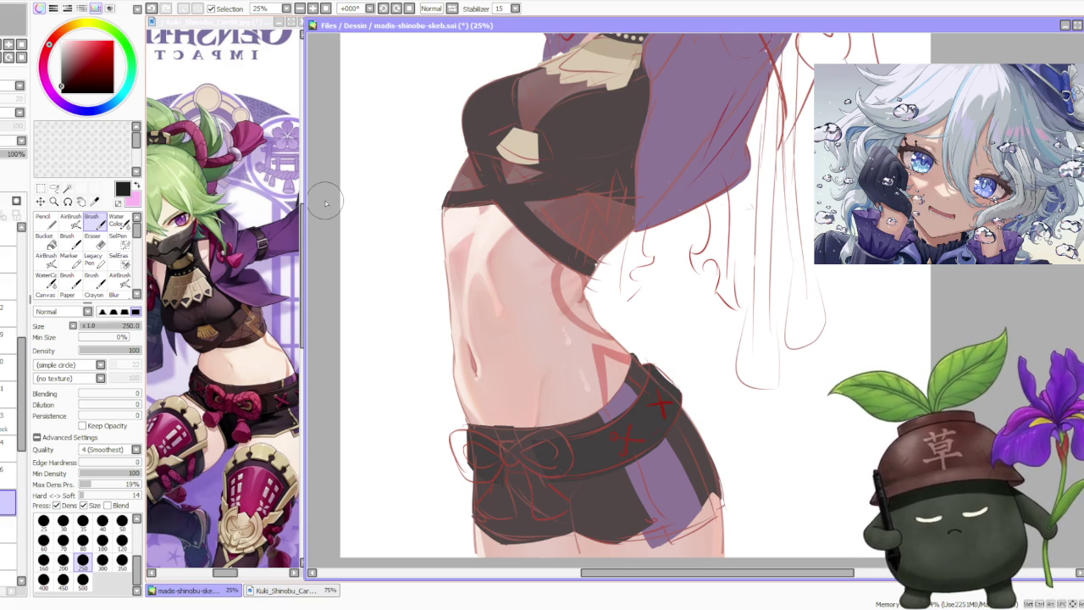
- Fade the red sketch layer to 47% opacity
{"action": "left_click", "coordinate": [8, 309]}
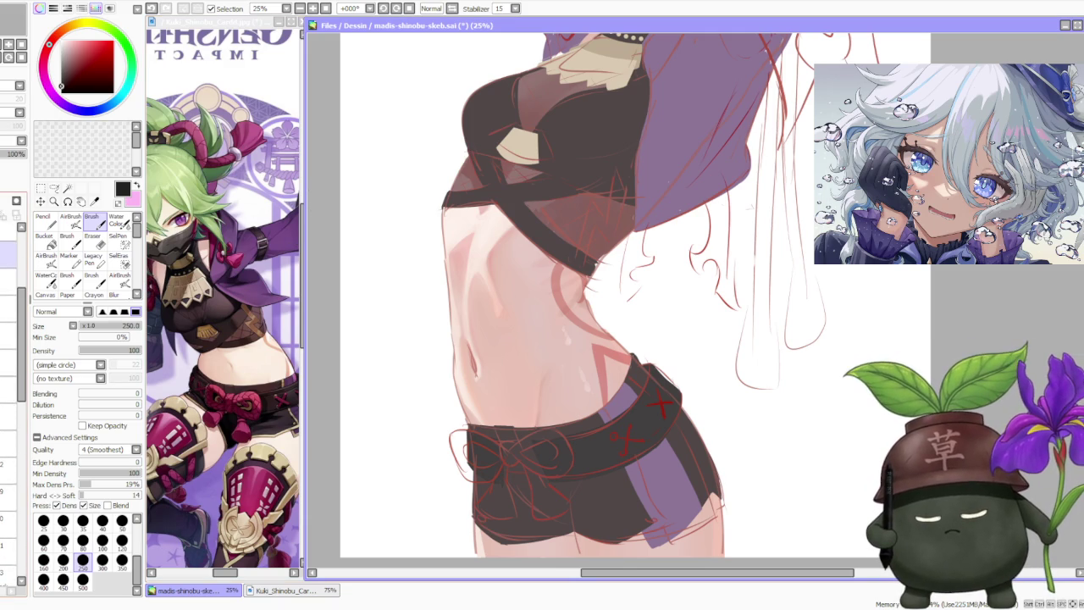
{"action": "left_click_drag", "start_coordinate": [21, 153], "coordinate": [7, 153]}
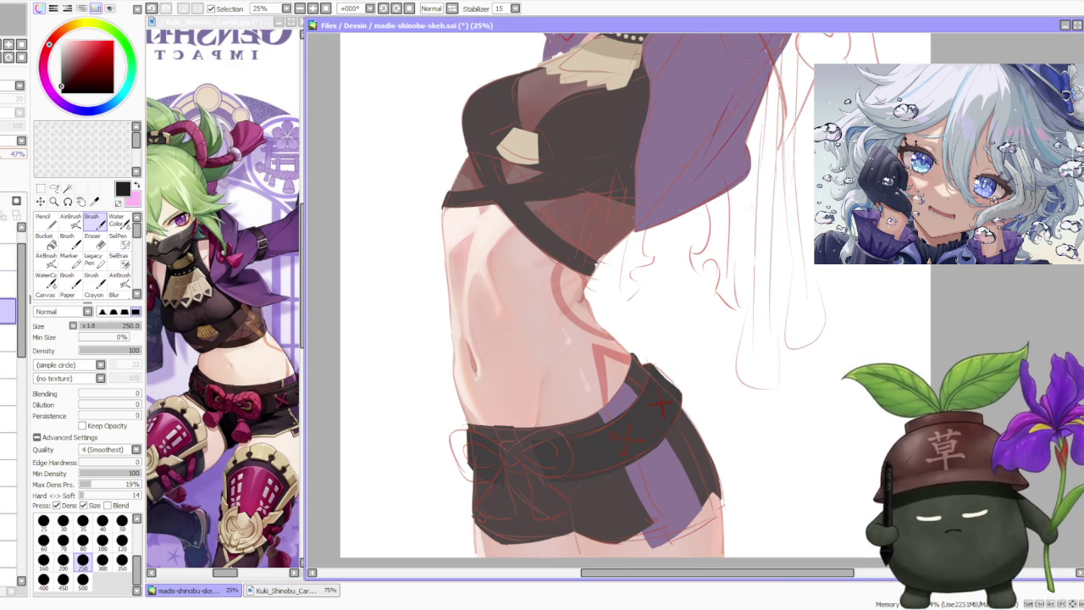
{"action": "scroll", "coordinate": [356, 315], "scroll_direction": "down", "scroll_amount": 1}
{"action": "scroll", "coordinate": [423, 271], "scroll_direction": "down", "scroll_amount": 1}
{"action": "scroll", "coordinate": [442, 265], "scroll_direction": "up", "scroll_amount": 1}
{"action": "scroll", "coordinate": [441, 265], "scroll_direction": "up", "scroll_amount": 1}
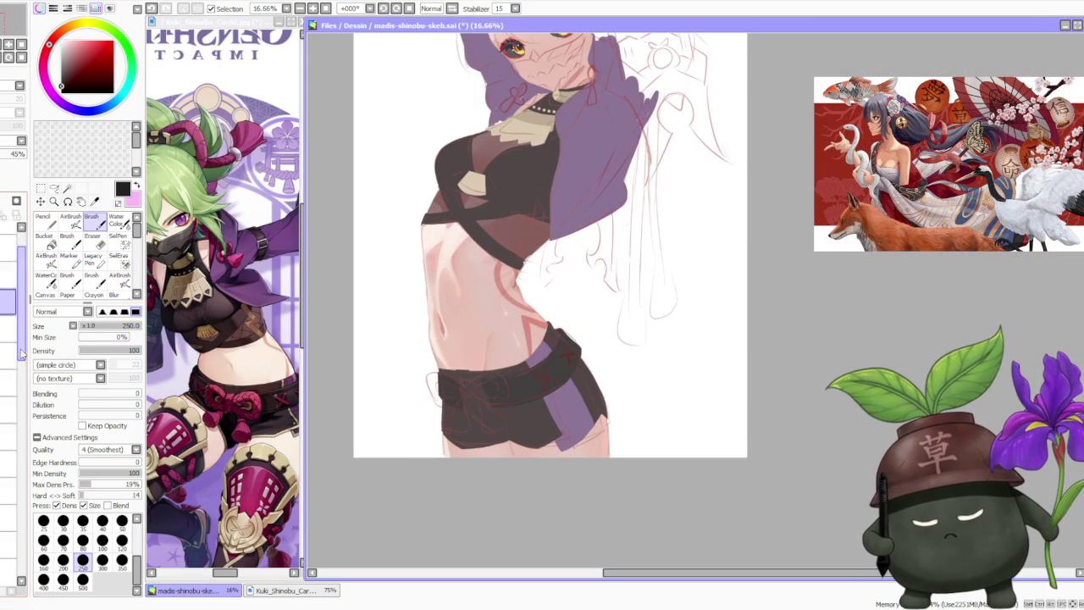
{"action": "scroll", "coordinate": [20, 391], "scroll_direction": "down", "scroll_amount": 1}
- Return to the painting layer and set the brush size to 120
{"action": "left_click", "coordinate": [10, 442]}
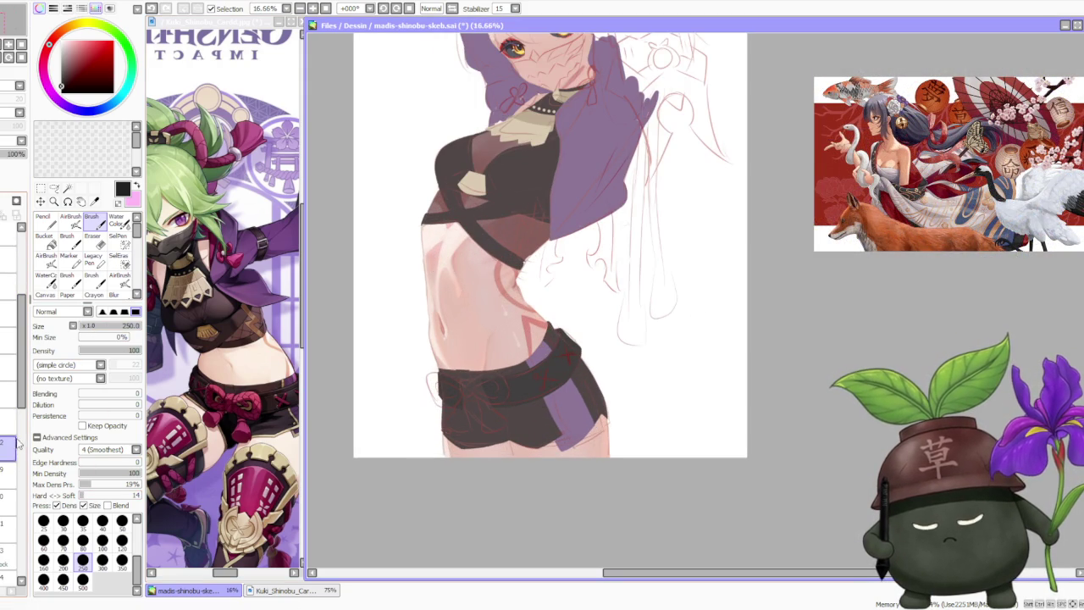
{"action": "scroll", "coordinate": [23, 431], "scroll_direction": "down", "scroll_amount": 2}
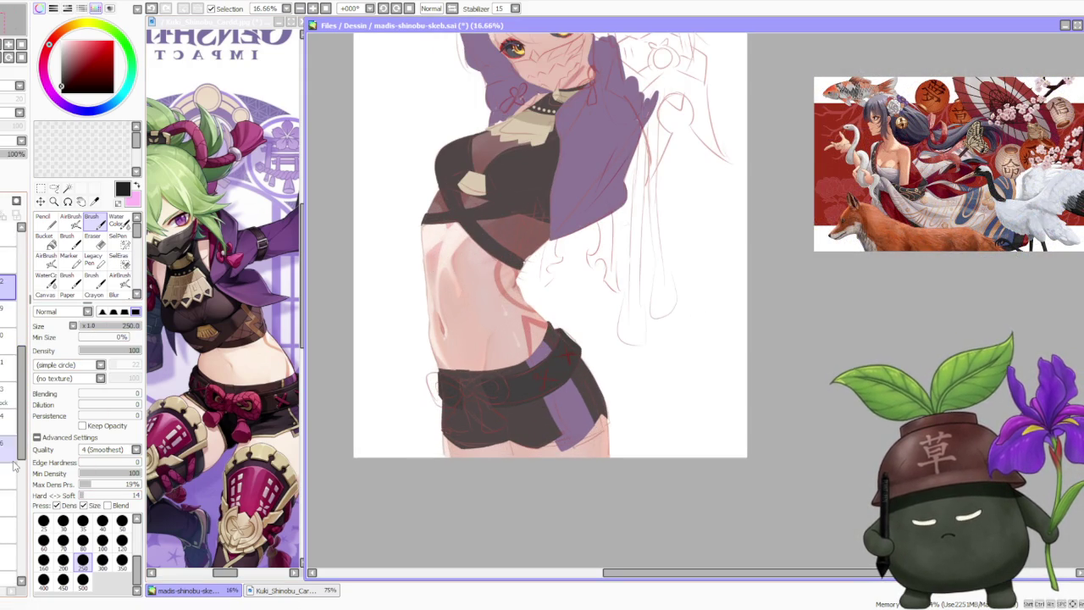
{"action": "left_click", "coordinate": [122, 540]}
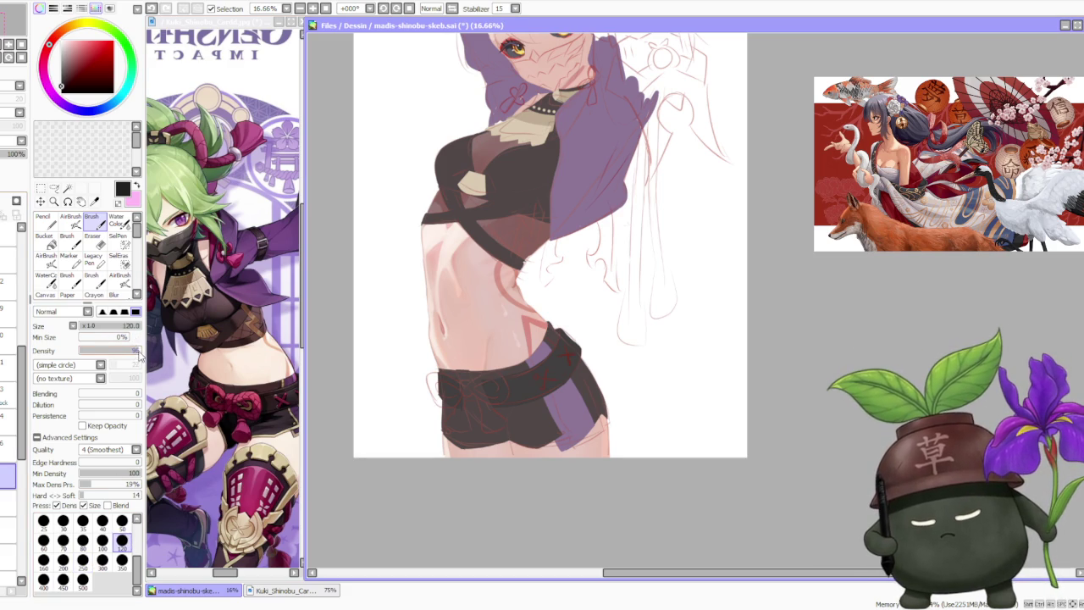
{"action": "scroll", "coordinate": [447, 373], "scroll_direction": "up", "scroll_amount": 1}
{"action": "scroll", "coordinate": [432, 360], "scroll_direction": "up", "scroll_amount": 1}
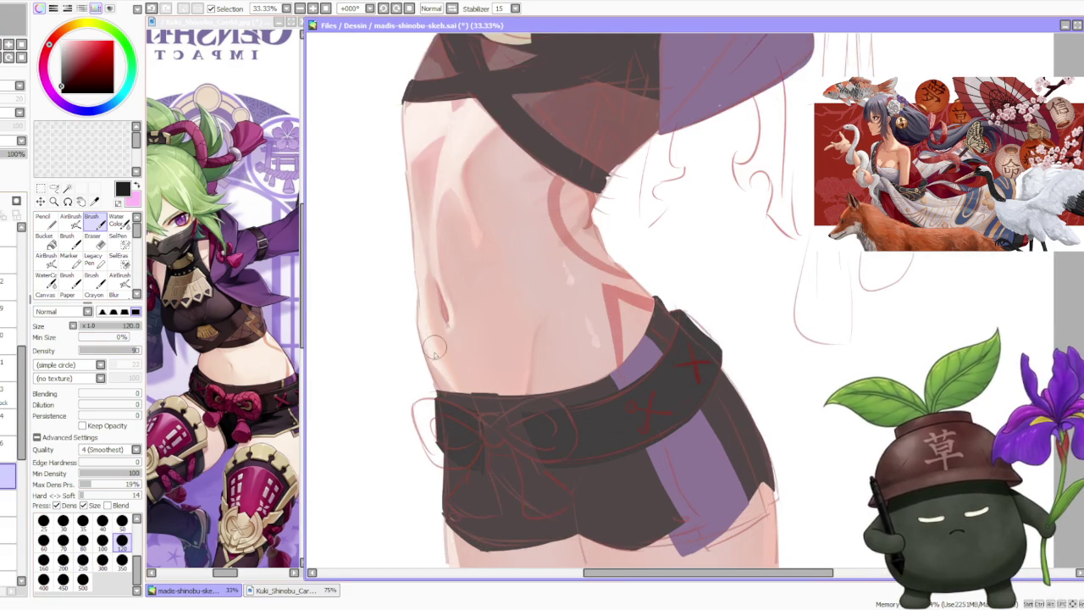
{"action": "scroll", "coordinate": [423, 350], "scroll_direction": "up", "scroll_amount": 1}
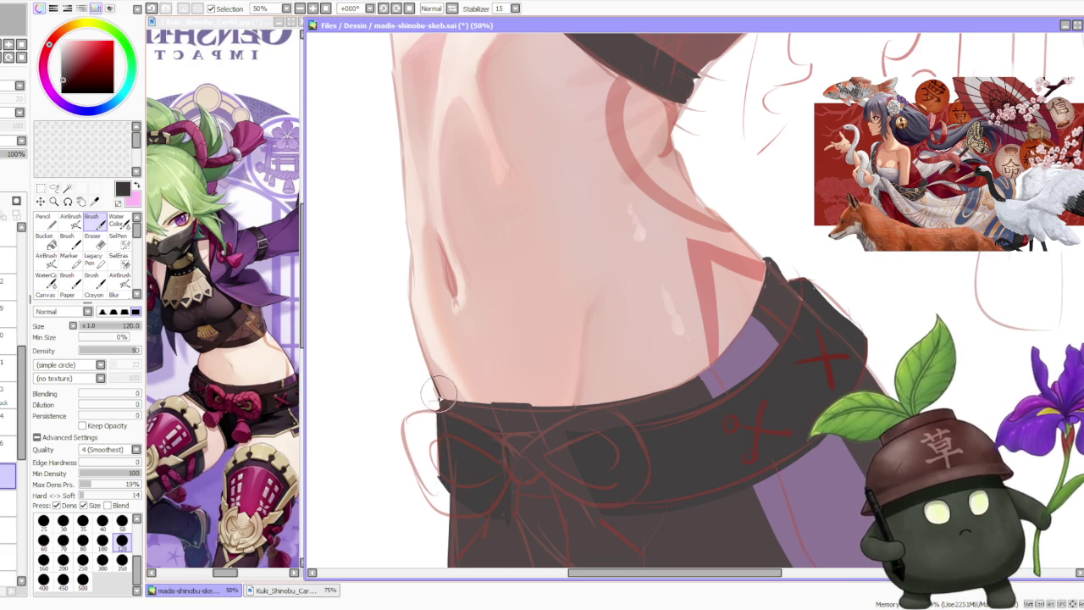
{"action": "left_click_drag", "start_coordinate": [416, 340], "coordinate": [432, 397]}
{"action": "left_click_drag", "start_coordinate": [411, 347], "coordinate": [434, 398]}
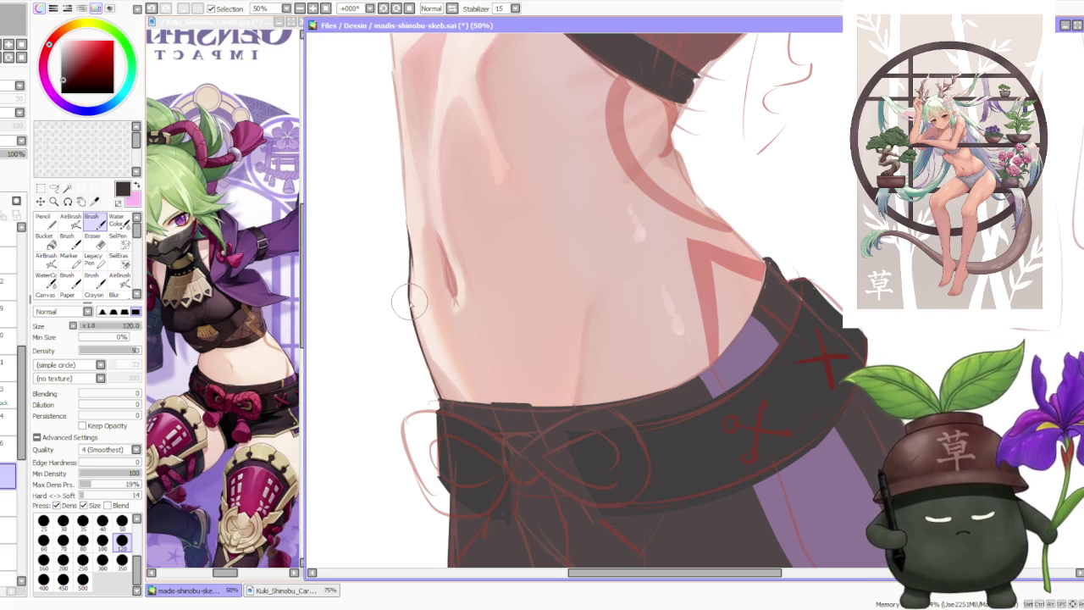
{"action": "scroll", "coordinate": [415, 246], "scroll_direction": "down", "scroll_amount": 3}
{"action": "scroll", "coordinate": [421, 222], "scroll_direction": "down", "scroll_amount": 2}
{"action": "scroll", "coordinate": [436, 127], "scroll_direction": "down", "scroll_amount": 2}
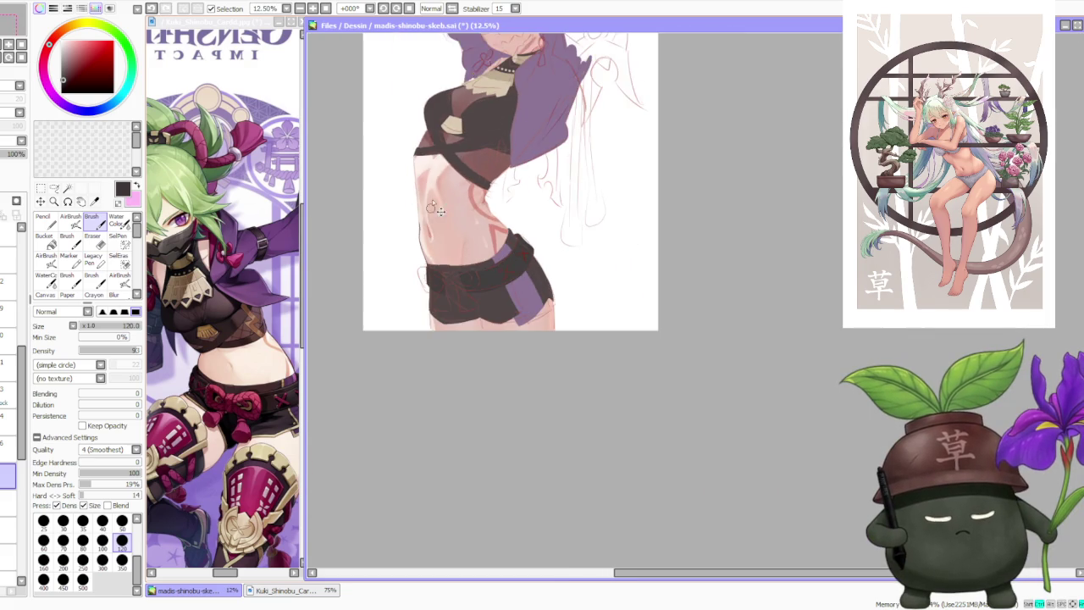
{"action": "scroll", "coordinate": [449, 134], "scroll_direction": "down", "scroll_amount": 3}
{"action": "scroll", "coordinate": [450, 134], "scroll_direction": "up", "scroll_amount": 3}
{"action": "scroll", "coordinate": [423, 237], "scroll_direction": "up", "scroll_amount": 3}
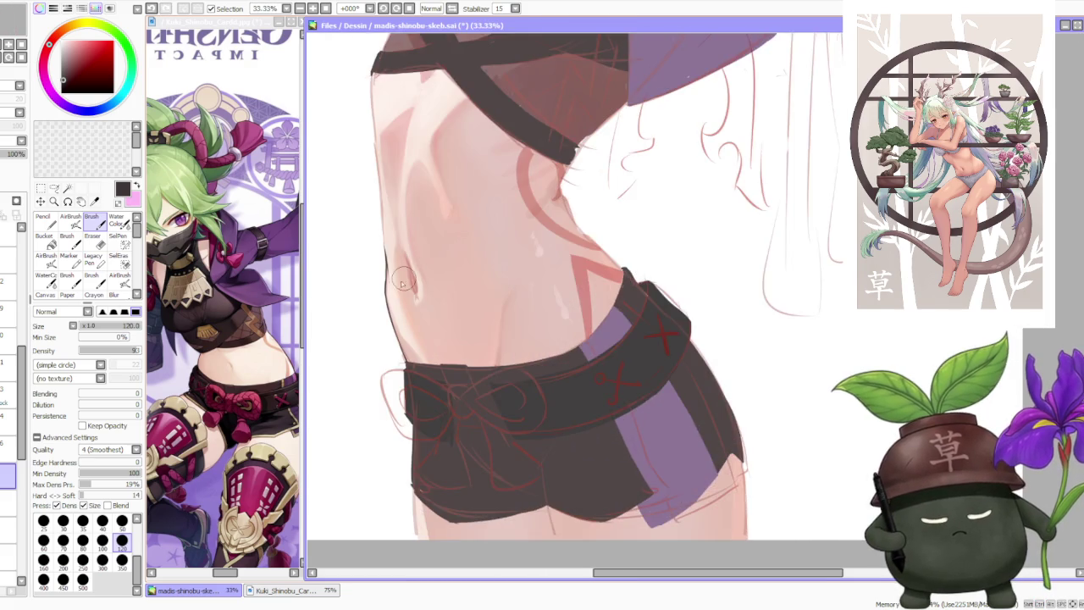
{"action": "scroll", "coordinate": [393, 305], "scroll_direction": "up", "scroll_amount": 2}
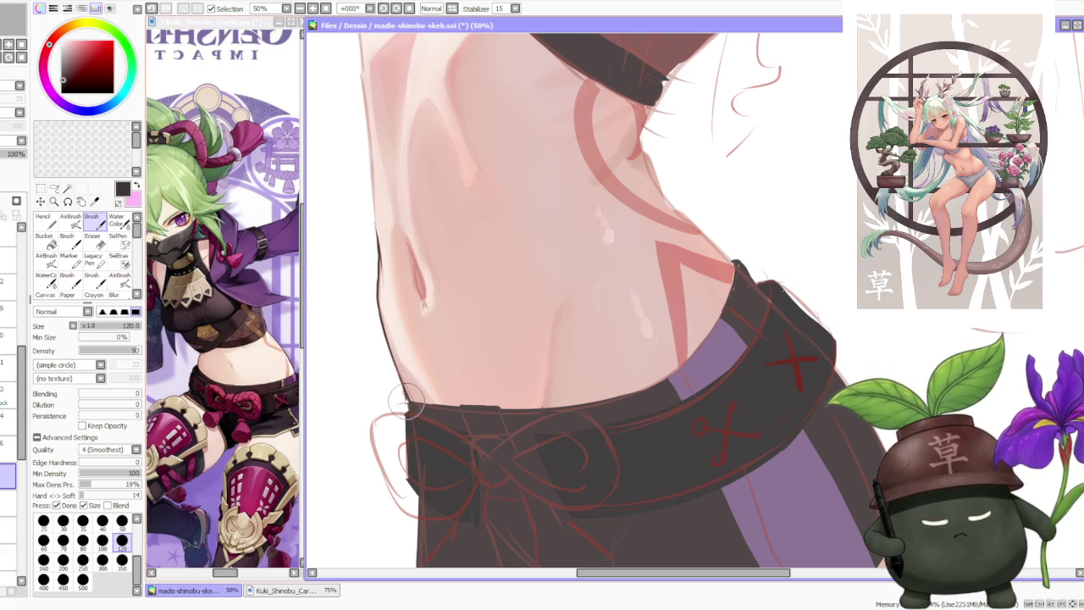
{"action": "scroll", "coordinate": [404, 385], "scroll_direction": "down", "scroll_amount": 4}
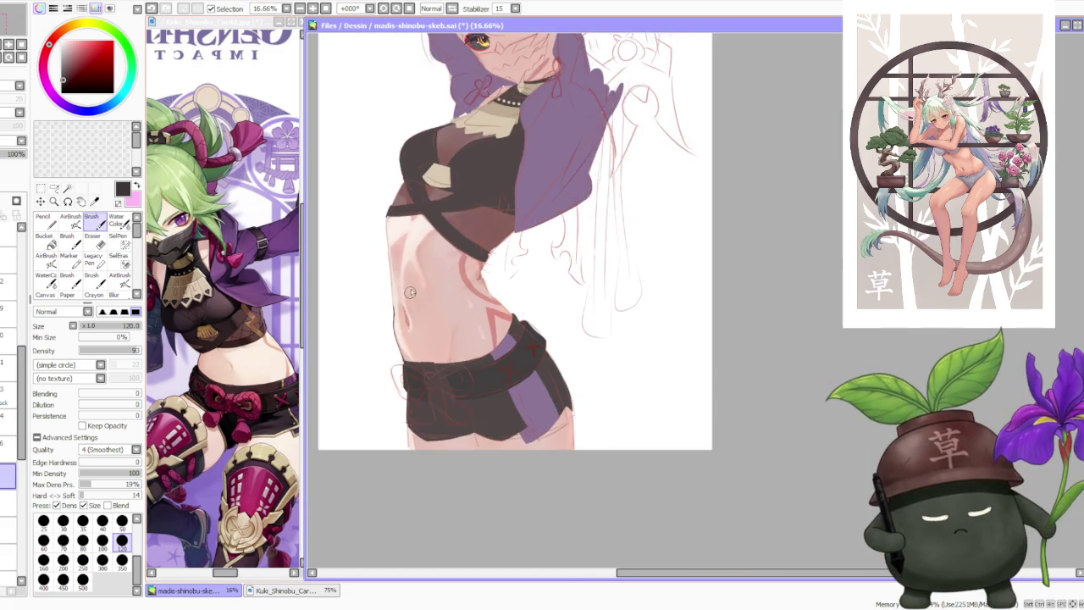
{"action": "scroll", "coordinate": [410, 291], "scroll_direction": "down", "scroll_amount": 2}
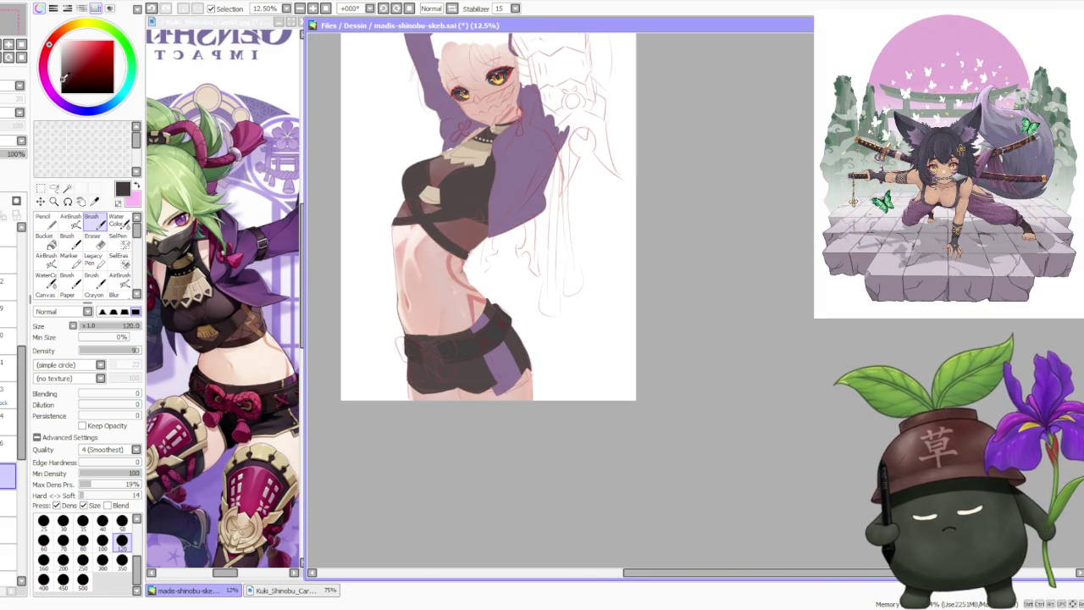
{"action": "scroll", "coordinate": [365, 191], "scroll_direction": "up", "scroll_amount": 4}
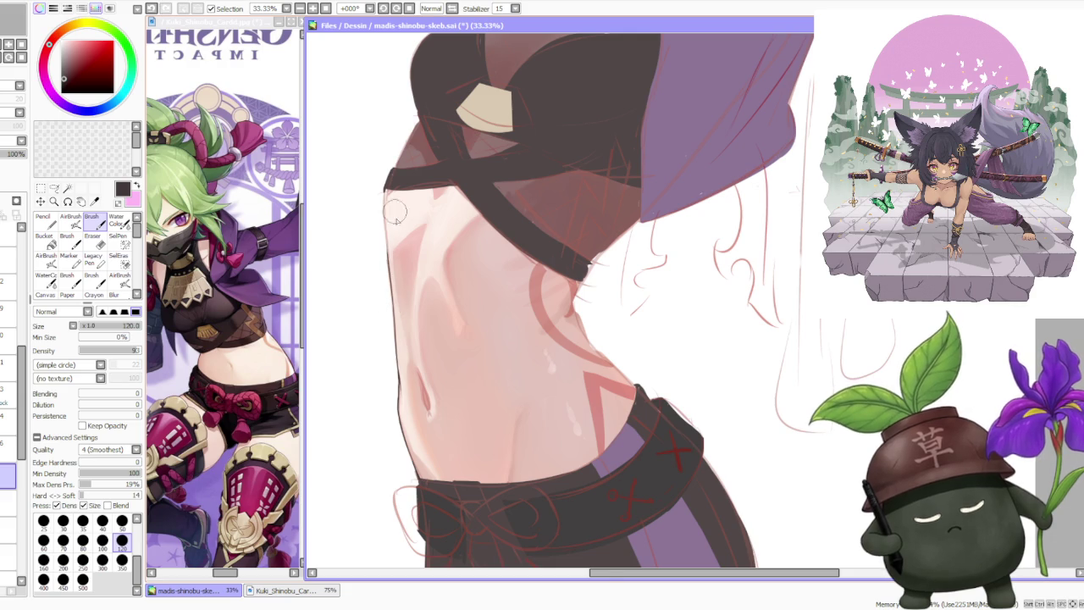
- Firm up the dark outline along the torso's left edge
{"action": "scroll", "coordinate": [392, 208], "scroll_direction": "down", "scroll_amount": 1}
{"action": "scroll", "coordinate": [398, 261], "scroll_direction": "up", "scroll_amount": 2}
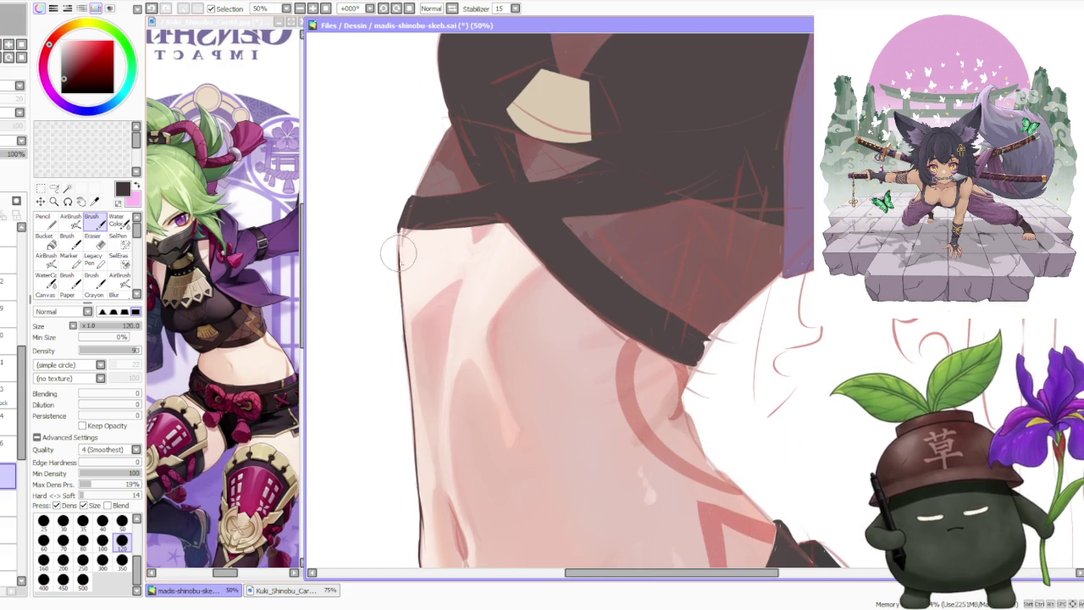
{"action": "left_click_drag", "start_coordinate": [399, 265], "coordinate": [407, 244]}
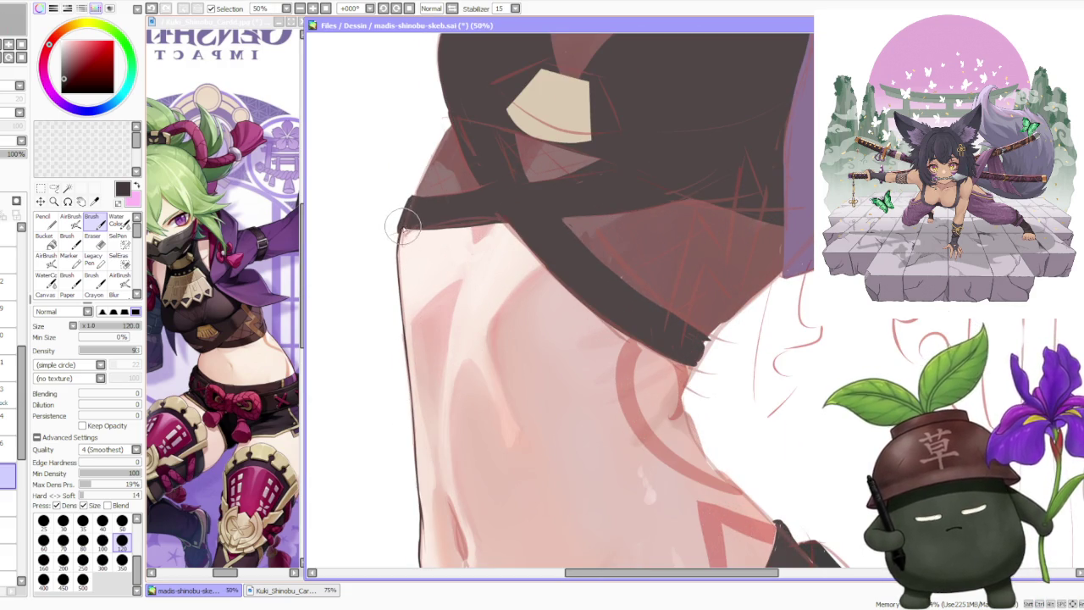
{"action": "scroll", "coordinate": [405, 227], "scroll_direction": "down", "scroll_amount": 4}
{"action": "scroll", "coordinate": [427, 199], "scroll_direction": "down", "scroll_amount": 4}
{"action": "scroll", "coordinate": [454, 209], "scroll_direction": "up", "scroll_amount": 3}
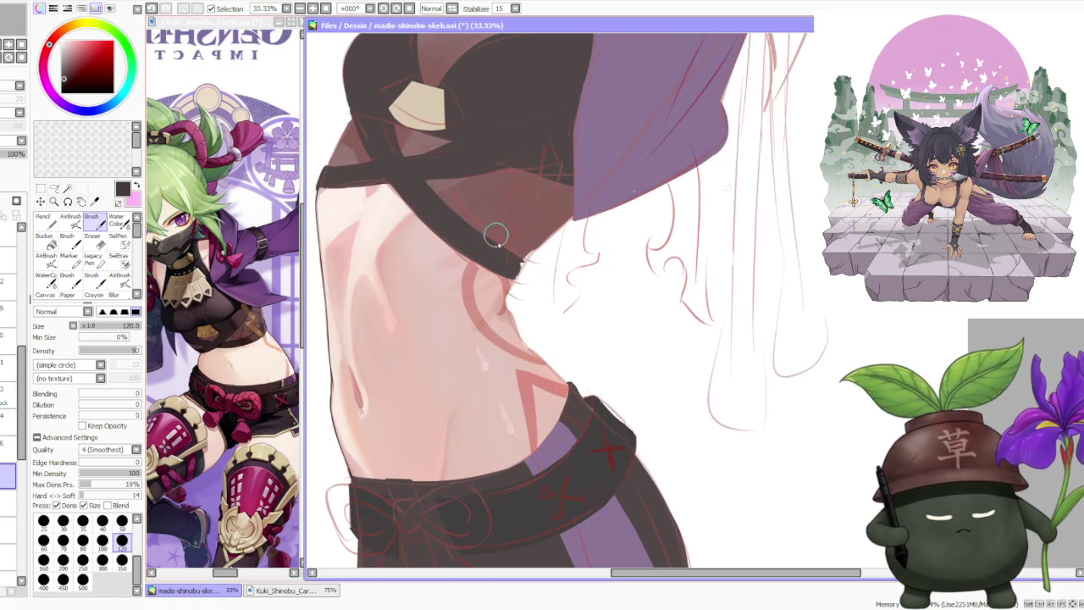
{"action": "scroll", "coordinate": [542, 254], "scroll_direction": "up", "scroll_amount": 1}
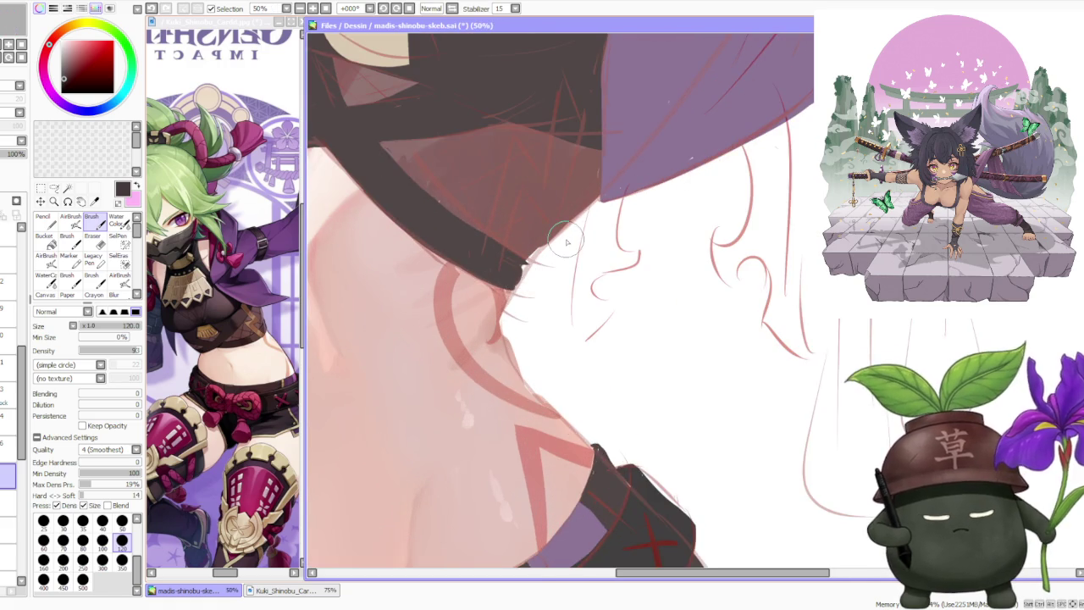
{"action": "scroll", "coordinate": [542, 250], "scroll_direction": "down", "scroll_amount": 2}
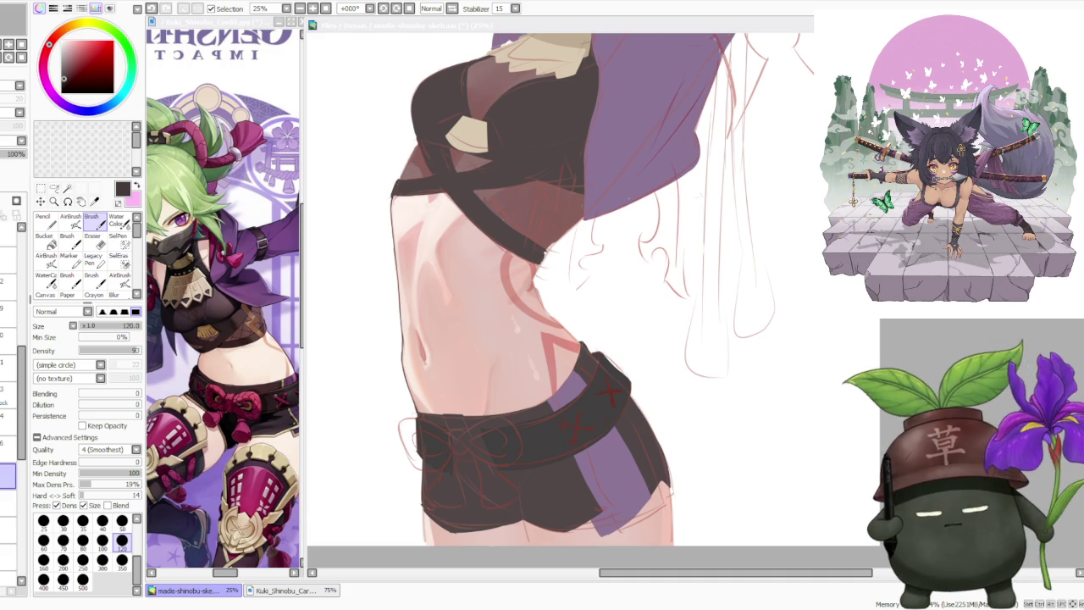
- Draw a dark outline down the torso's side from the top's edge, undoing the last stroke
{"action": "key", "text": "alt+Tab"}
{"action": "scroll", "coordinate": [526, 240], "scroll_direction": "up", "scroll_amount": 2}
{"action": "scroll", "coordinate": [526, 240], "scroll_direction": "up", "scroll_amount": 1}
{"action": "left_click_drag", "start_coordinate": [532, 348], "coordinate": [556, 292]}
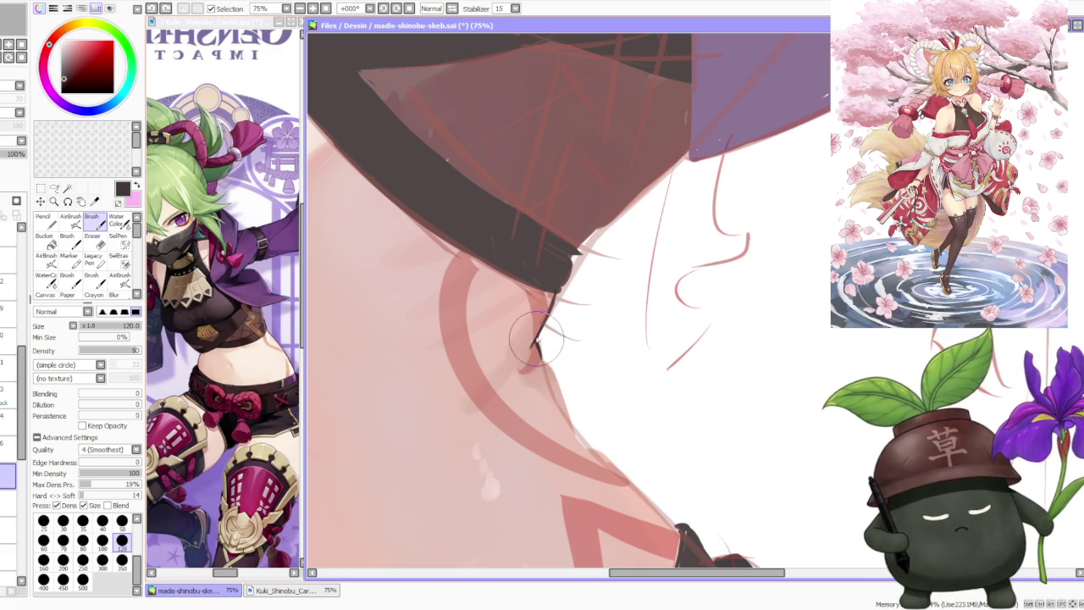
{"action": "left_click_drag", "start_coordinate": [537, 362], "coordinate": [554, 401]}
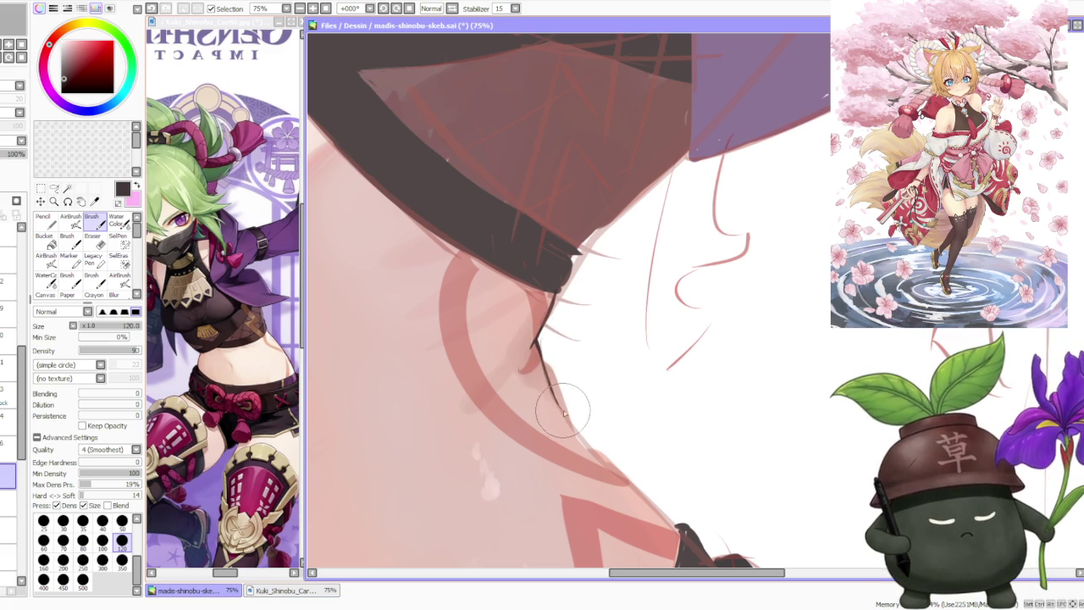
{"action": "scroll", "coordinate": [563, 412], "scroll_direction": "down", "scroll_amount": 3}
{"action": "scroll", "coordinate": [546, 355], "scroll_direction": "up", "scroll_amount": 2}
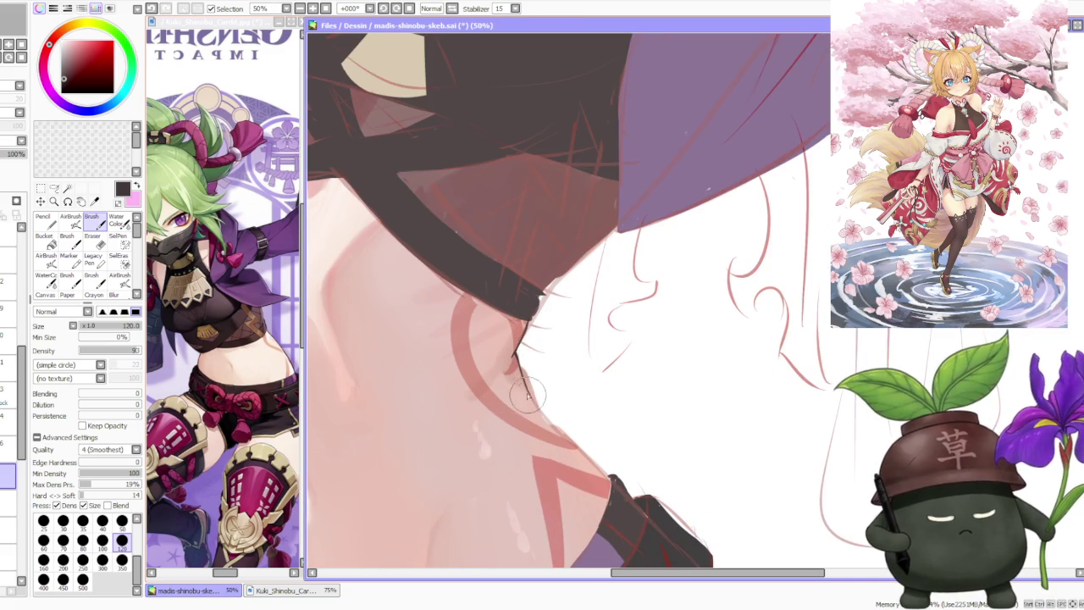
{"action": "mouse_move", "coordinate": [527, 386]}
{"action": "left_mouse_down"}
{"action": "mouse_move", "coordinate": [611, 483]}
{"action": "mouse_move", "coordinate": [595, 464]}
{"action": "left_mouse_up"}
{"action": "key", "text": "ctrl+z"}
- Thicken the dark outline under the raised arm
{"action": "scroll", "coordinate": [559, 365], "scroll_direction": "down", "scroll_amount": 3}
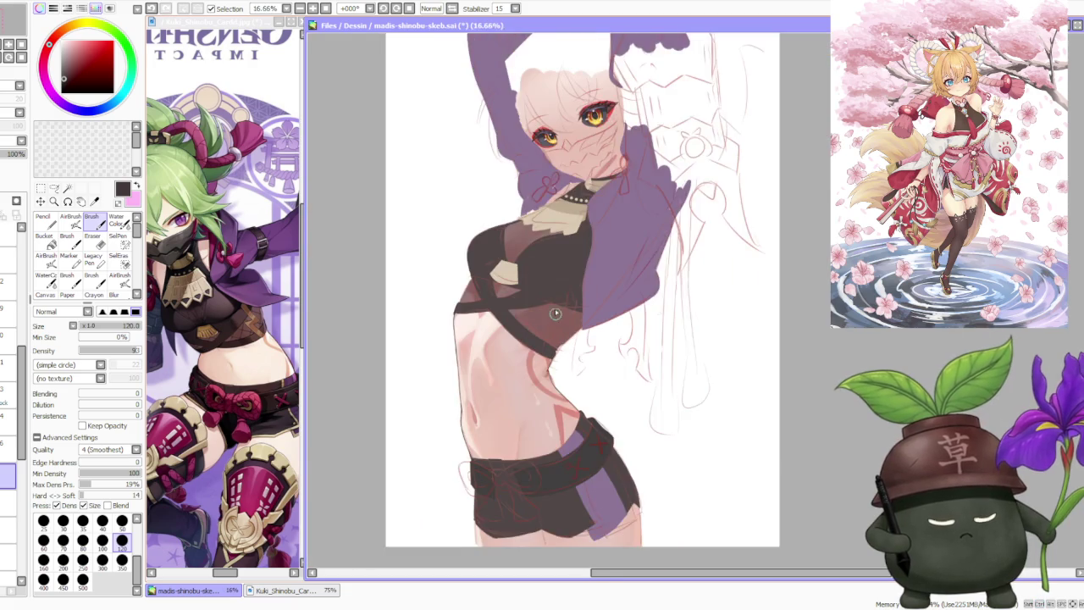
{"action": "scroll", "coordinate": [549, 316], "scroll_direction": "down", "scroll_amount": 1}
{"action": "scroll", "coordinate": [558, 323], "scroll_direction": "up", "scroll_amount": 1}
{"action": "scroll", "coordinate": [542, 343], "scroll_direction": "up", "scroll_amount": 1}
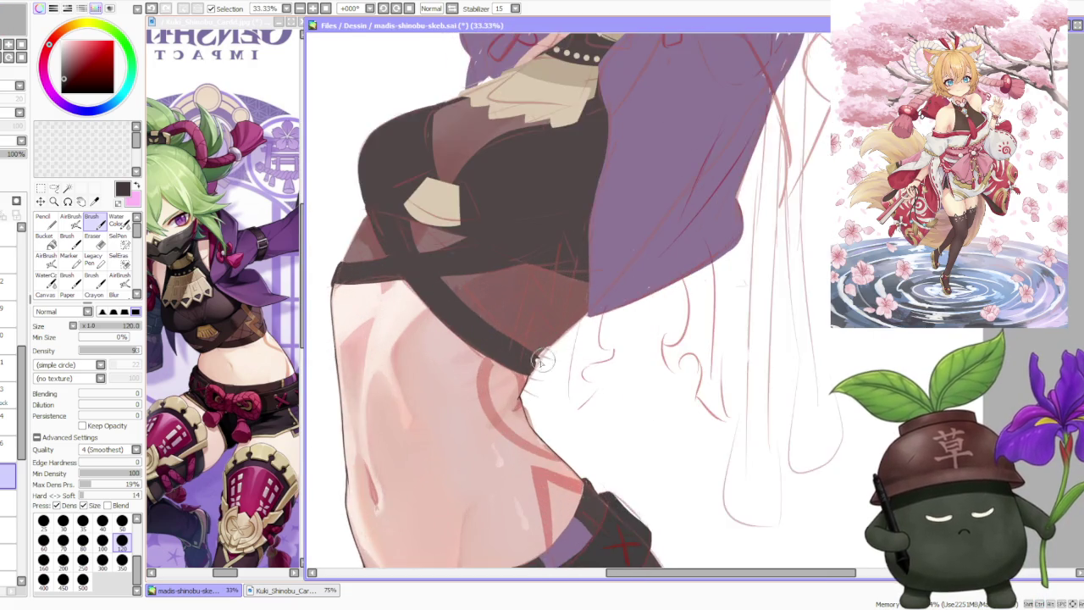
{"action": "scroll", "coordinate": [524, 364], "scroll_direction": "up", "scroll_amount": 2}
{"action": "left_click_drag", "start_coordinate": [529, 358], "coordinate": [523, 372]}
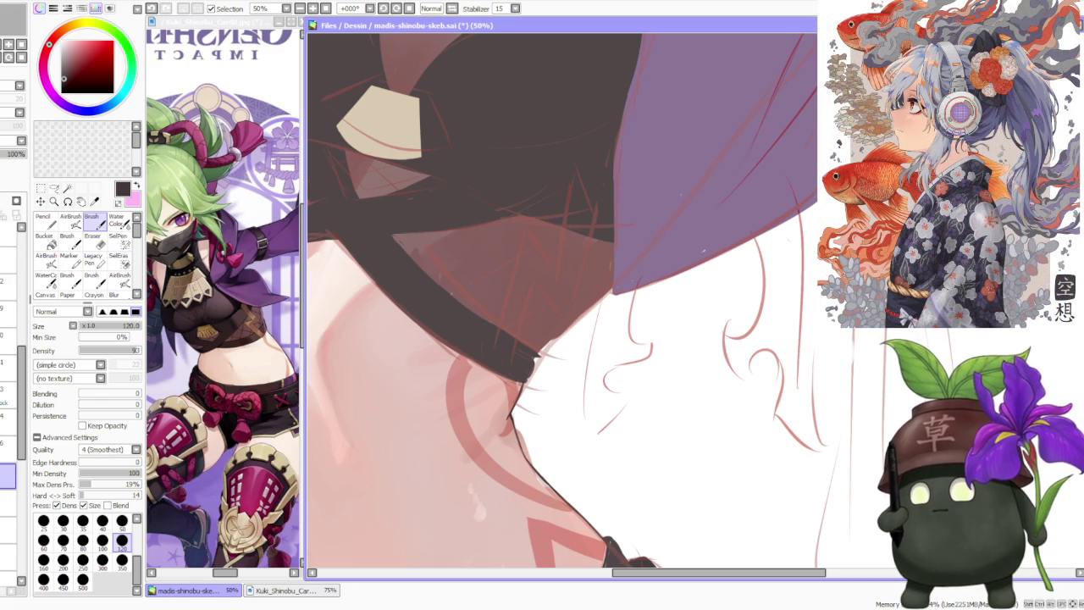
- Fill in the tip and extend the dark top's lower edge near the armpit
{"action": "key", "text": "alt+Tab"}
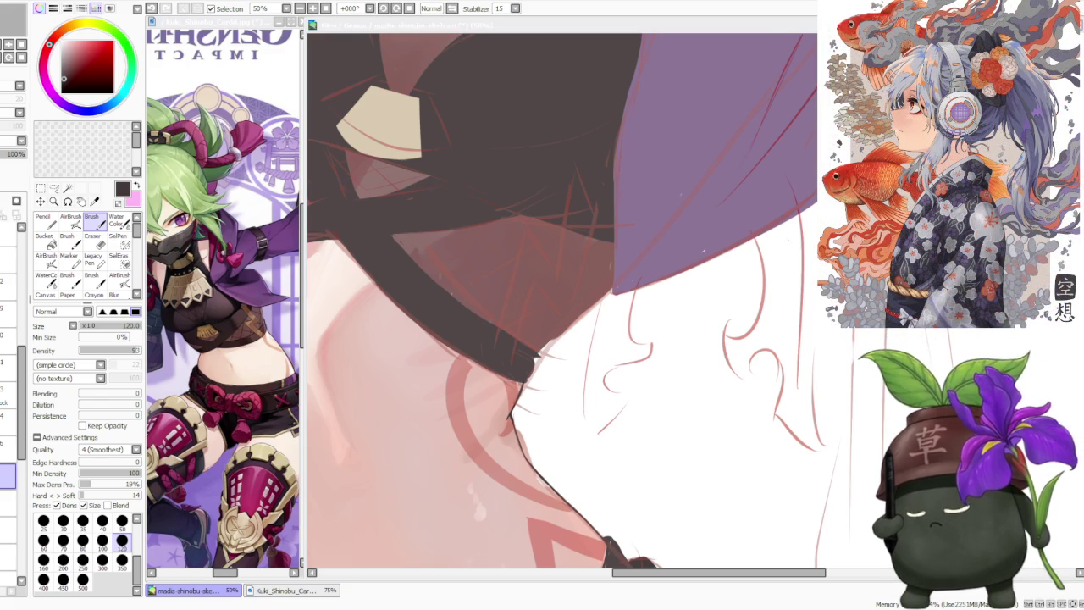
{"action": "scroll", "coordinate": [584, 296], "scroll_direction": "down", "scroll_amount": 2}
{"action": "scroll", "coordinate": [564, 277], "scroll_direction": "up", "scroll_amount": 2}
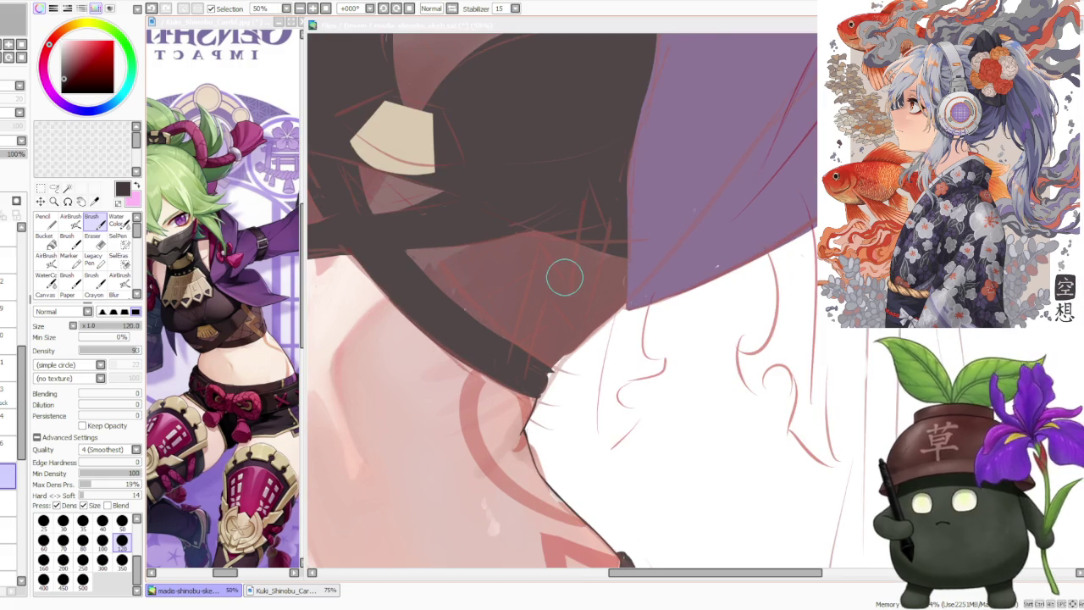
{"action": "left_click", "coordinate": [541, 383]}
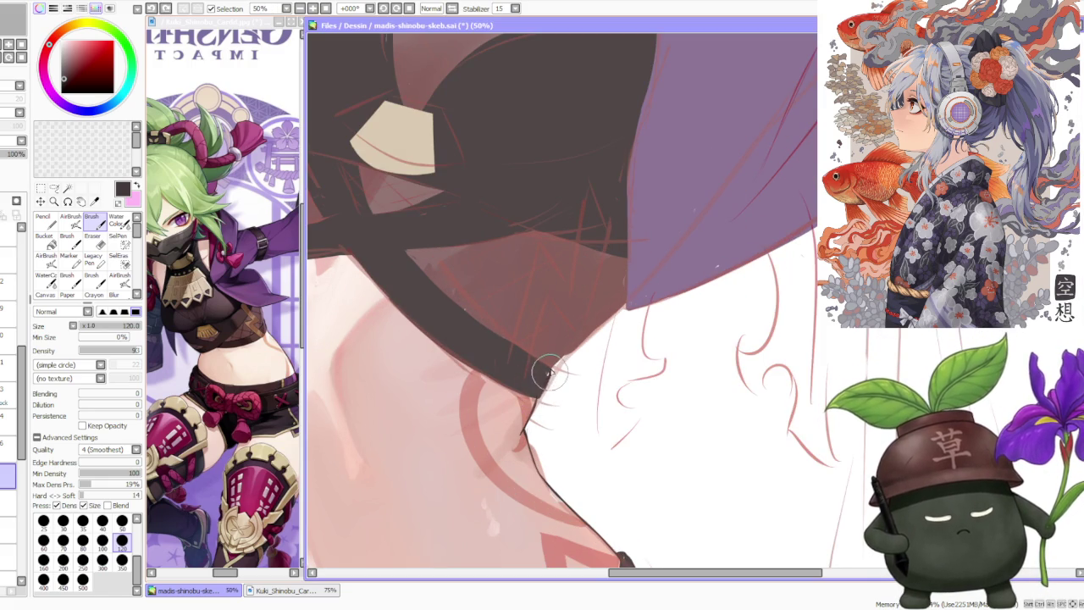
{"action": "left_click_drag", "start_coordinate": [536, 398], "coordinate": [550, 370]}
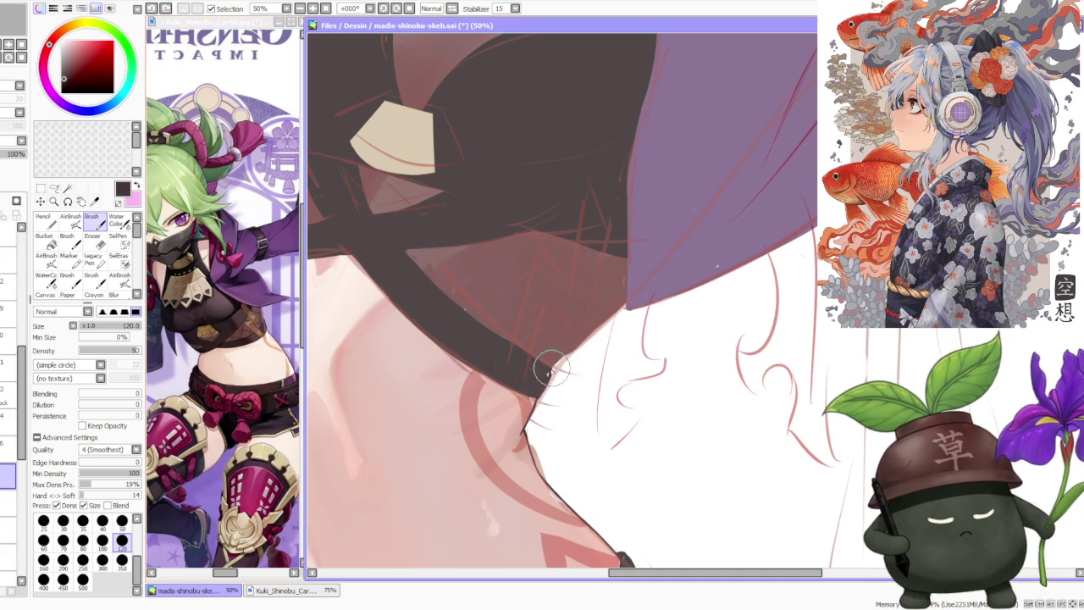
{"action": "left_click_drag", "start_coordinate": [559, 359], "coordinate": [625, 298]}
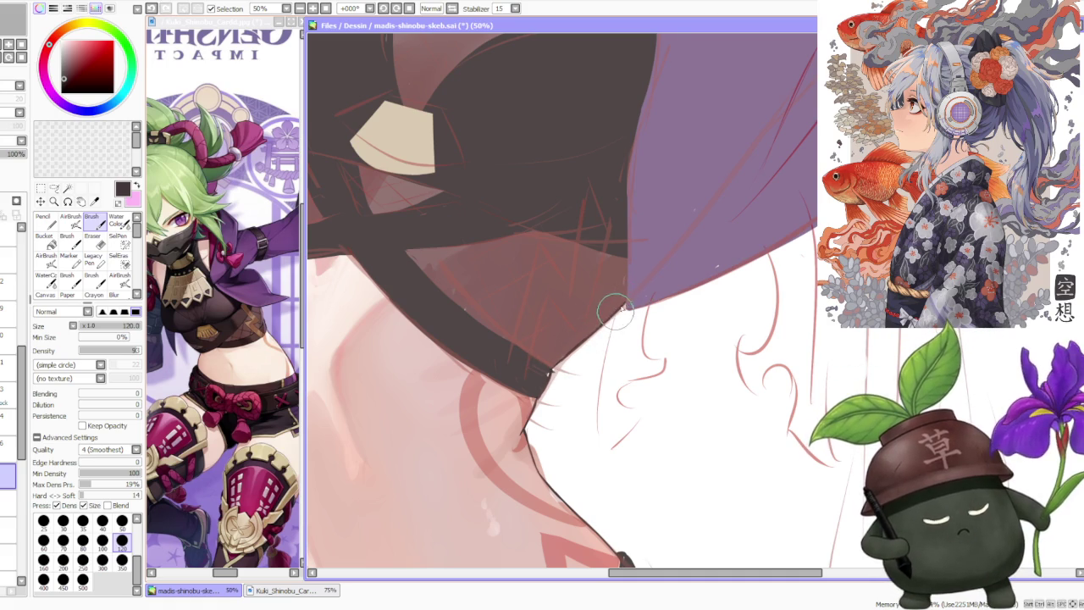
{"action": "scroll", "coordinate": [624, 300], "scroll_direction": "down", "scroll_amount": 1}
{"action": "scroll", "coordinate": [610, 300], "scroll_direction": "down", "scroll_amount": 2}
{"action": "scroll", "coordinate": [619, 404], "scroll_direction": "up", "scroll_amount": 2}
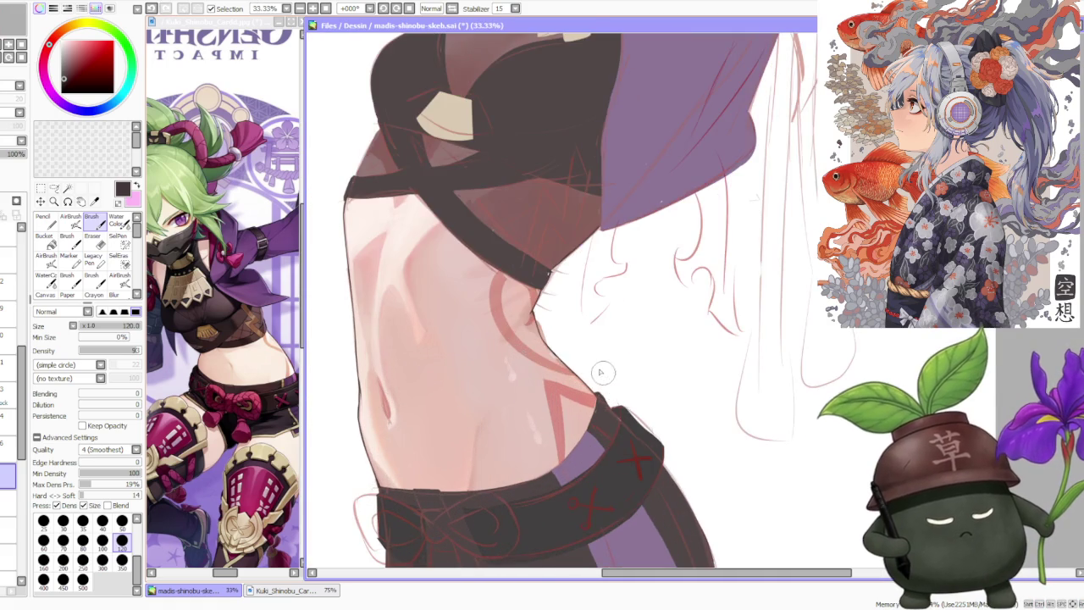
- Zoom to 75% and brush a thin dark line where the skin meets the waistband
{"action": "scroll", "coordinate": [366, 476], "scroll_direction": "up", "scroll_amount": 1}
{"action": "scroll", "coordinate": [373, 482], "scroll_direction": "up", "scroll_amount": 2}
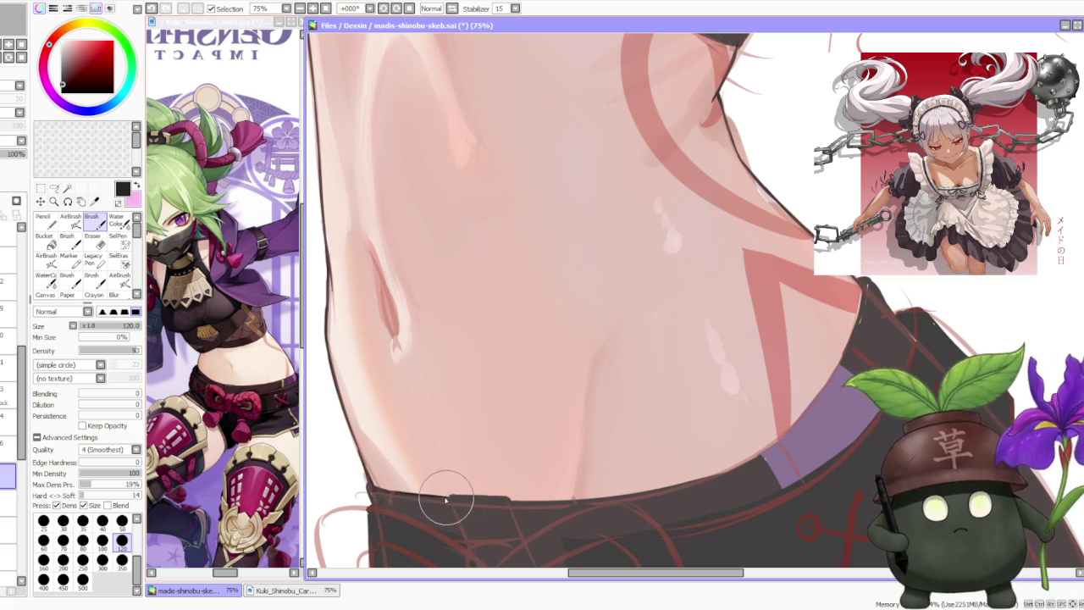
{"action": "scroll", "coordinate": [415, 487], "scroll_direction": "down", "scroll_amount": 3}
{"action": "scroll", "coordinate": [370, 487], "scroll_direction": "up", "scroll_amount": 4}
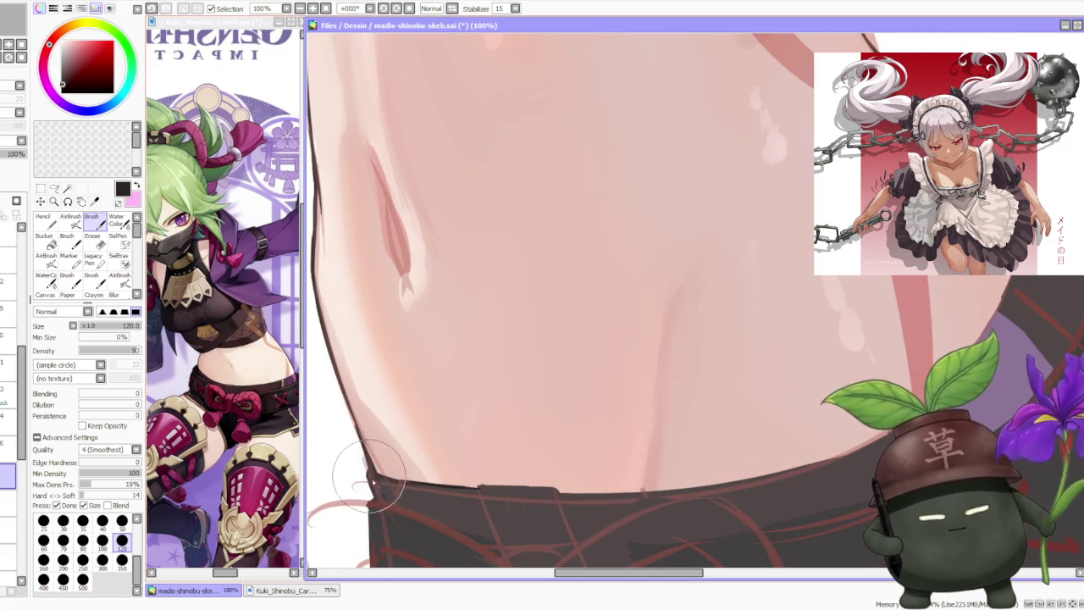
{"action": "scroll", "coordinate": [370, 487], "scroll_direction": "down", "scroll_amount": 2}
{"action": "scroll", "coordinate": [373, 484], "scroll_direction": "up", "scroll_amount": 1}
{"action": "scroll", "coordinate": [379, 481], "scroll_direction": "down", "scroll_amount": 3}
{"action": "scroll", "coordinate": [380, 481], "scroll_direction": "up", "scroll_amount": 1}
{"action": "scroll", "coordinate": [427, 389], "scroll_direction": "down", "scroll_amount": 2}
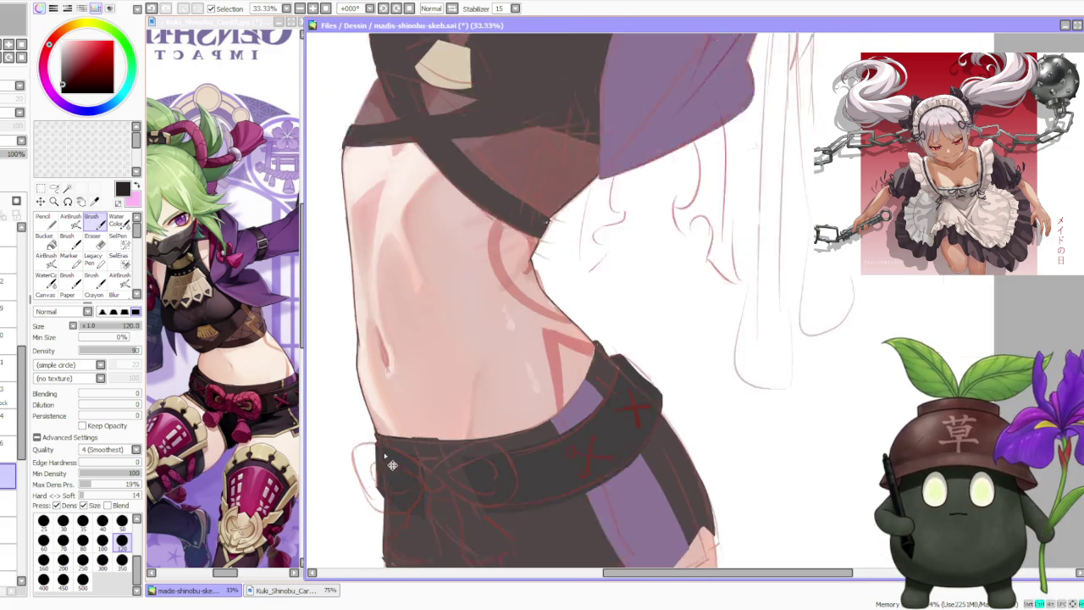
{"action": "scroll", "coordinate": [379, 500], "scroll_direction": "up", "scroll_amount": 1}
{"action": "scroll", "coordinate": [508, 335], "scroll_direction": "down", "scroll_amount": 1}
{"action": "scroll", "coordinate": [428, 386], "scroll_direction": "up", "scroll_amount": 1}
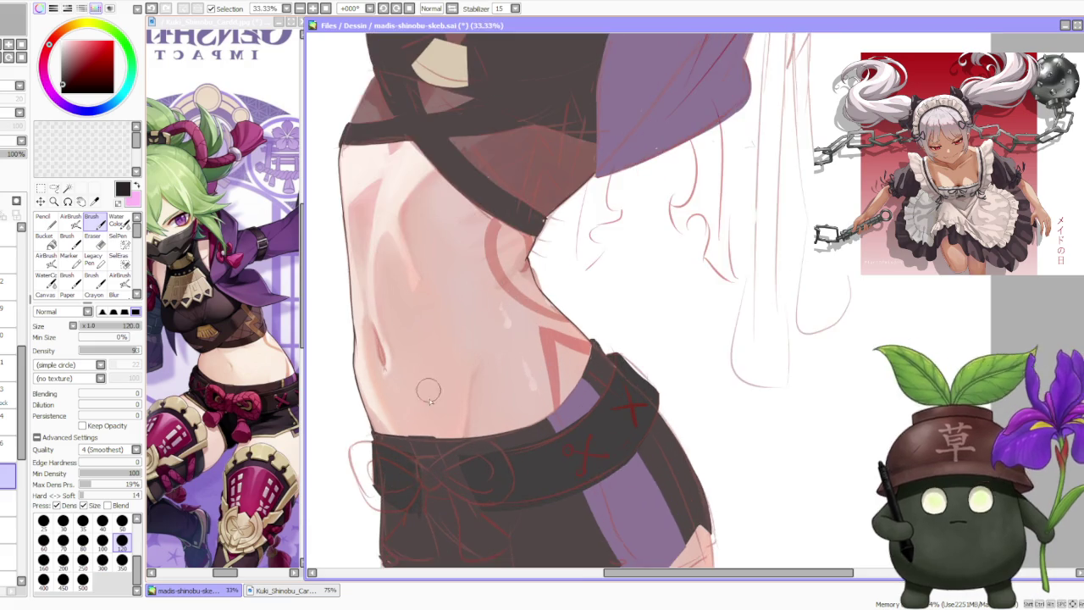
{"action": "scroll", "coordinate": [429, 386], "scroll_direction": "up", "scroll_amount": 1}
{"action": "scroll", "coordinate": [407, 432], "scroll_direction": "up", "scroll_amount": 1}
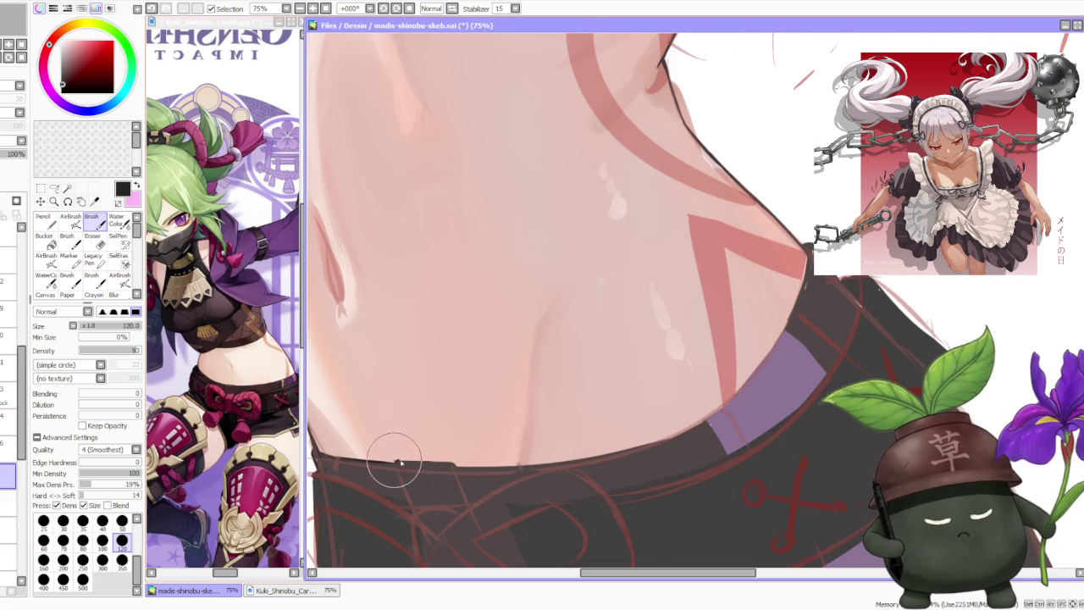
{"action": "mouse_move", "coordinate": [393, 461]}
{"action": "left_mouse_down"}
{"action": "mouse_move", "coordinate": [477, 466]}
{"action": "mouse_move", "coordinate": [462, 467]}
{"action": "left_mouse_up"}
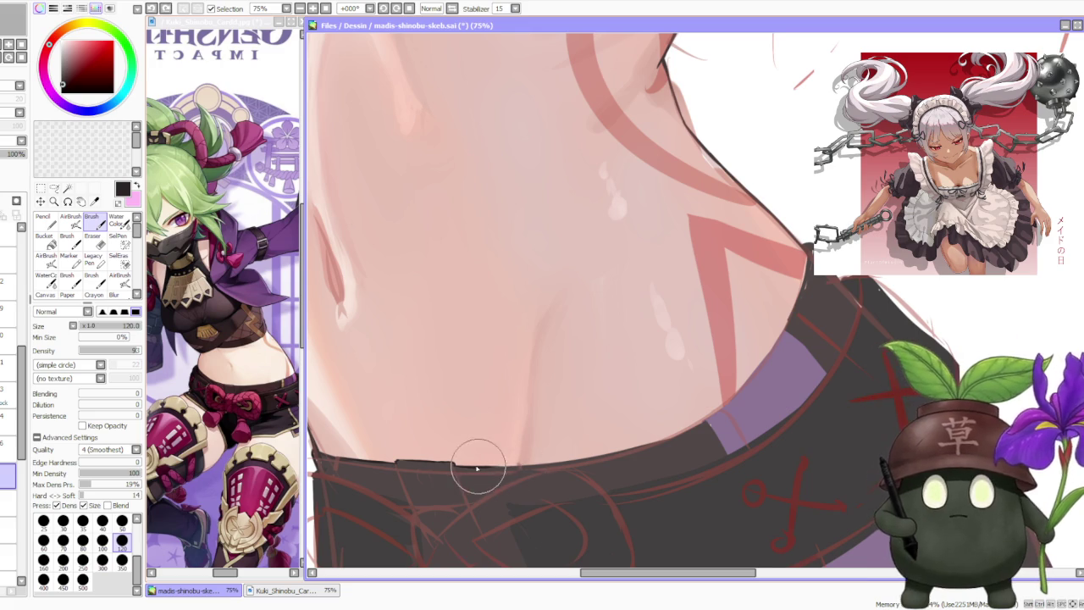
- Mirror the canvas view horizontally to check the drawing
{"action": "scroll", "coordinate": [483, 468], "scroll_direction": "down", "scroll_amount": 2}
{"action": "scroll", "coordinate": [443, 430], "scroll_direction": "down", "scroll_amount": 3}
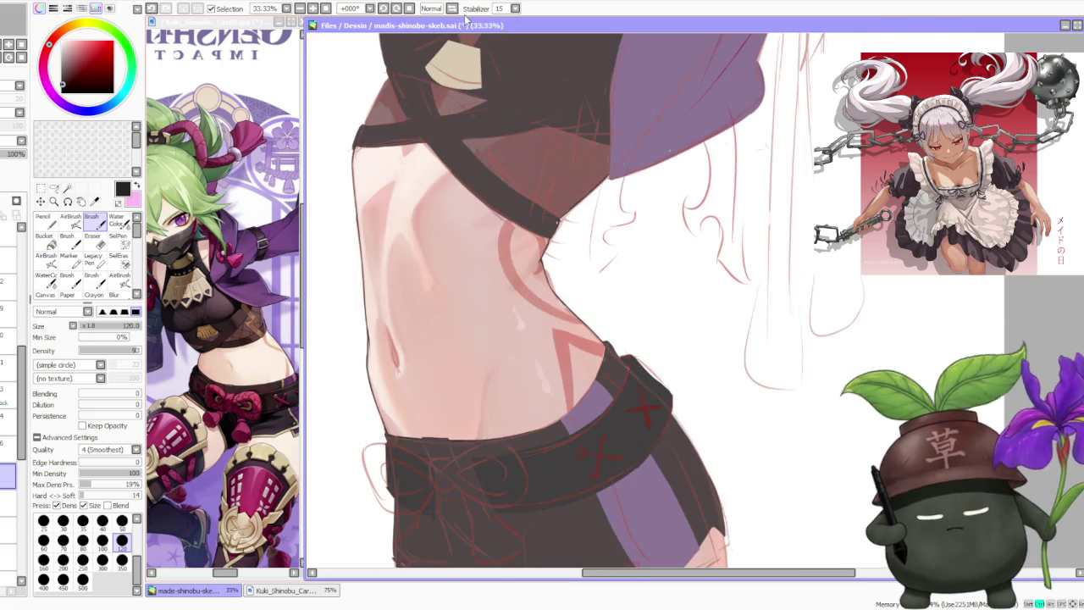
{"action": "scroll", "coordinate": [593, 254], "scroll_direction": "down", "scroll_amount": 2}
{"action": "key", "text": "h"}
{"action": "scroll", "coordinate": [711, 190], "scroll_direction": "up", "scroll_amount": 2}
{"action": "scroll", "coordinate": [626, 245], "scroll_direction": "up", "scroll_amount": 2}
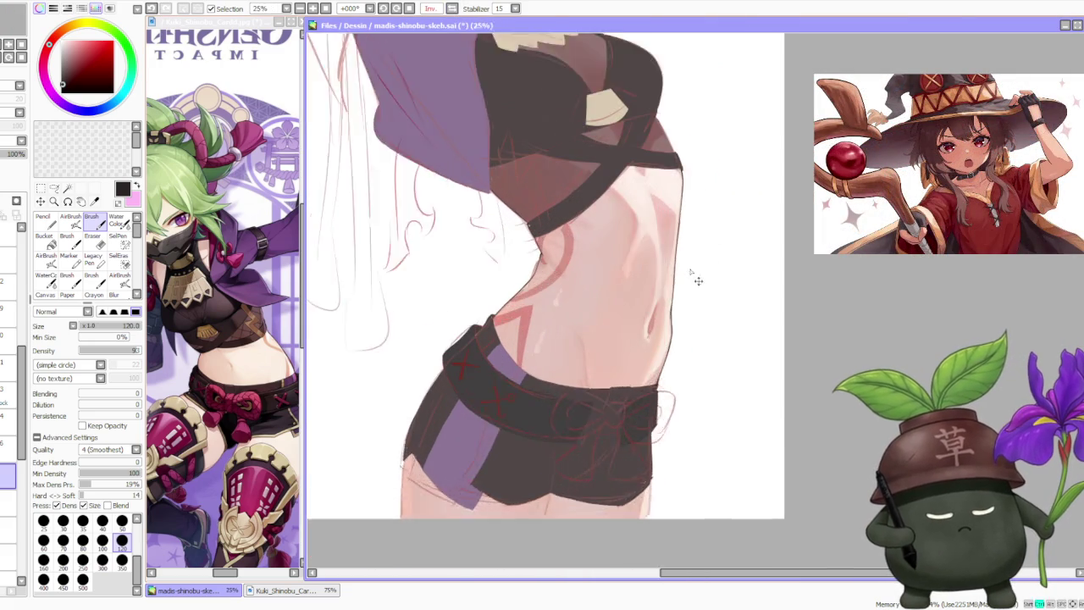
{"action": "scroll", "coordinate": [542, 305], "scroll_direction": "up", "scroll_amount": 2}
{"action": "scroll", "coordinate": [438, 360], "scroll_direction": "up", "scroll_amount": 1}
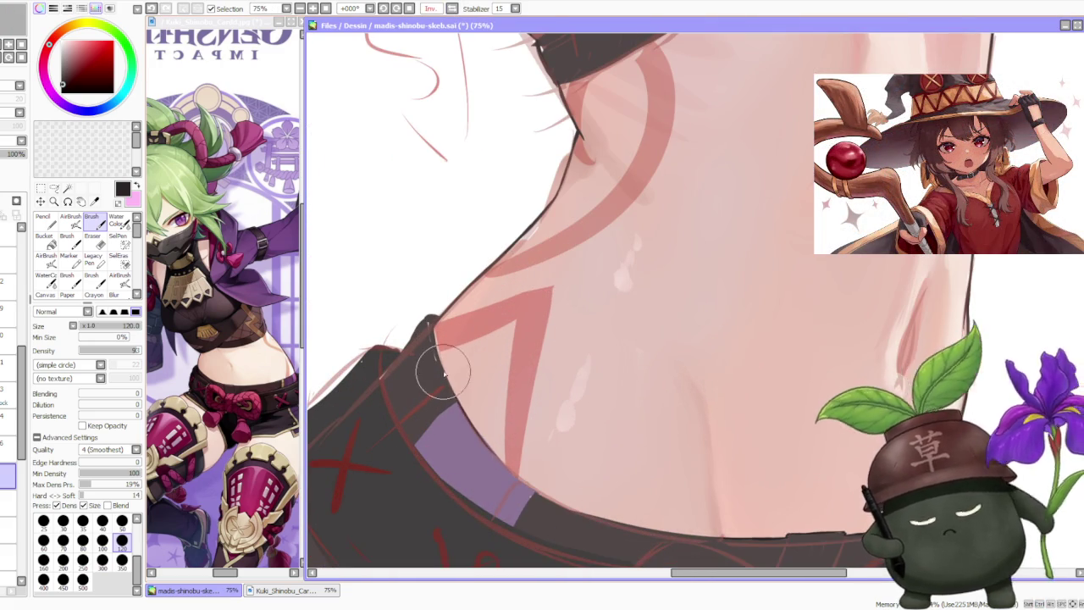
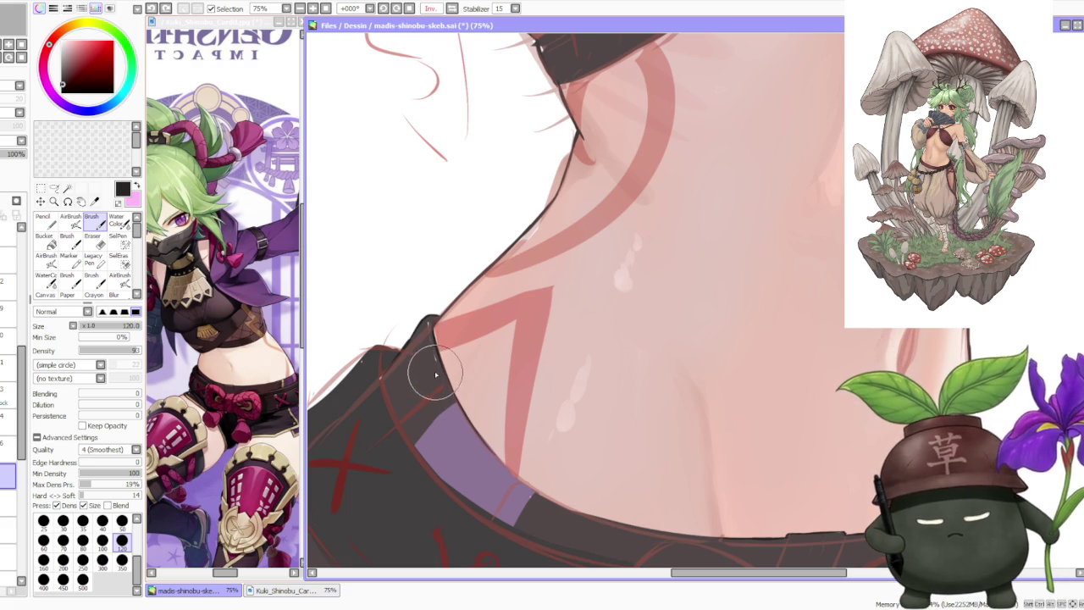
- Zoom out to 33%, eyedrop the strap's muted purple, and zoom back in on the waist
{"action": "scroll", "coordinate": [23, 451], "scroll_direction": "down", "scroll_amount": 3}
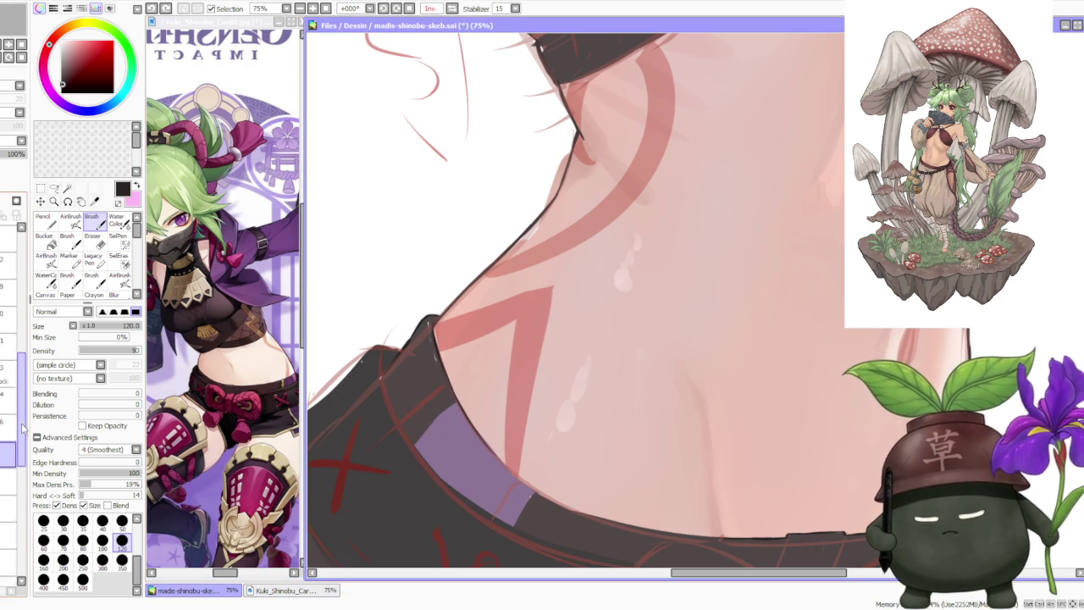
{"action": "scroll", "coordinate": [21, 452], "scroll_direction": "down", "scroll_amount": 2}
{"action": "scroll", "coordinate": [16, 450], "scroll_direction": "down", "scroll_amount": 2}
{"action": "scroll", "coordinate": [13, 450], "scroll_direction": "down", "scroll_amount": 2}
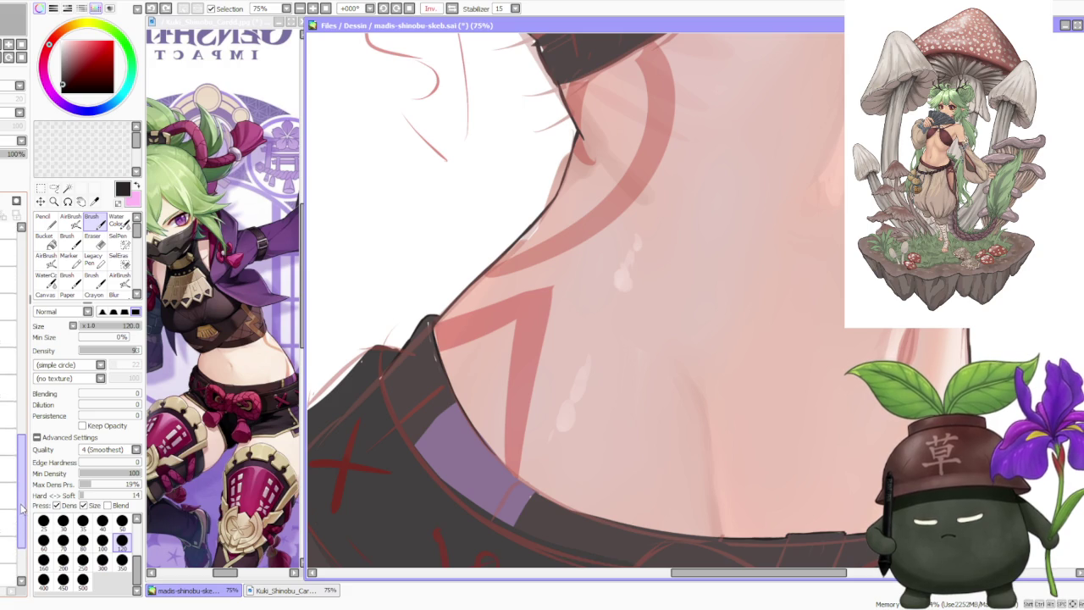
{"action": "scroll", "coordinate": [9, 448], "scroll_direction": "down", "scroll_amount": 2}
{"action": "key", "text": "minus"}
{"action": "key", "text": "minus"}
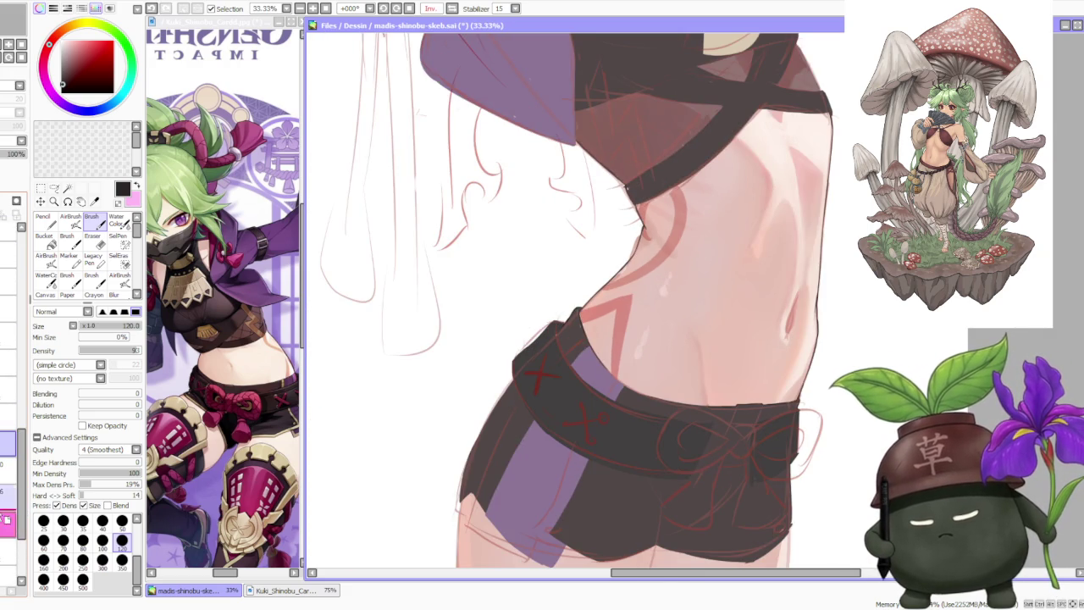
{"action": "left_click", "coordinate": [581, 372], "text": "alt"}
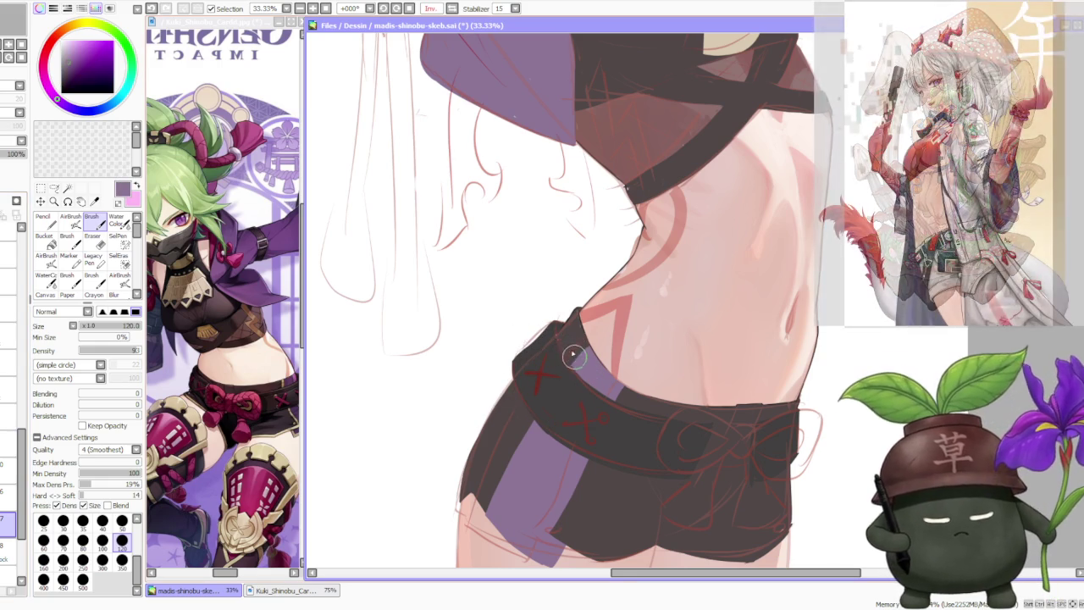
{"action": "scroll", "coordinate": [567, 322], "scroll_direction": "up", "scroll_amount": 2}
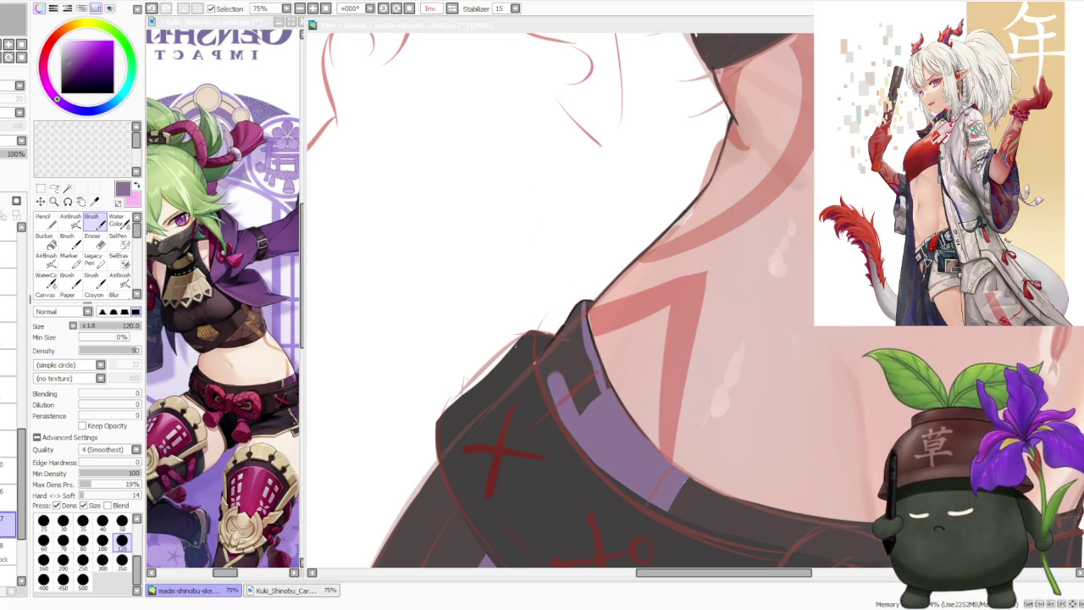
{"action": "left_click", "coordinate": [590, 366]}
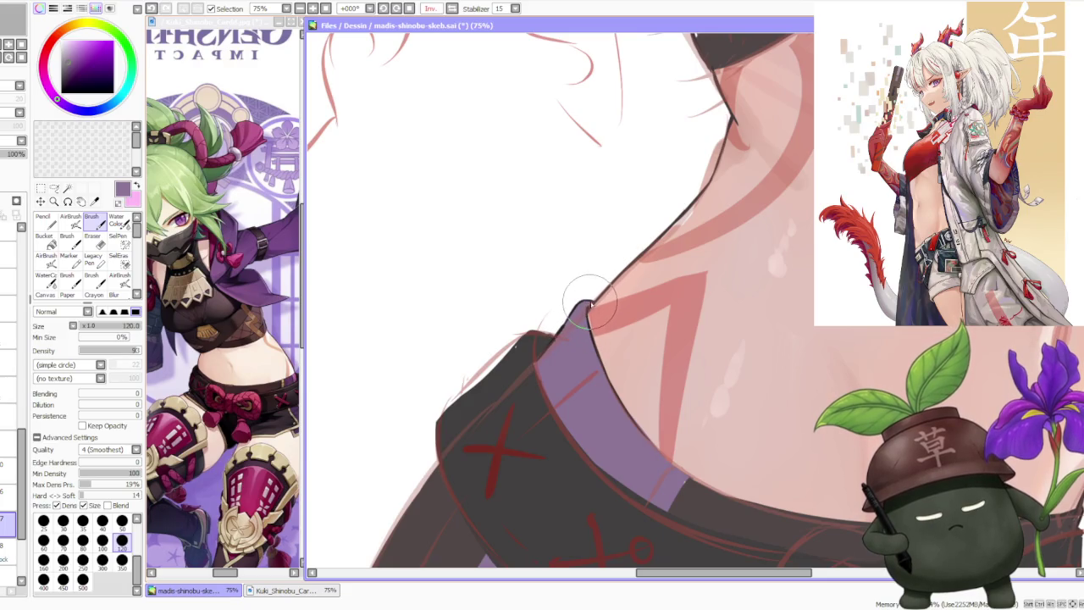
{"action": "scroll", "coordinate": [587, 298], "scroll_direction": "down", "scroll_amount": 3}
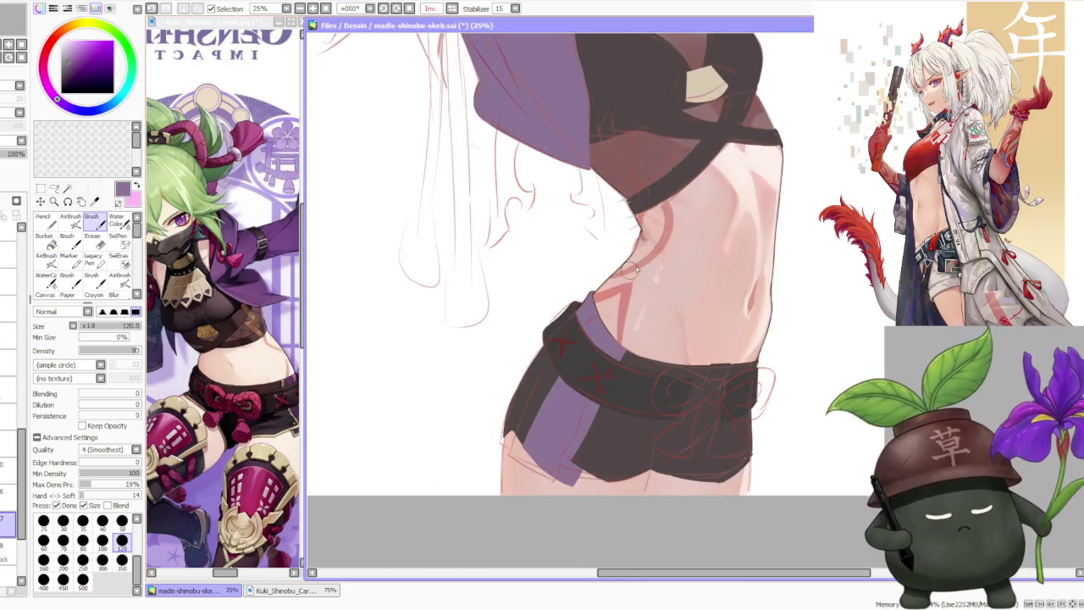
- Toggle the shorts layer's visibility to check it, then select the belt-shading layer above
{"action": "scroll", "coordinate": [655, 221], "scroll_direction": "down", "scroll_amount": 2}
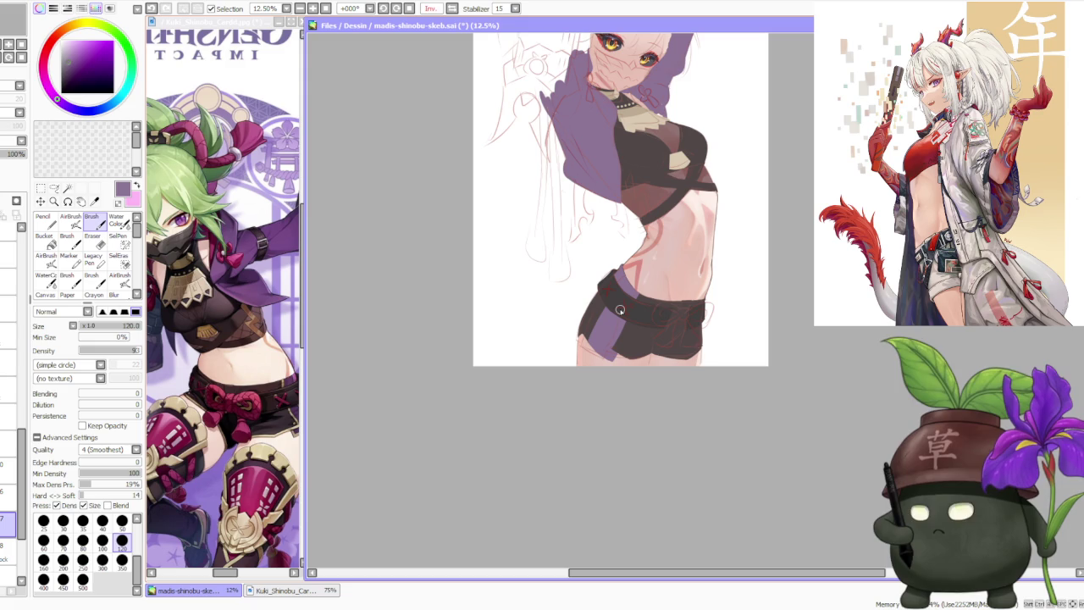
{"action": "scroll", "coordinate": [620, 310], "scroll_direction": "up", "scroll_amount": 1}
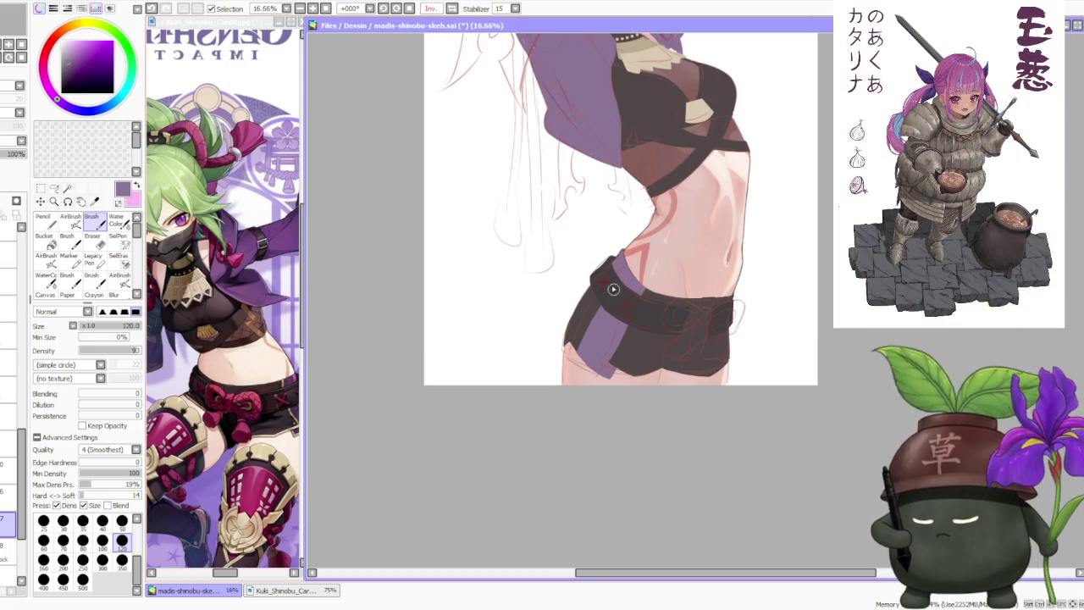
{"action": "scroll", "coordinate": [613, 288], "scroll_direction": "up", "scroll_amount": 2}
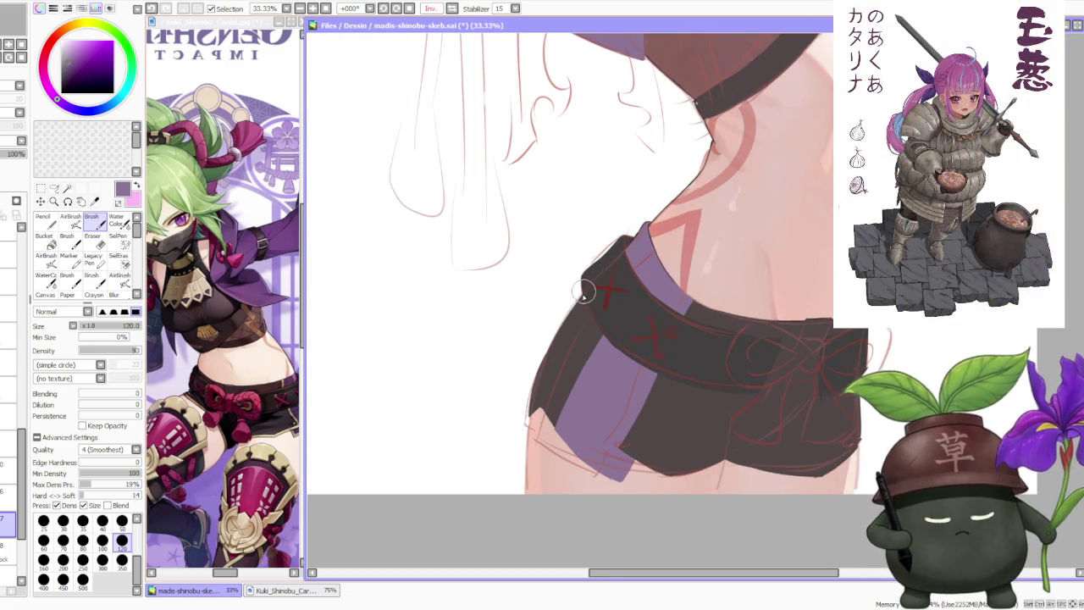
{"action": "scroll", "coordinate": [561, 264], "scroll_direction": "down", "scroll_amount": 1}
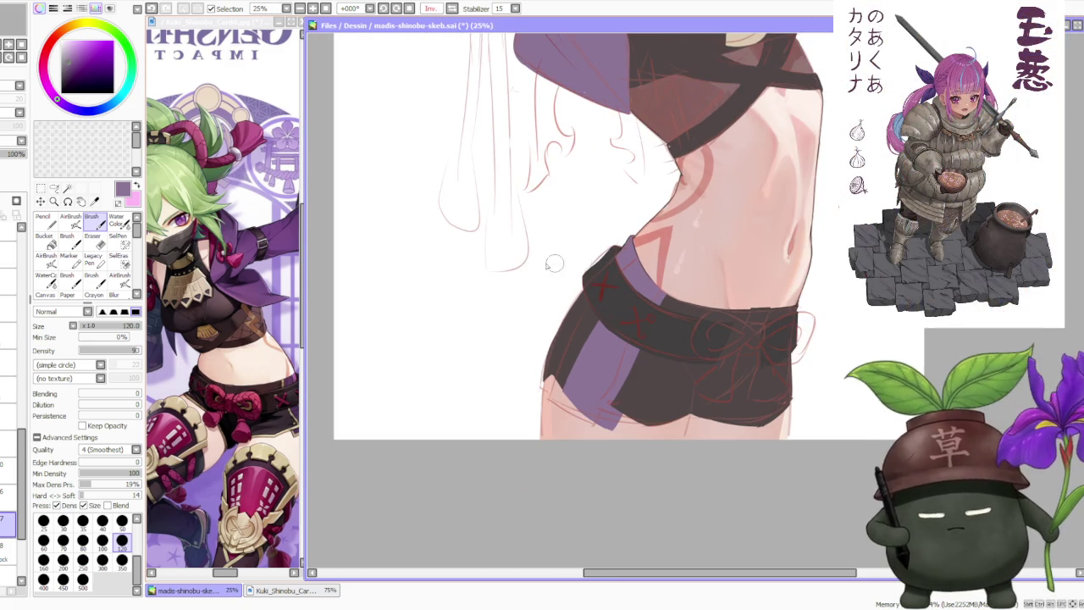
{"action": "left_click", "coordinate": [8, 491]}
{"action": "left_click", "coordinate": [8, 491]}
{"action": "left_click", "coordinate": [8, 464]}
{"action": "key", "text": "ctrl+z"}
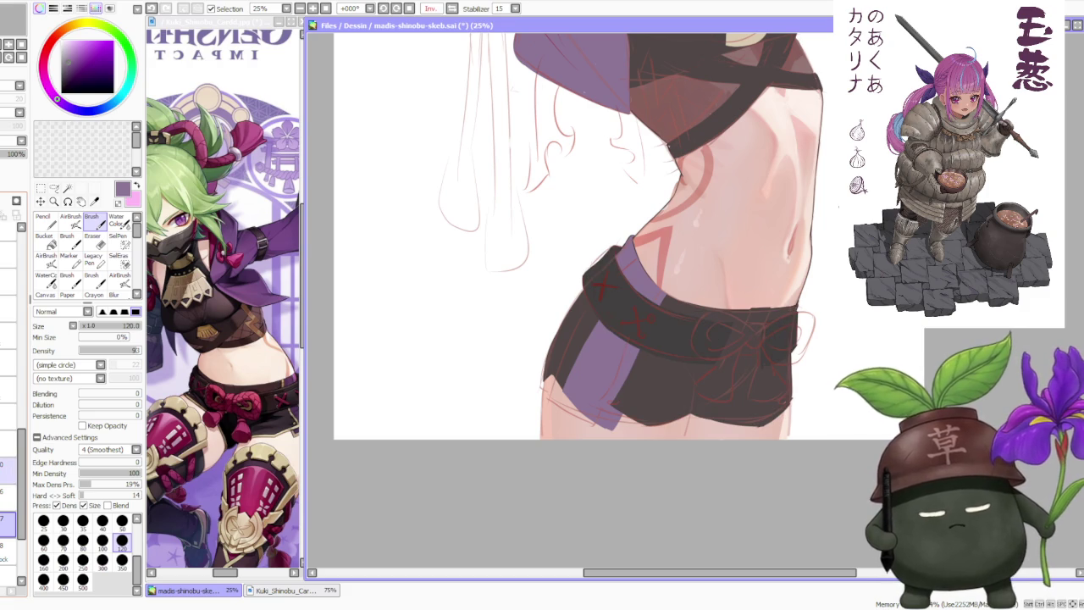
{"action": "left_click", "coordinate": [9, 491]}
- Sample the beige from the top's badge and zoom to 50%
{"action": "scroll", "coordinate": [576, 254], "scroll_direction": "up", "scroll_amount": 2}
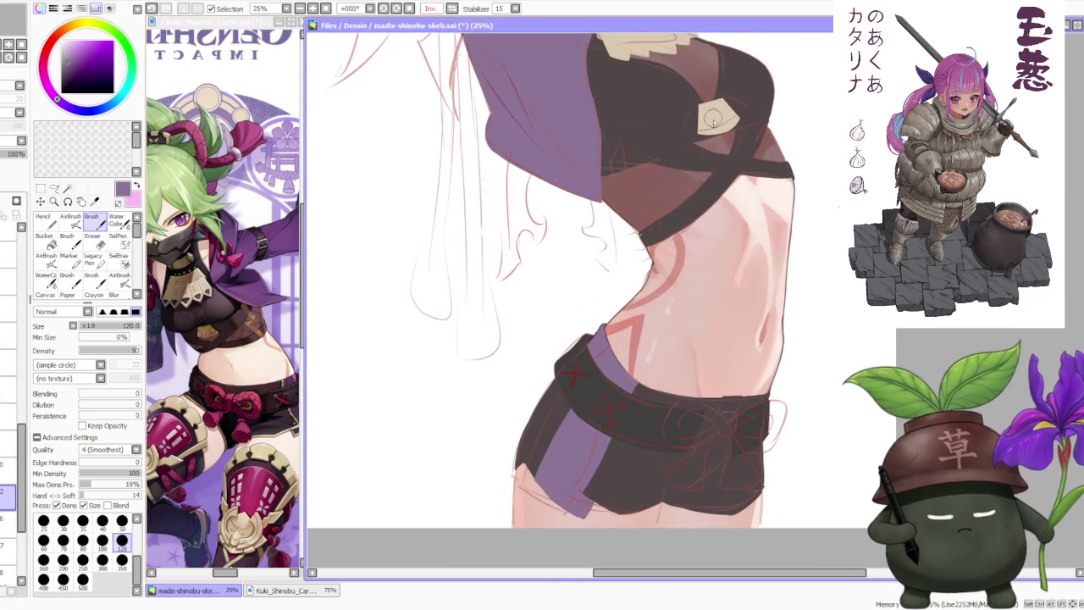
{"action": "left_click", "coordinate": [714, 115], "text": "alt"}
{"action": "scroll", "coordinate": [714, 114], "scroll_direction": "down", "scroll_amount": 1}
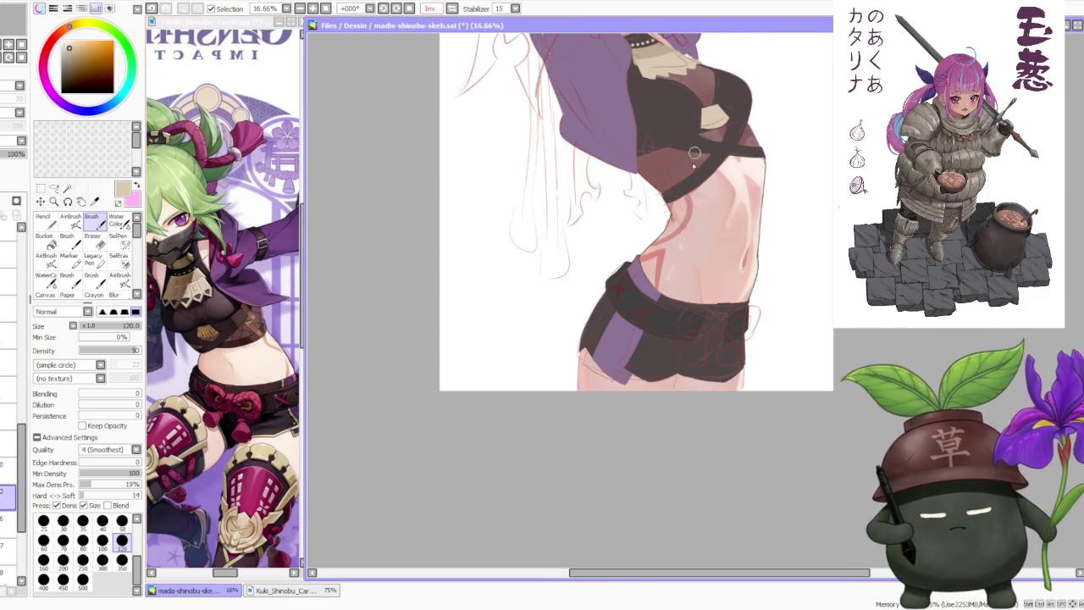
{"action": "scroll", "coordinate": [642, 339], "scroll_direction": "up", "scroll_amount": 2}
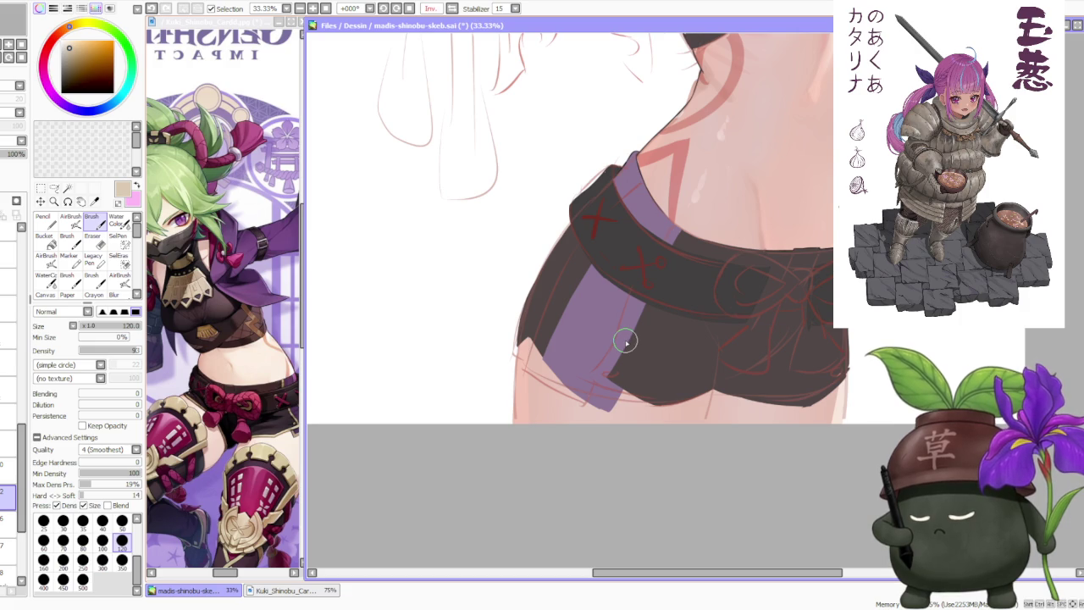
{"action": "scroll", "coordinate": [627, 339], "scroll_direction": "up", "scroll_amount": 1}
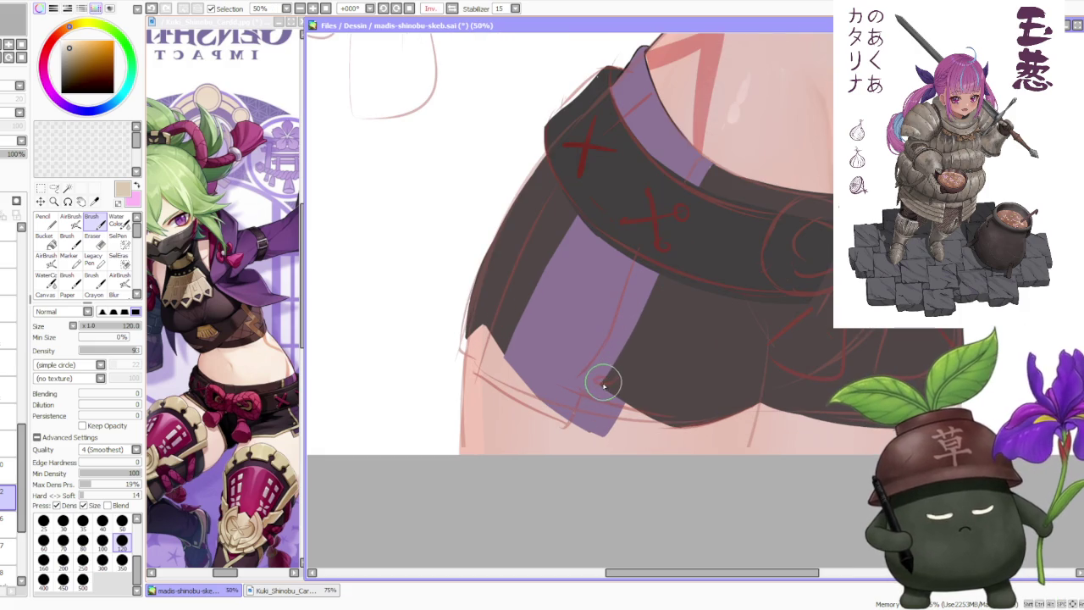
- Brush light strokes along the purple strap and belt edge, and darken the strap's bottom tip
{"action": "left_click_drag", "start_coordinate": [605, 379], "coordinate": [666, 255]}
{"action": "left_click_drag", "start_coordinate": [700, 183], "coordinate": [713, 169]}
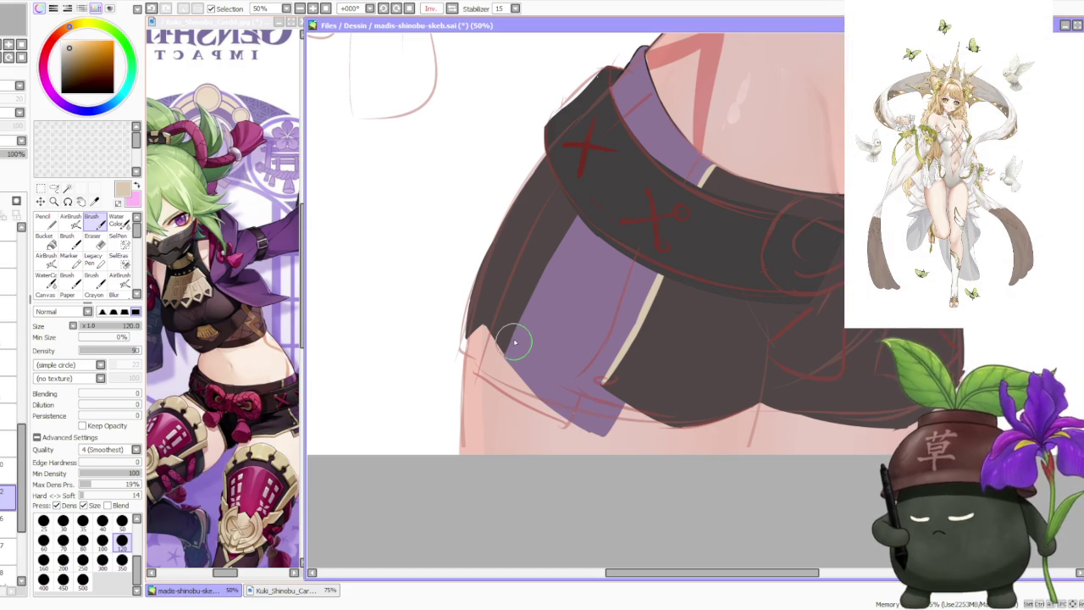
{"action": "mouse_move", "coordinate": [507, 351]}
{"action": "left_mouse_down"}
{"action": "mouse_move", "coordinate": [542, 401]}
{"action": "mouse_move", "coordinate": [525, 366]}
{"action": "mouse_move", "coordinate": [580, 429]}
{"action": "left_mouse_up"}
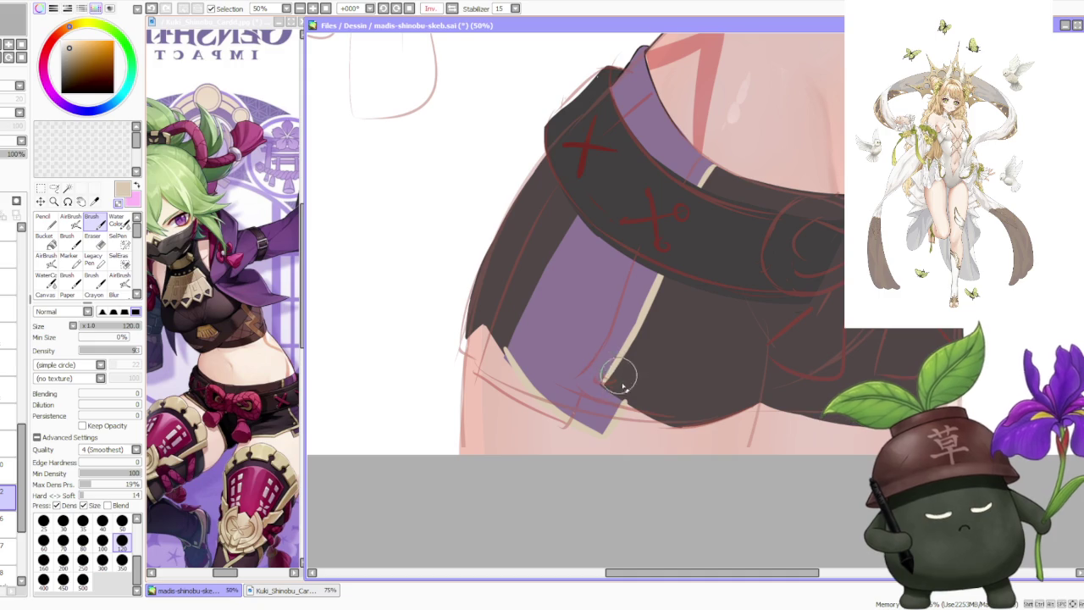
{"action": "left_click_drag", "start_coordinate": [616, 375], "coordinate": [634, 407]}
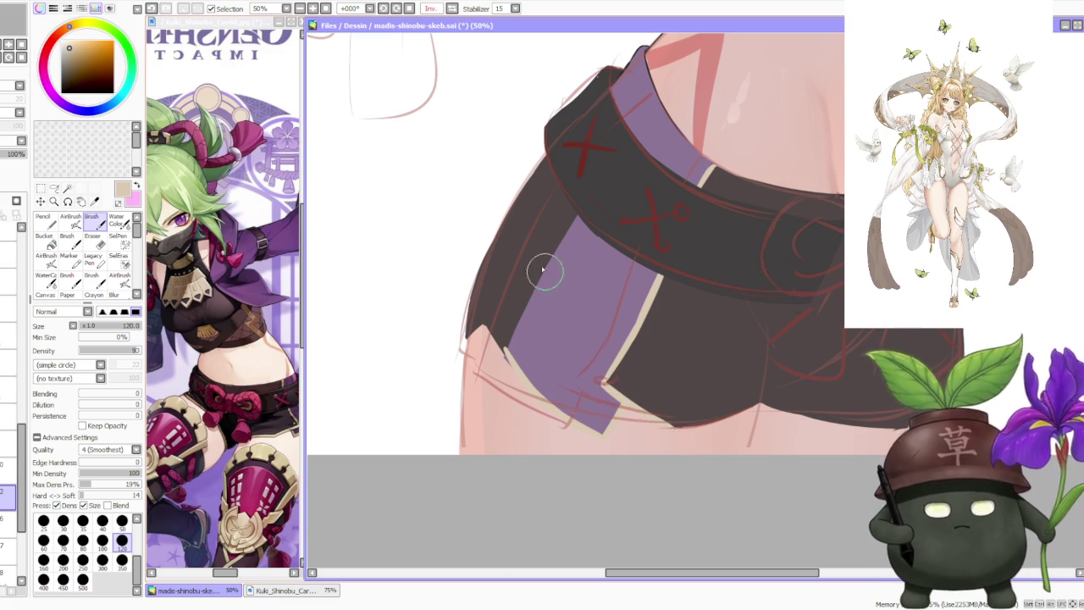
{"action": "scroll", "coordinate": [535, 220], "scroll_direction": "down", "scroll_amount": 1}
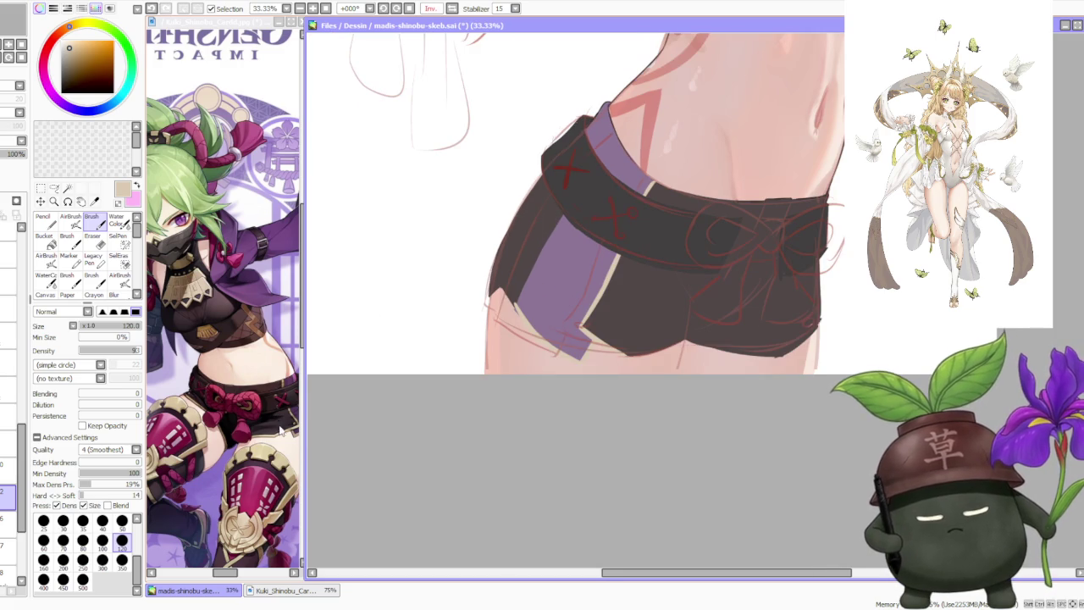
{"action": "scroll", "coordinate": [639, 208], "scroll_direction": "down", "scroll_amount": 1}
{"action": "scroll", "coordinate": [647, 157], "scroll_direction": "down", "scroll_amount": 1}
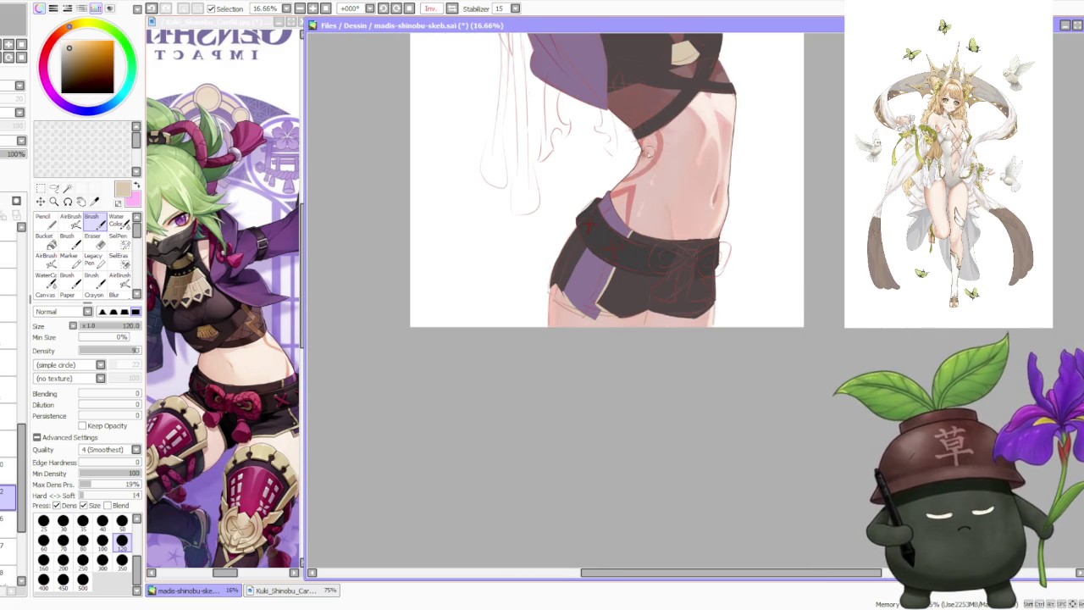
{"action": "scroll", "coordinate": [562, 237], "scroll_direction": "up", "scroll_amount": 1}
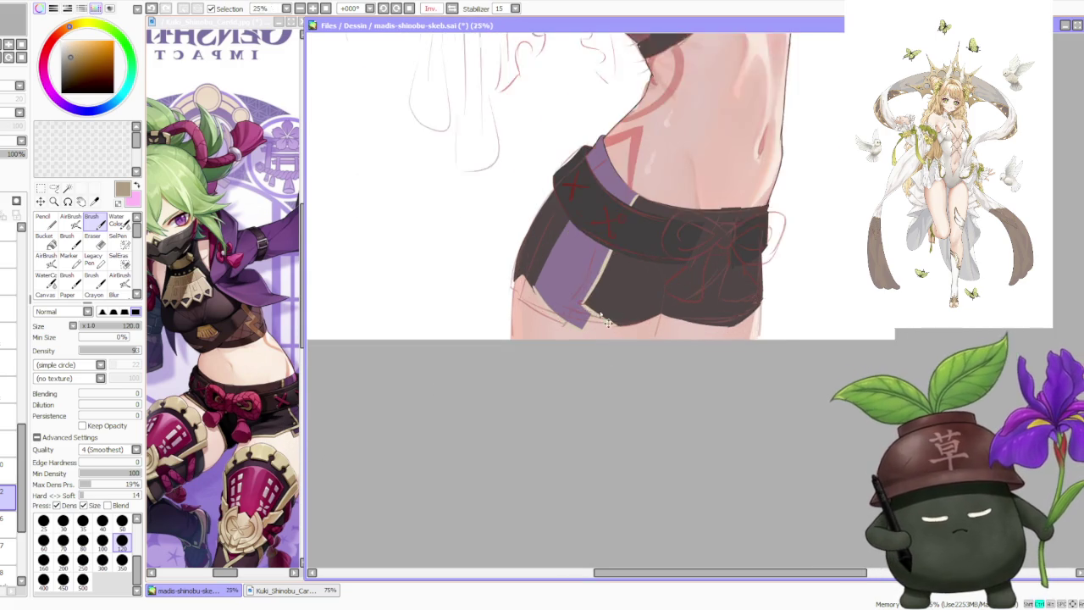
{"action": "scroll", "coordinate": [624, 298], "scroll_direction": "up", "scroll_amount": 1}
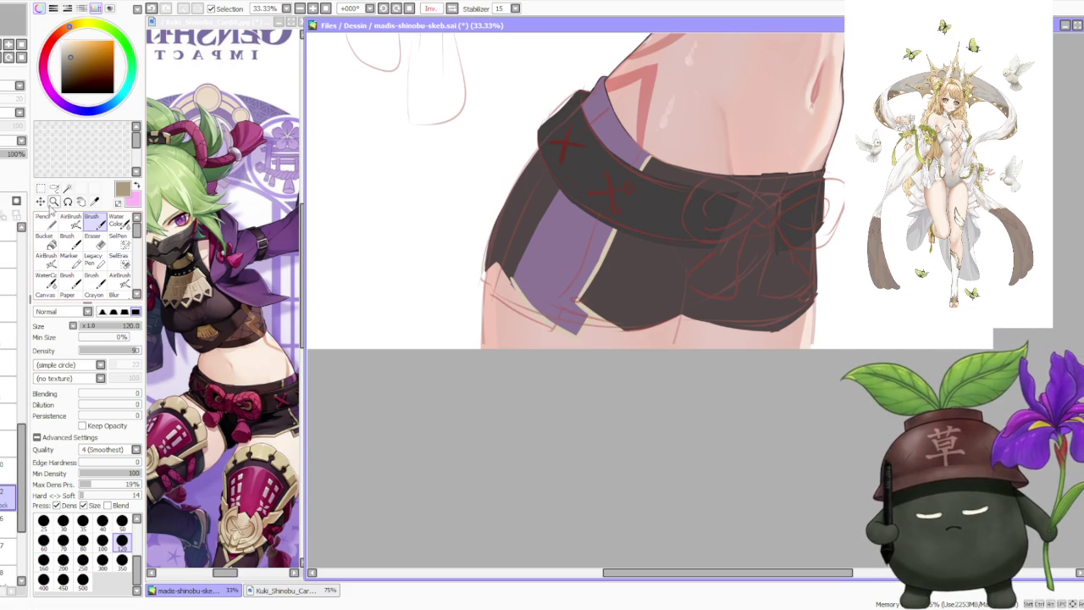
{"action": "mouse_move", "coordinate": [579, 316]}
{"action": "left_mouse_down"}
{"action": "mouse_move", "coordinate": [584, 354]}
{"action": "mouse_move", "coordinate": [540, 324]}
{"action": "left_mouse_up"}
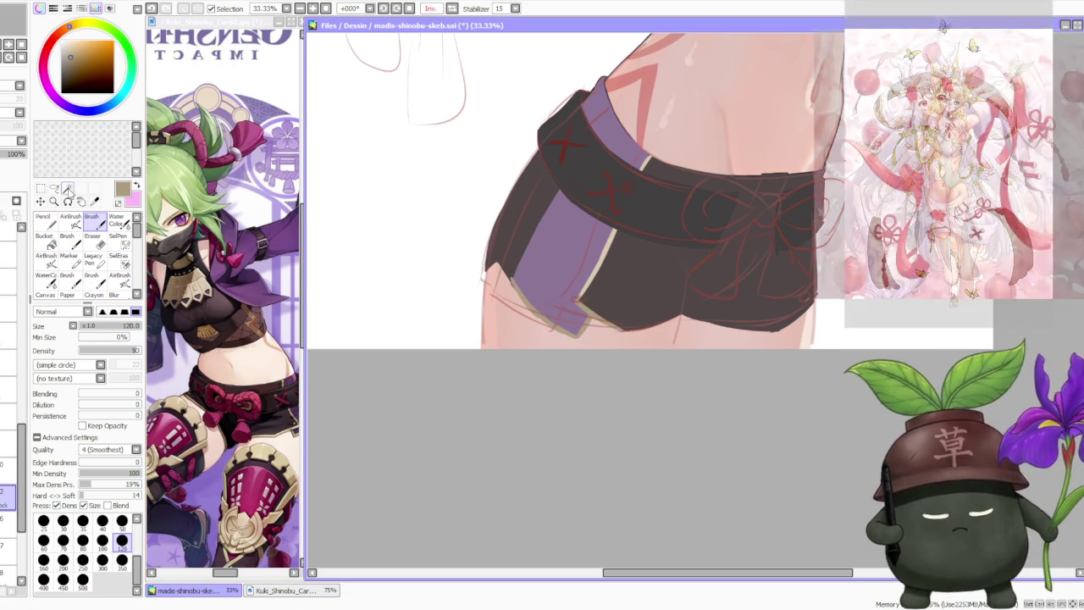
- Add a tan trim line along the purple band, then switch back to purple on the next layer
{"action": "scroll", "coordinate": [585, 290], "scroll_direction": "up", "scroll_amount": 2}
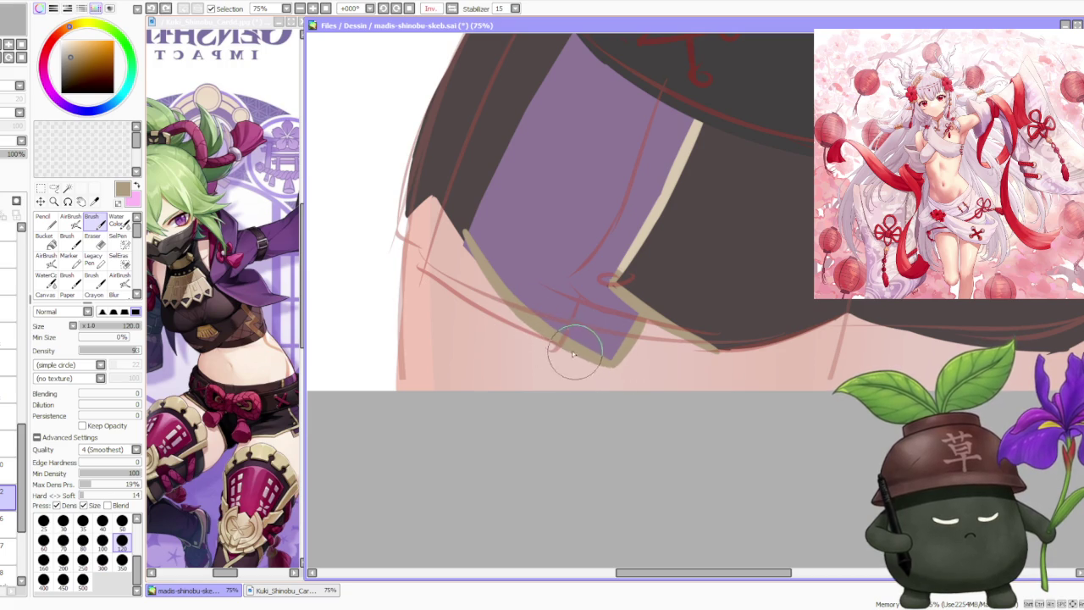
{"action": "scroll", "coordinate": [617, 360], "scroll_direction": "down", "scroll_amount": 2}
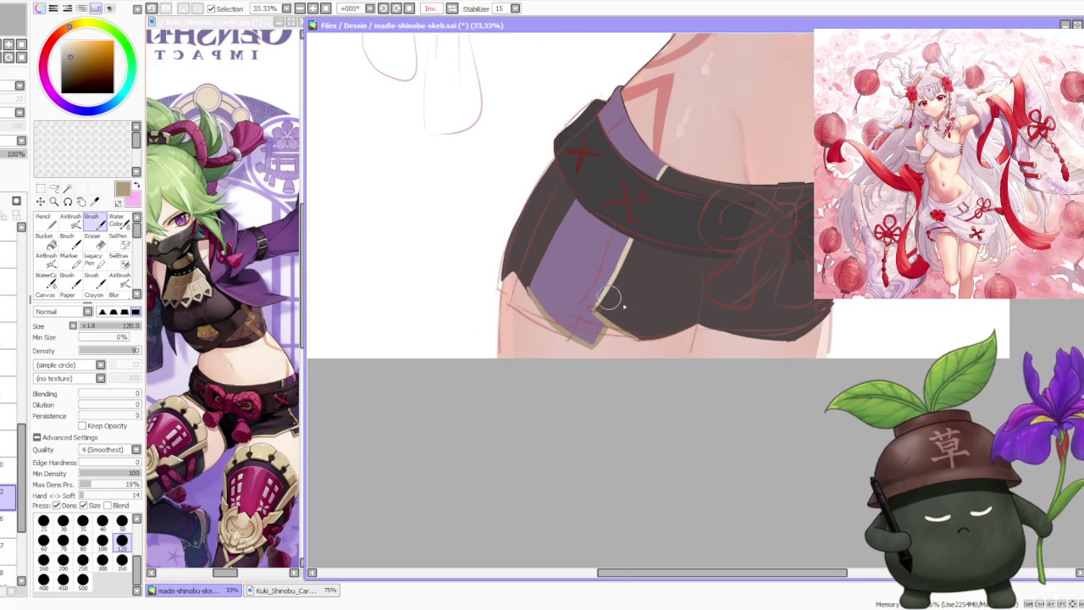
{"action": "scroll", "coordinate": [559, 273], "scroll_direction": "up", "scroll_amount": 1}
{"action": "scroll", "coordinate": [521, 284], "scroll_direction": "up", "scroll_amount": 1}
{"action": "scroll", "coordinate": [521, 296], "scroll_direction": "down", "scroll_amount": 1}
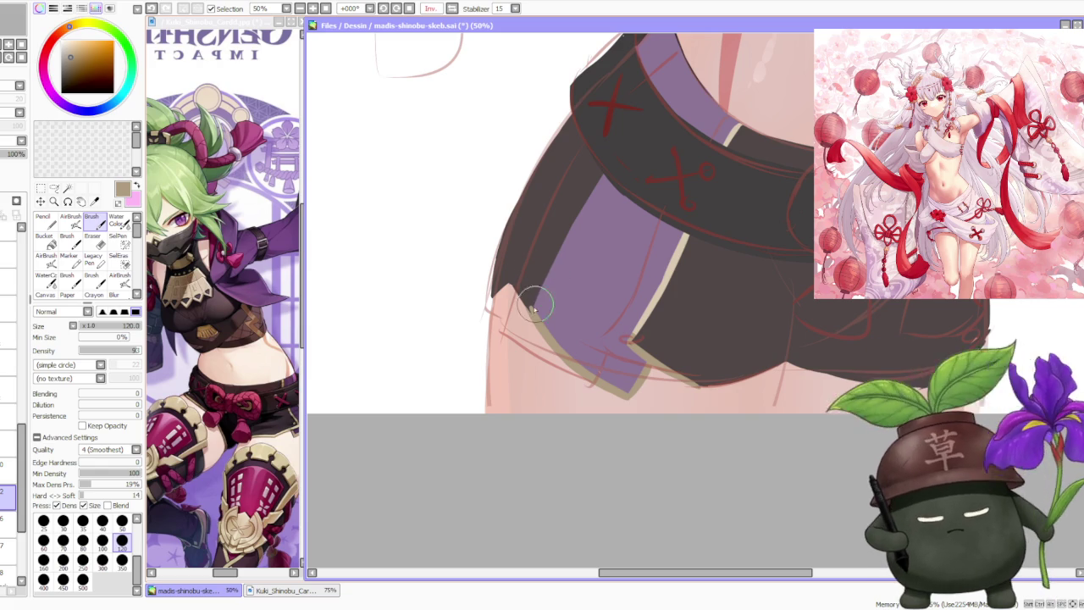
{"action": "left_click_drag", "start_coordinate": [544, 287], "coordinate": [593, 195]}
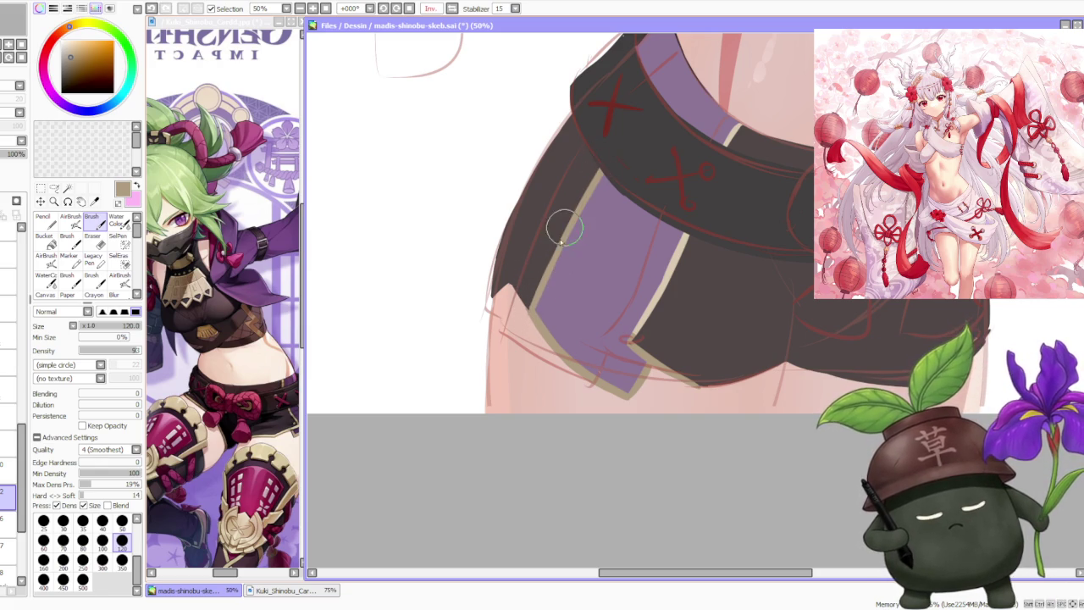
{"action": "scroll", "coordinate": [604, 166], "scroll_direction": "down", "scroll_amount": 2}
{"action": "scroll", "coordinate": [623, 167], "scroll_direction": "down", "scroll_amount": 1}
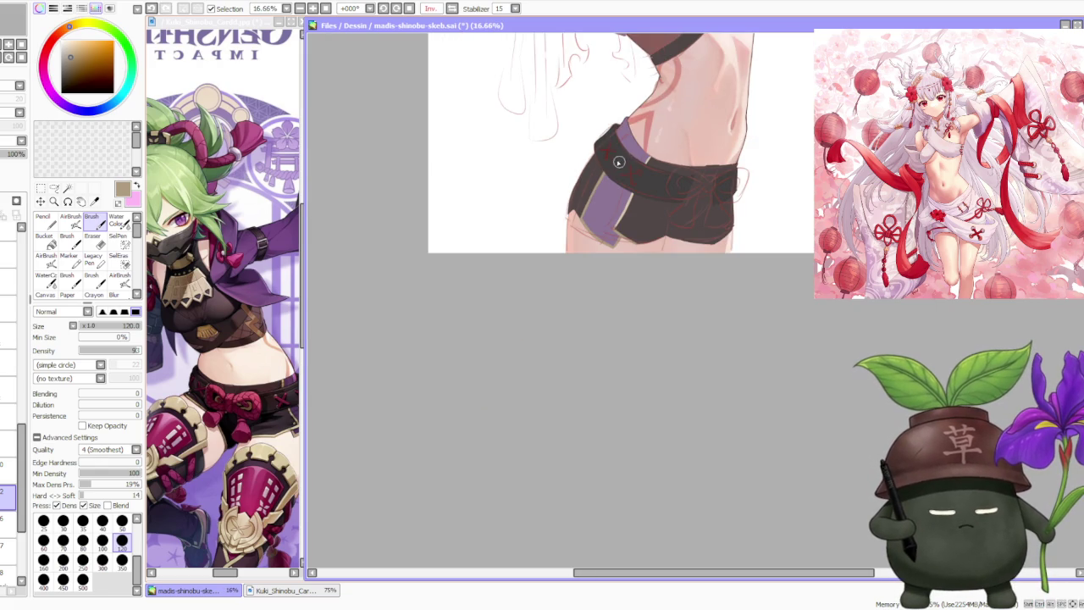
{"action": "scroll", "coordinate": [600, 158], "scroll_direction": "up", "scroll_amount": 3}
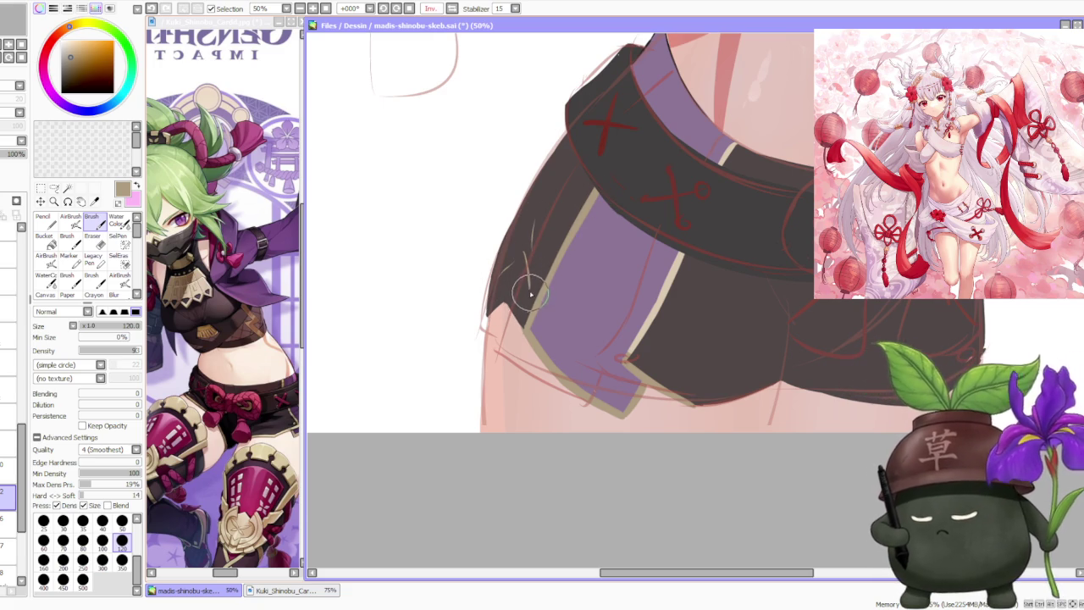
{"action": "left_click", "coordinate": [567, 255], "text": "alt"}
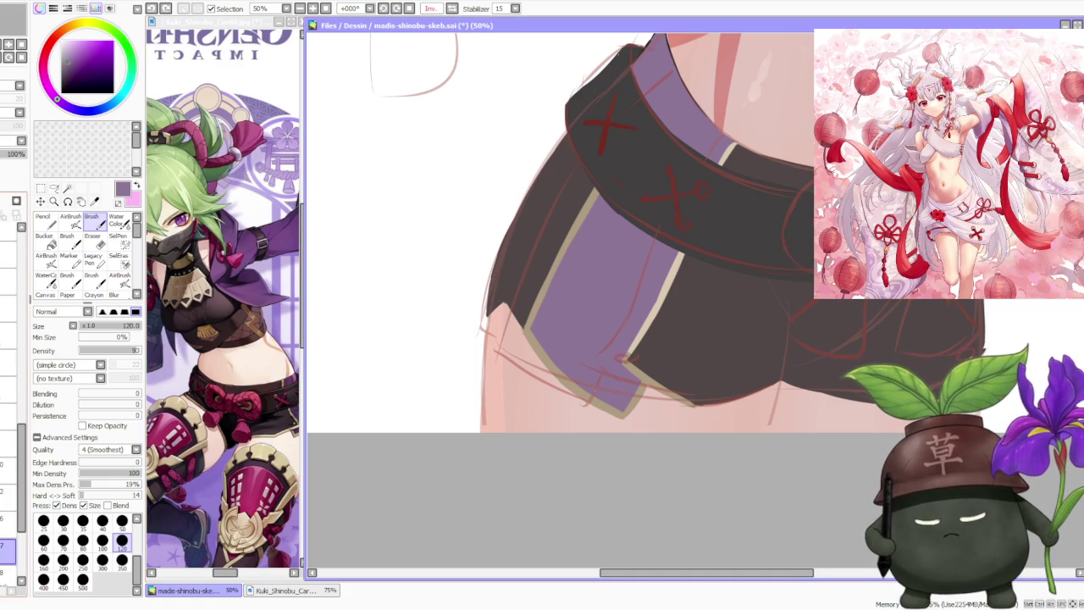
{"action": "left_click", "coordinate": [4, 549]}
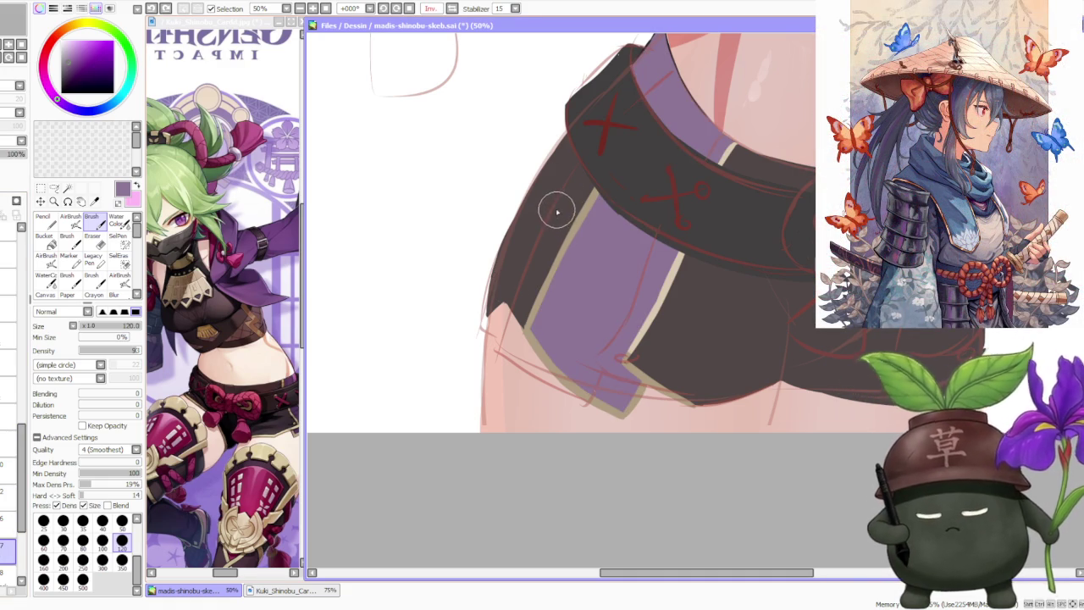
- Paint a lighter purple tab on the belt's upper-left edge, undoing and redoing the first attempt
{"action": "mouse_move", "coordinate": [530, 235]}
{"action": "left_mouse_down"}
{"action": "mouse_move", "coordinate": [593, 188]}
{"action": "mouse_move", "coordinate": [580, 119]}
{"action": "left_mouse_up"}
{"action": "key", "text": "ctrl+z"}
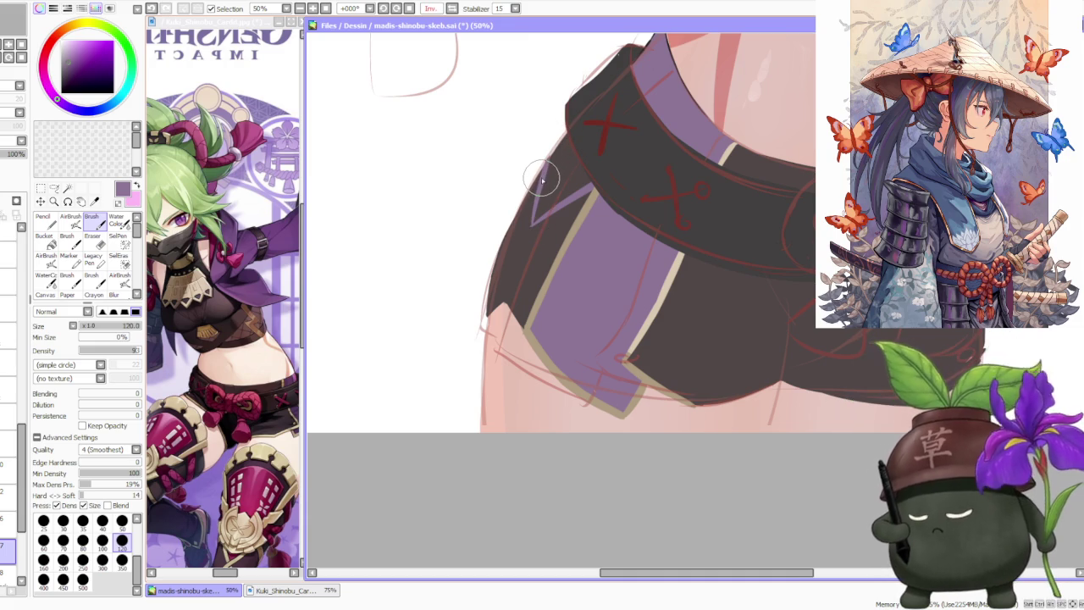
{"action": "key", "text": "ctrl+z"}
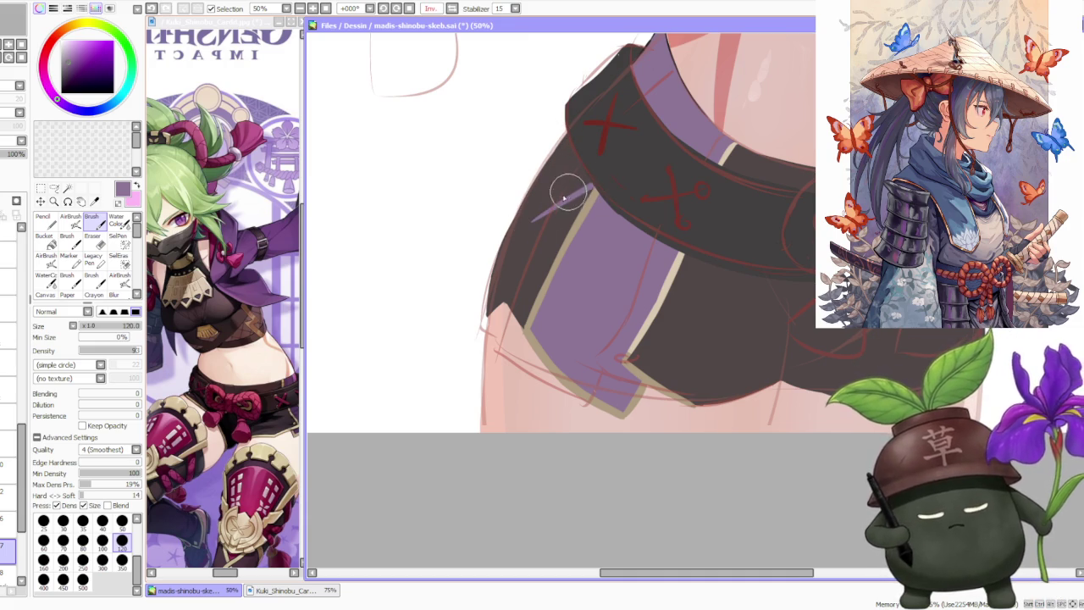
{"action": "left_click_drag", "start_coordinate": [535, 227], "coordinate": [608, 179]}
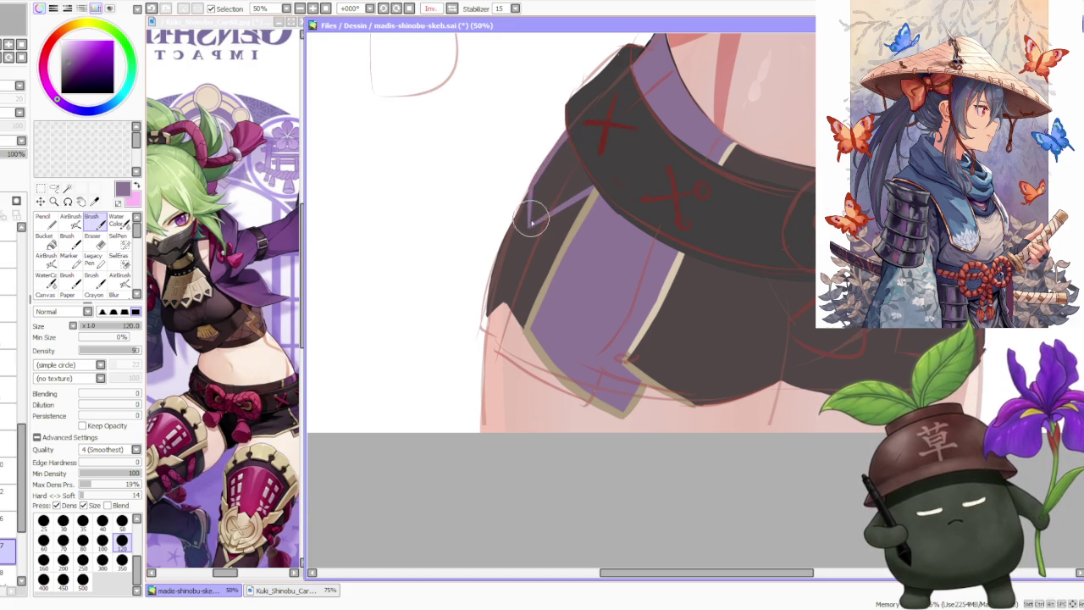
{"action": "left_click_drag", "start_coordinate": [531, 218], "coordinate": [589, 182]}
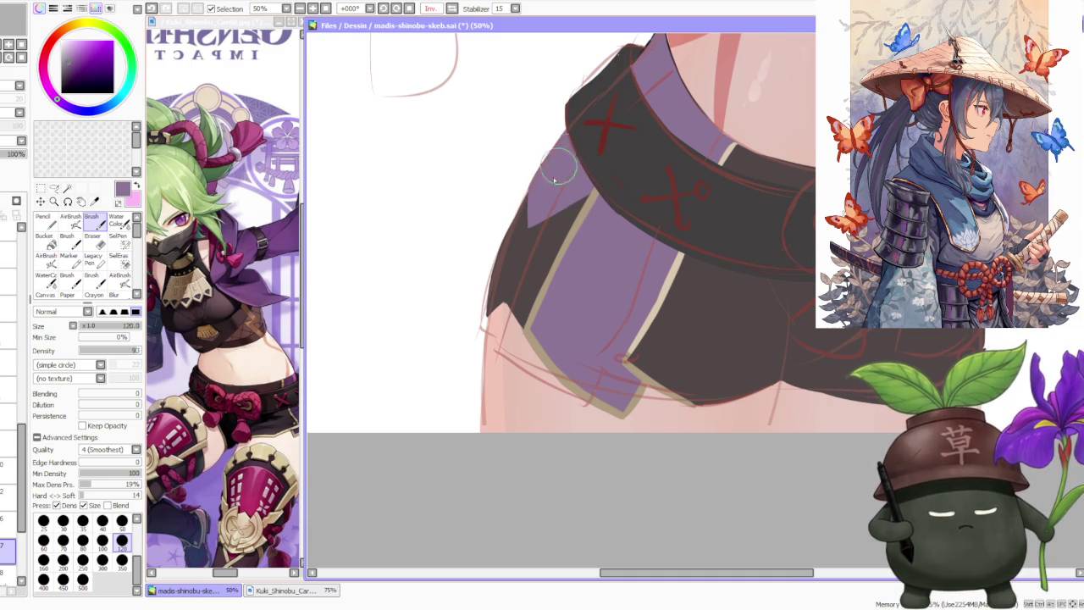
{"action": "scroll", "coordinate": [634, 127], "scroll_direction": "down", "scroll_amount": 1}
{"action": "scroll", "coordinate": [633, 127], "scroll_direction": "down", "scroll_amount": 1}
{"action": "scroll", "coordinate": [542, 142], "scroll_direction": "down", "scroll_amount": 1}
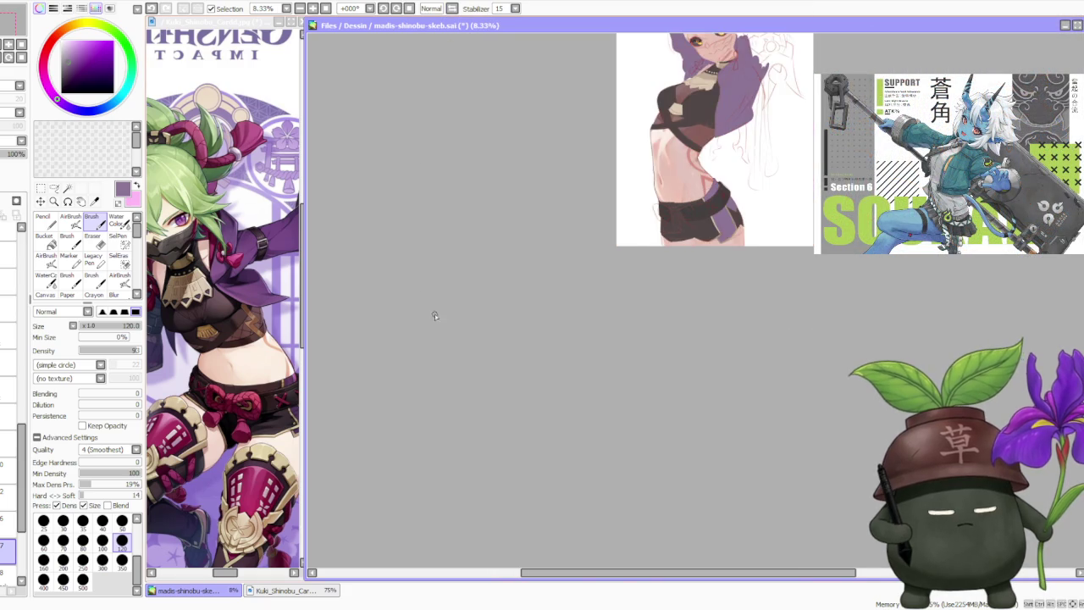
- Touch up the shorts' outer edge and sample the dark brown from the shorts
{"action": "scroll", "coordinate": [436, 311], "scroll_direction": "up", "scroll_amount": 3}
{"action": "scroll", "coordinate": [780, 252], "scroll_direction": "down", "scroll_amount": 1}
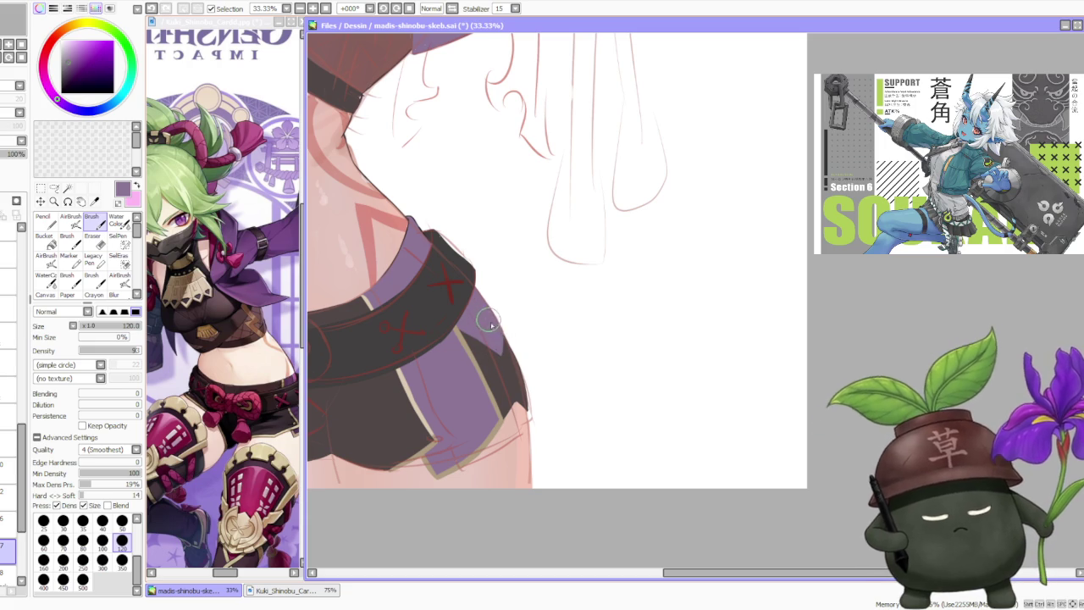
{"action": "left_click_drag", "start_coordinate": [500, 328], "coordinate": [483, 311]}
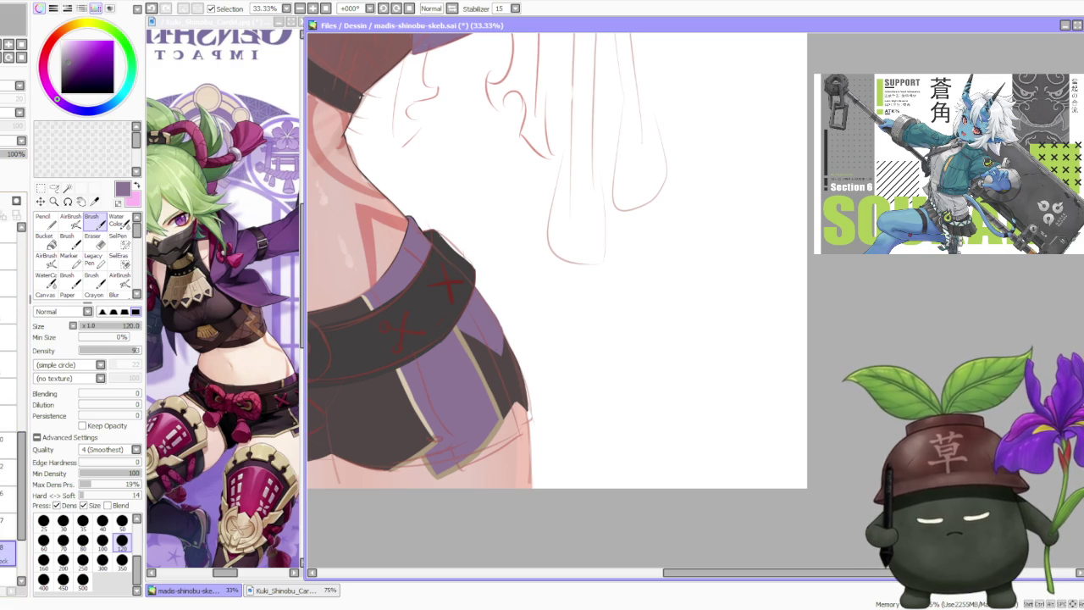
{"action": "right_click", "coordinate": [507, 357]}
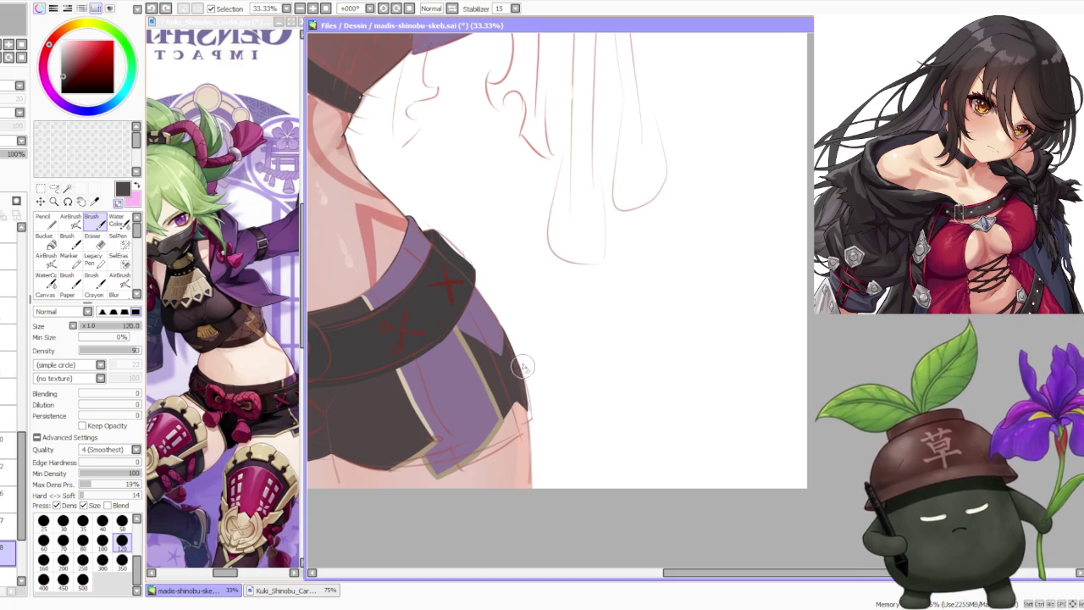
- Pick the deep magenta from the reference image as the painting colour
{"action": "scroll", "coordinate": [527, 404], "scroll_direction": "down", "scroll_amount": 1}
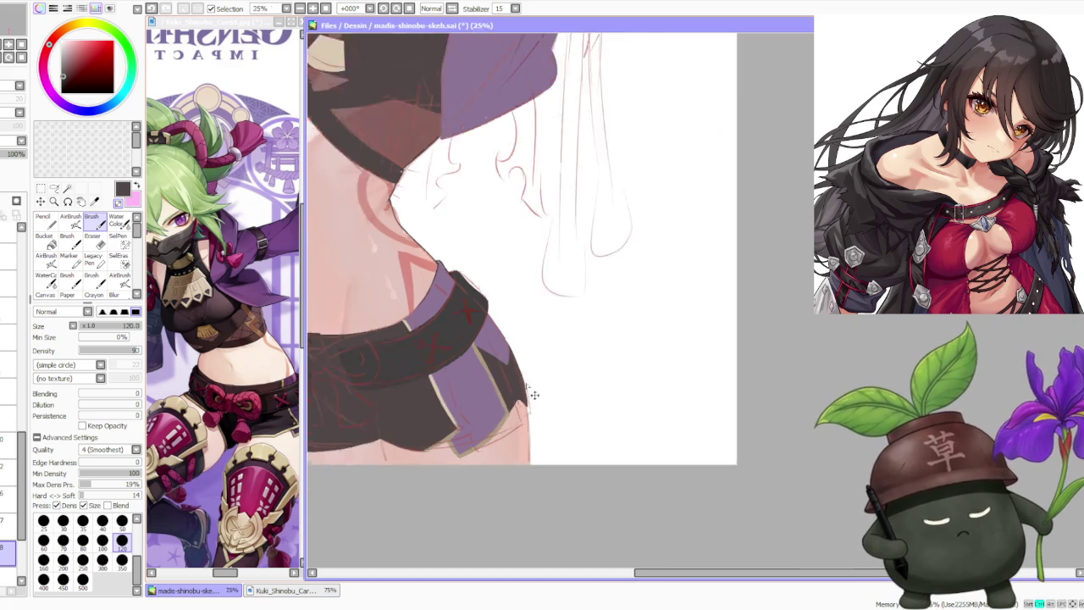
{"action": "scroll", "coordinate": [525, 364], "scroll_direction": "down", "scroll_amount": 1}
{"action": "scroll", "coordinate": [521, 322], "scroll_direction": "down", "scroll_amount": 1}
{"action": "scroll", "coordinate": [521, 313], "scroll_direction": "up", "scroll_amount": 1}
{"action": "scroll", "coordinate": [525, 354], "scroll_direction": "up", "scroll_amount": 1}
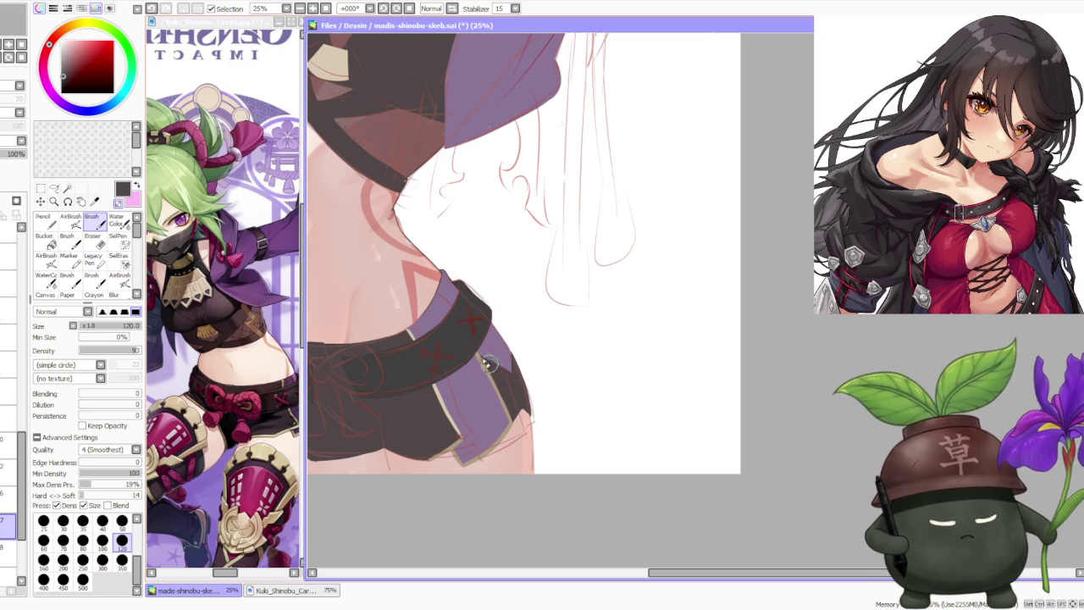
{"action": "scroll", "coordinate": [498, 338], "scroll_direction": "up", "scroll_amount": 1}
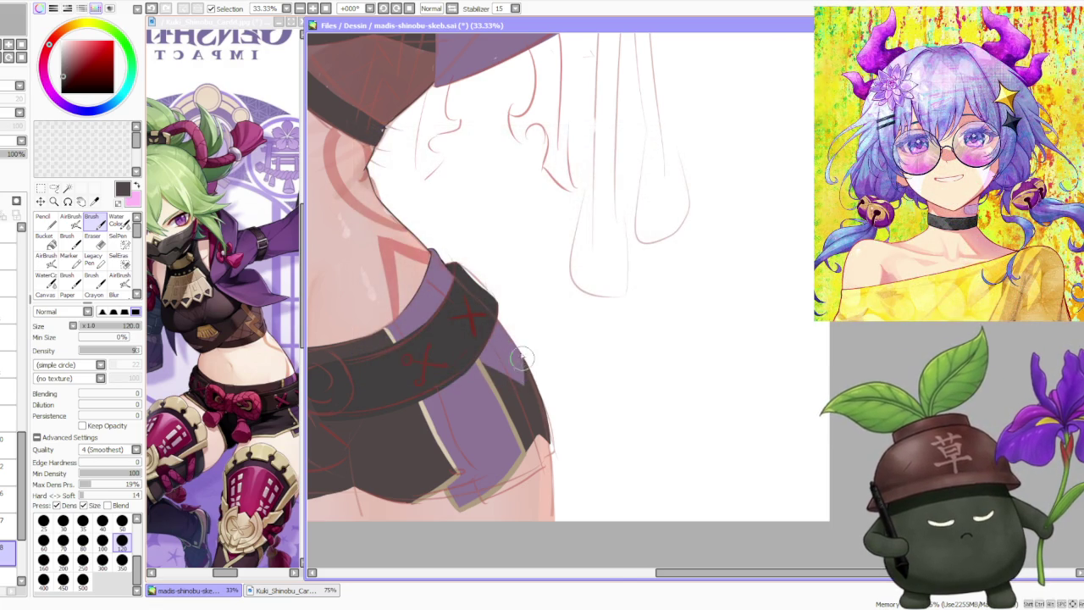
{"action": "scroll", "coordinate": [520, 343], "scroll_direction": "down", "scroll_amount": 3}
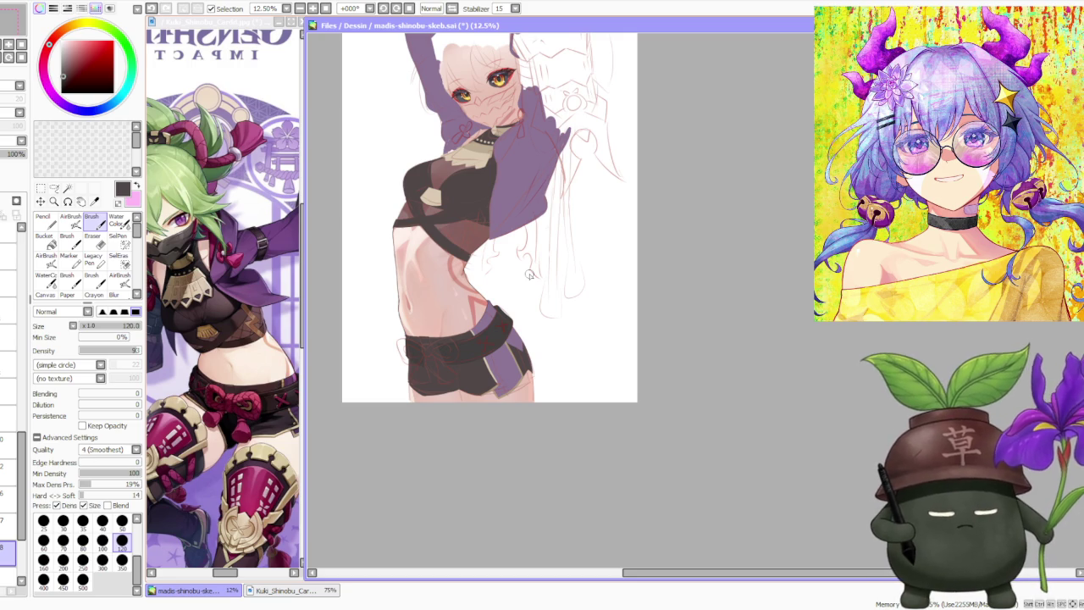
{"action": "scroll", "coordinate": [506, 251], "scroll_direction": "down", "scroll_amount": 1}
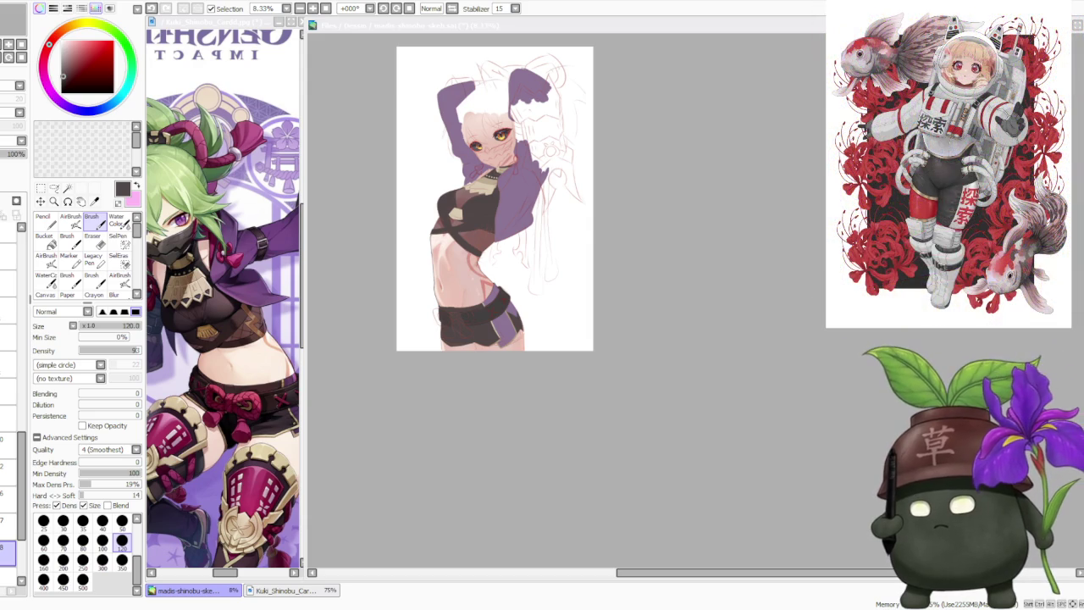
{"action": "left_click", "coordinate": [759, 409]}
{"action": "scroll", "coordinate": [523, 336], "scroll_direction": "up", "scroll_amount": 2}
{"action": "scroll", "coordinate": [522, 335], "scroll_direction": "up", "scroll_amount": 1}
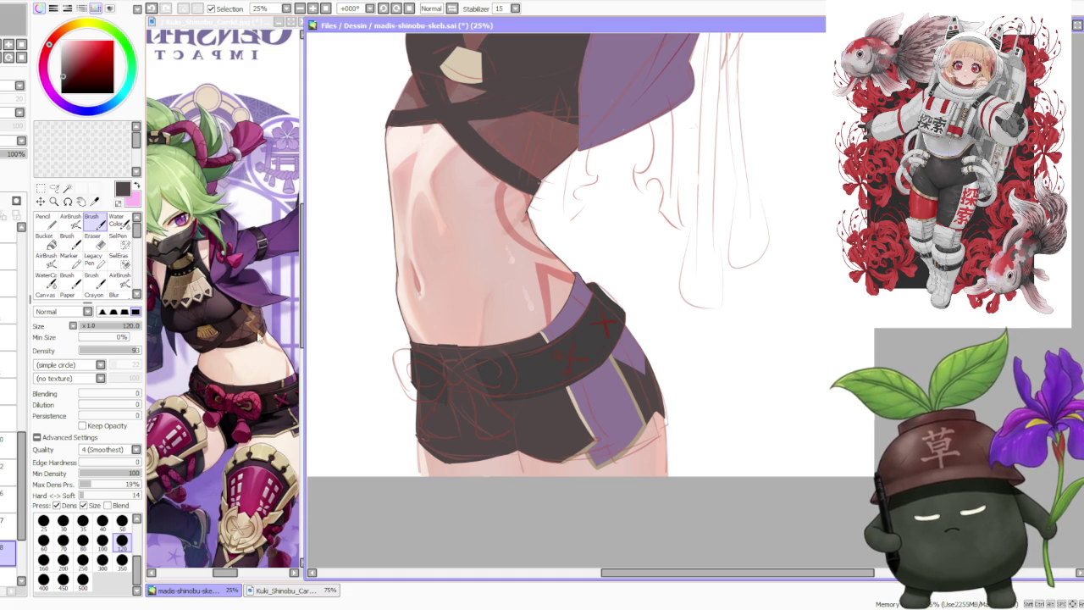
{"action": "left_click", "coordinate": [234, 263], "text": "alt"}
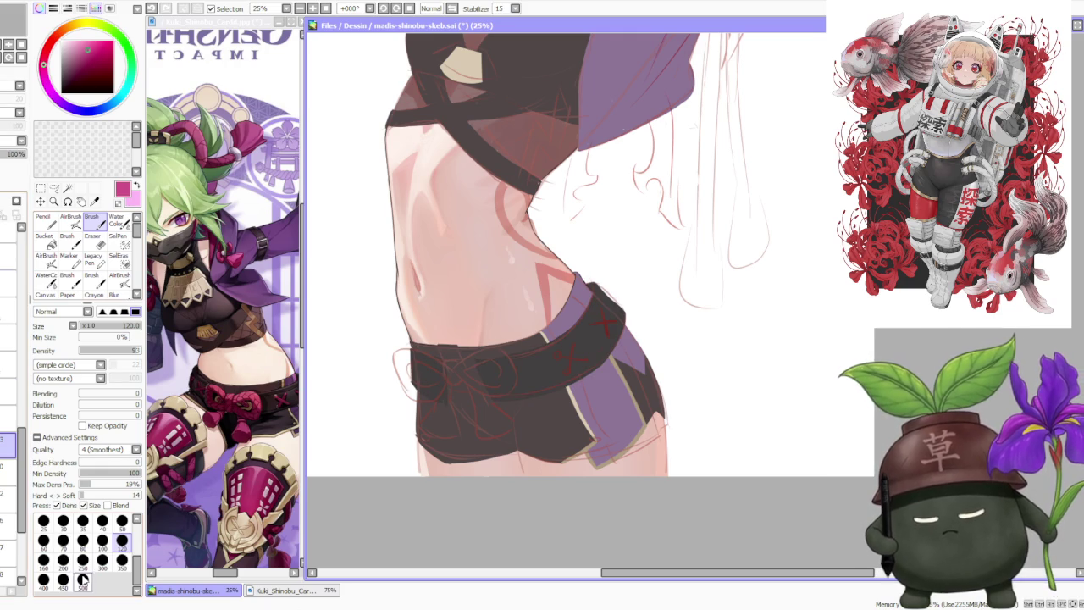
- At brush size 300, draw the bow's left and right magenta loops across the belt front
{"action": "left_click", "coordinate": [102, 559]}
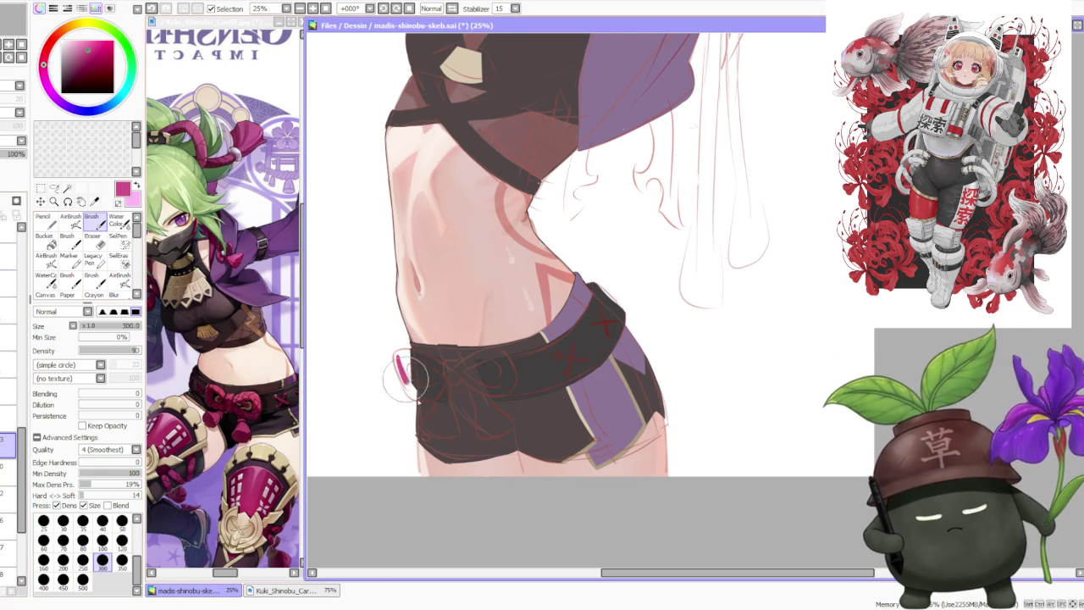
{"action": "left_click_drag", "start_coordinate": [396, 360], "coordinate": [419, 384]}
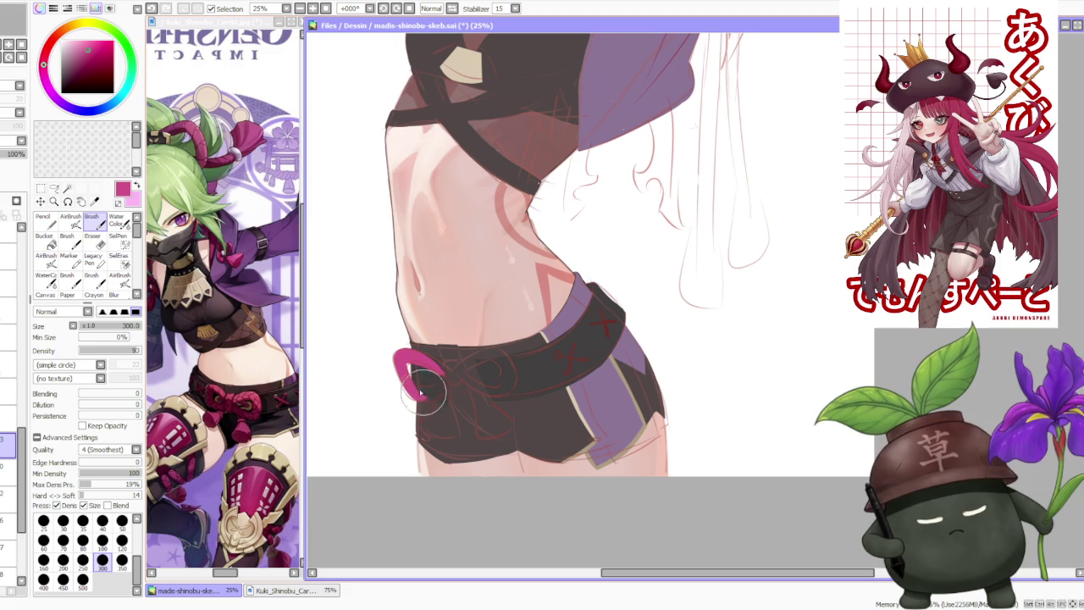
{"action": "left_click_drag", "start_coordinate": [417, 395], "coordinate": [436, 379]}
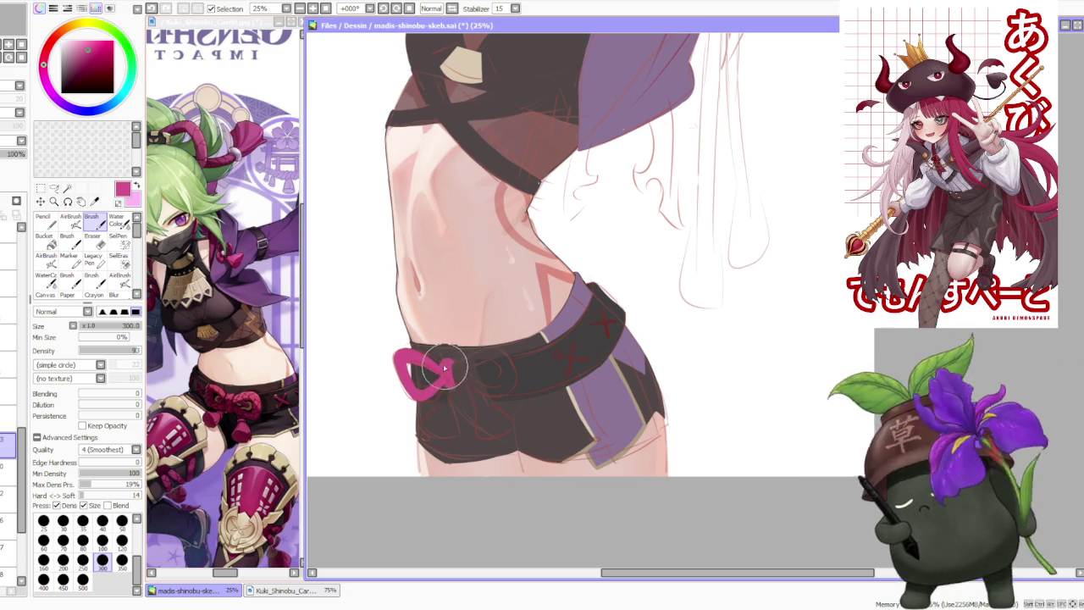
{"action": "key", "text": "ctrl+z"}
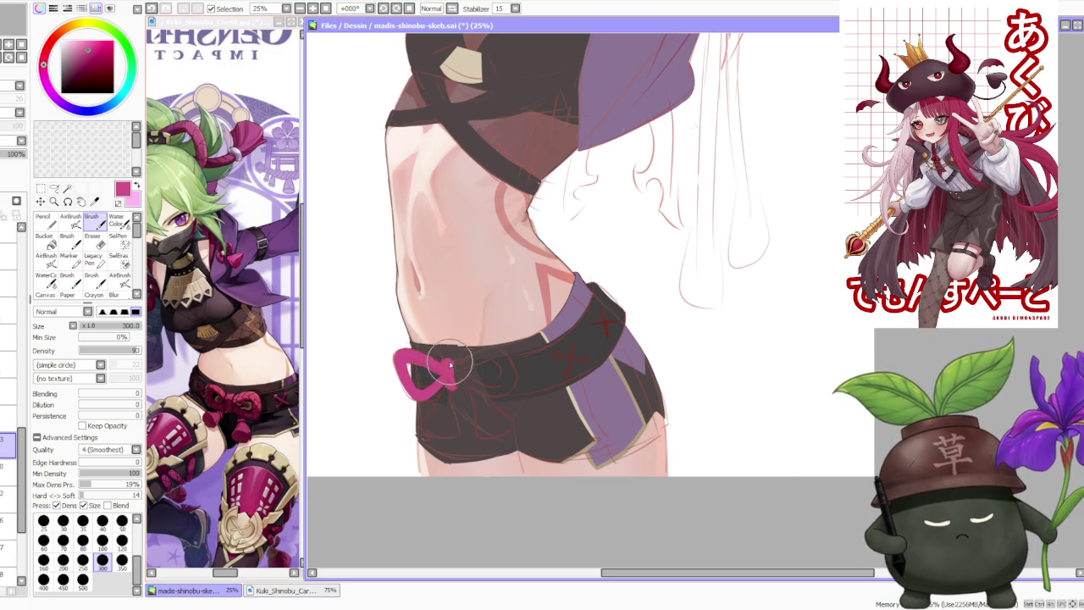
{"action": "mouse_move", "coordinate": [447, 372]}
{"action": "left_mouse_down"}
{"action": "mouse_move", "coordinate": [495, 353]}
{"action": "mouse_move", "coordinate": [506, 383]}
{"action": "mouse_move", "coordinate": [457, 381]}
{"action": "left_mouse_up"}
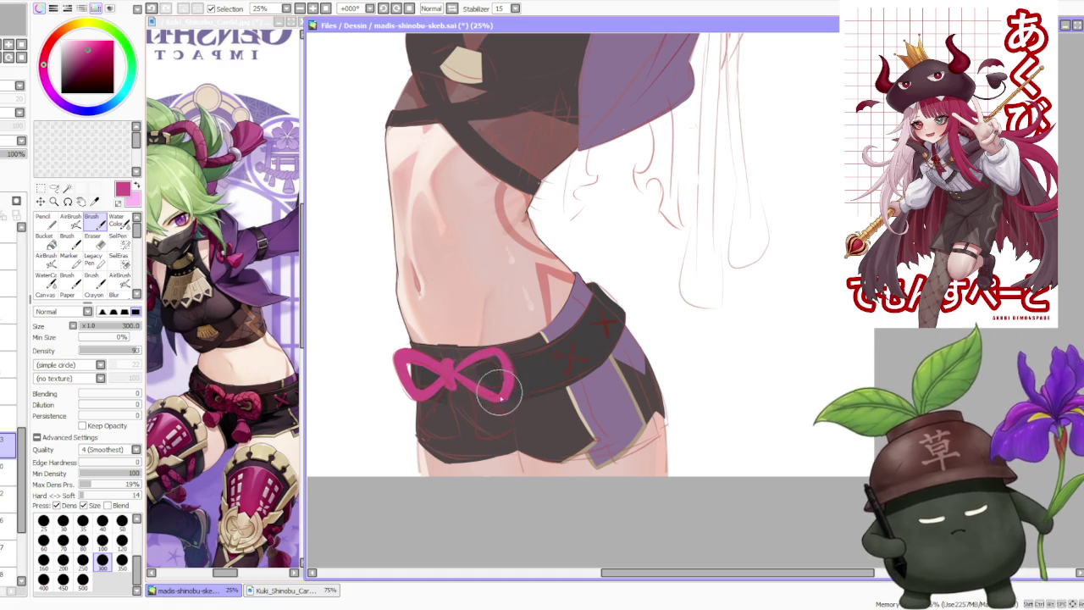
{"action": "left_click_drag", "start_coordinate": [492, 384], "coordinate": [504, 396]}
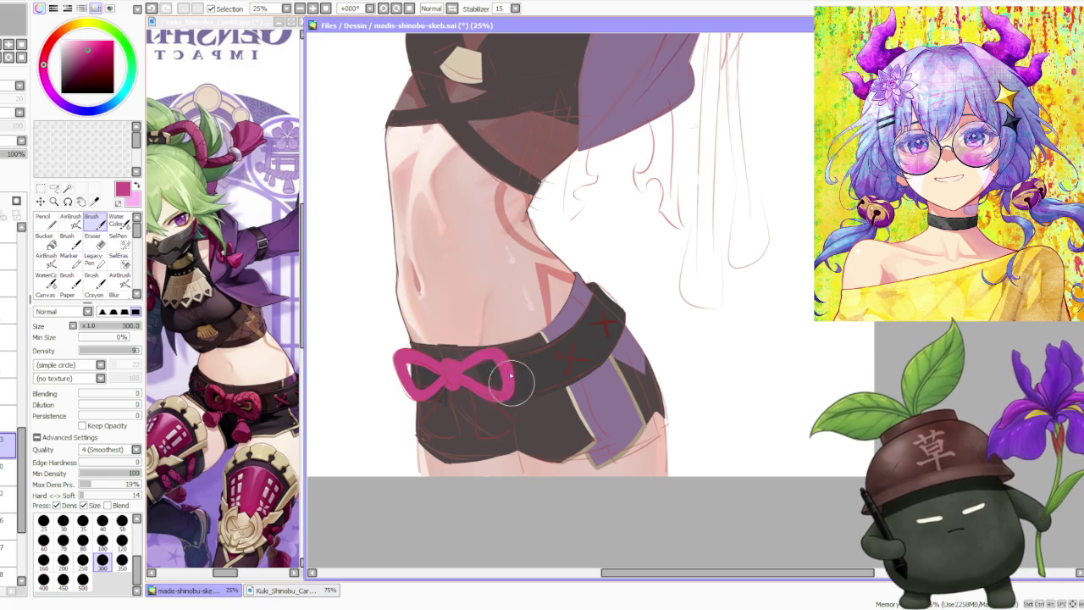
- Pick a darker magenta and shade the bow loops and around the knot
{"action": "scroll", "coordinate": [507, 389], "scroll_direction": "down", "scroll_amount": 4}
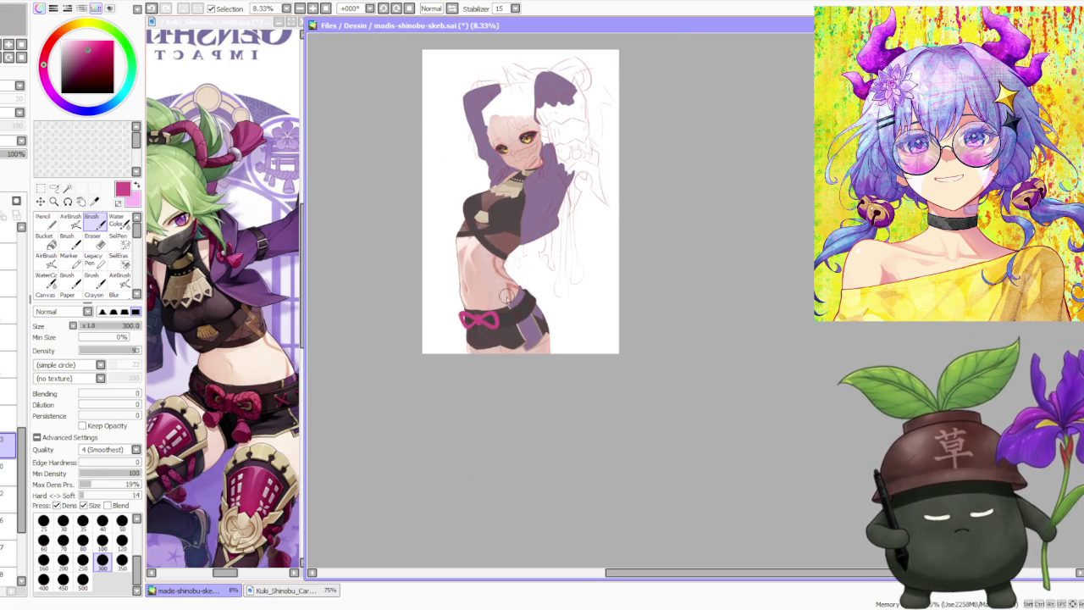
{"action": "scroll", "coordinate": [504, 309], "scroll_direction": "up", "scroll_amount": 2}
{"action": "scroll", "coordinate": [464, 284], "scroll_direction": "up", "scroll_amount": 1}
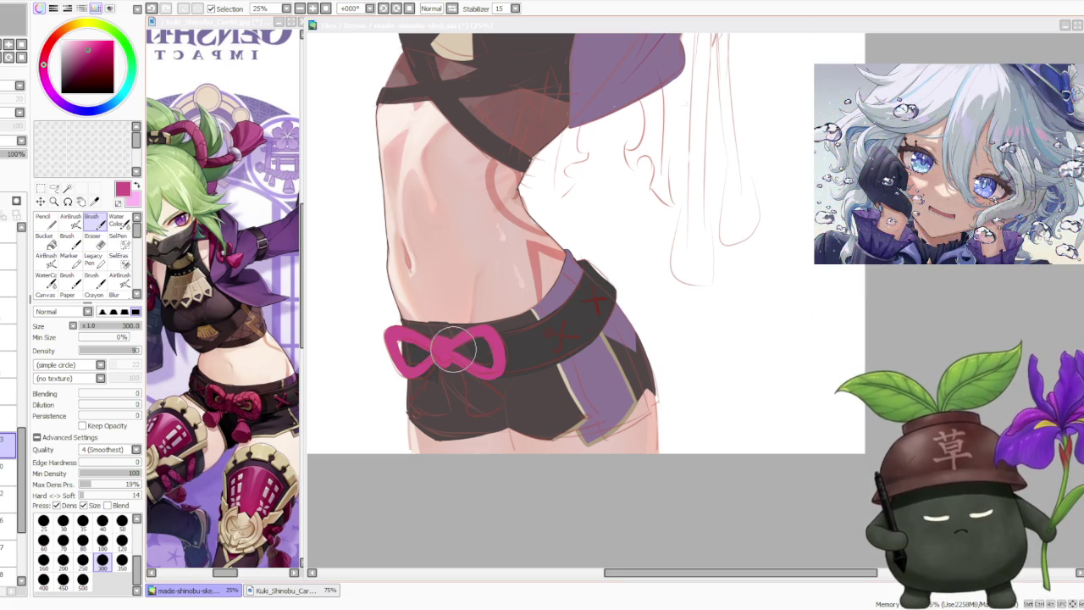
{"action": "key", "text": "alt+Tab"}
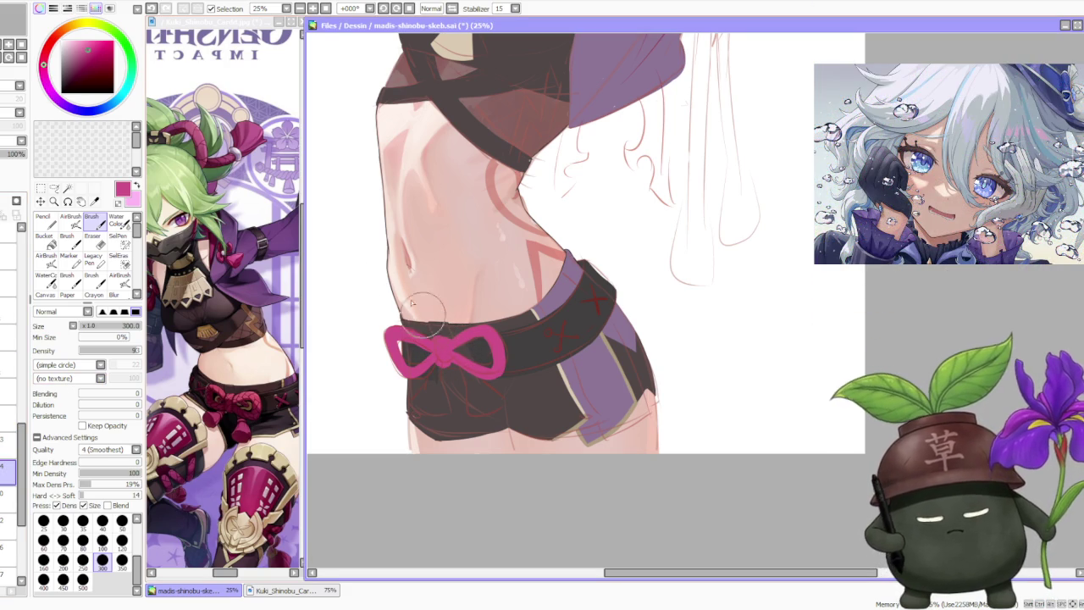
{"action": "left_click", "coordinate": [436, 326], "text": "alt"}
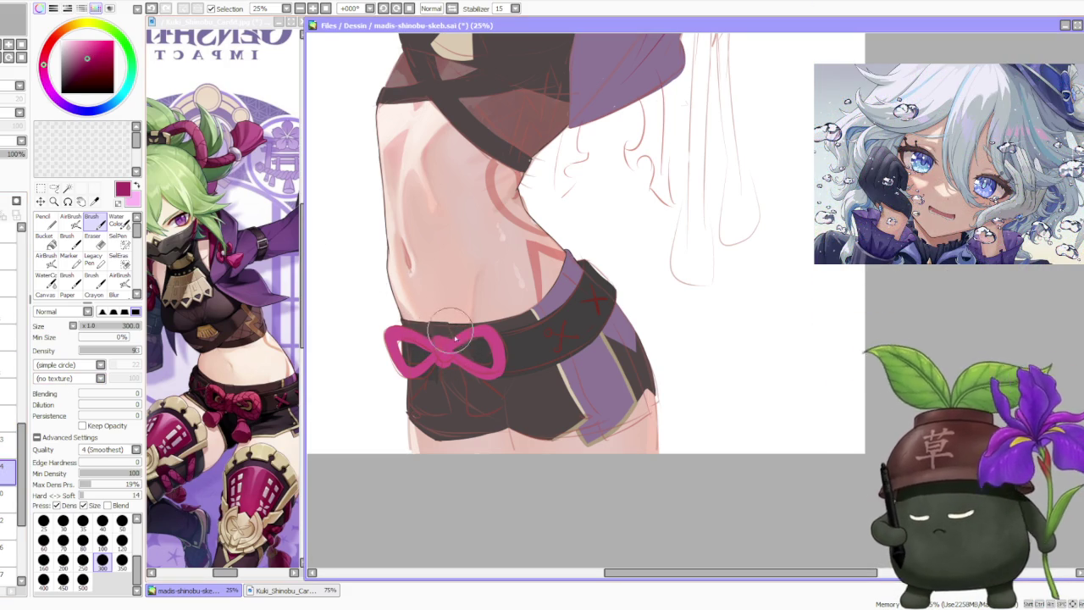
{"action": "mouse_move", "coordinate": [453, 336]}
{"action": "left_mouse_down"}
{"action": "mouse_move", "coordinate": [480, 360]}
{"action": "mouse_move", "coordinate": [424, 357]}
{"action": "mouse_move", "coordinate": [468, 375]}
{"action": "left_mouse_up"}
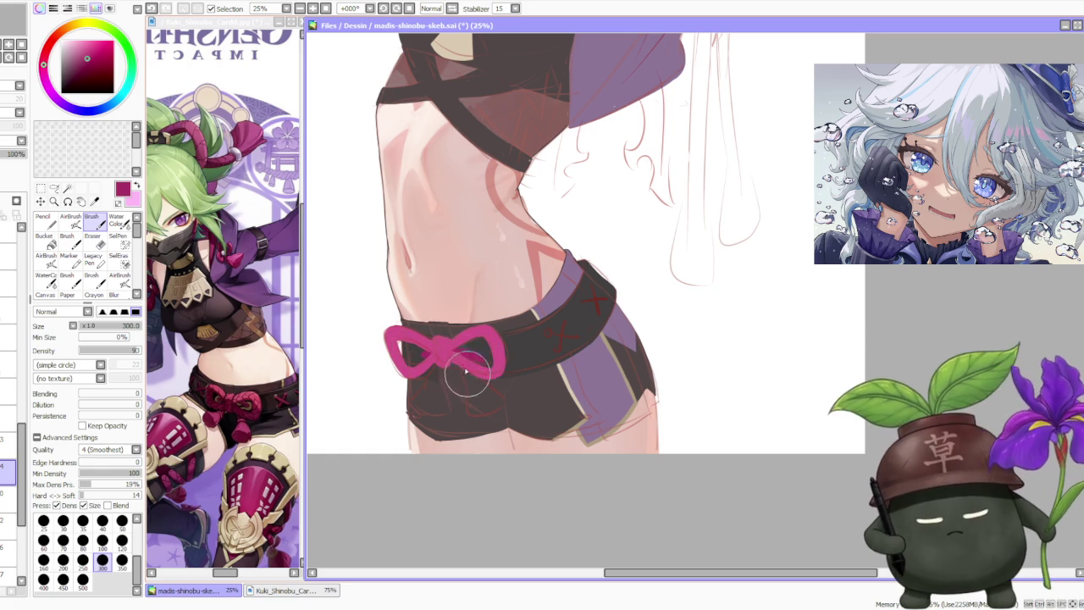
{"action": "mouse_move", "coordinate": [468, 375]}
{"action": "left_mouse_down"}
{"action": "mouse_move", "coordinate": [447, 349]}
{"action": "mouse_move", "coordinate": [474, 387]}
{"action": "left_mouse_up"}
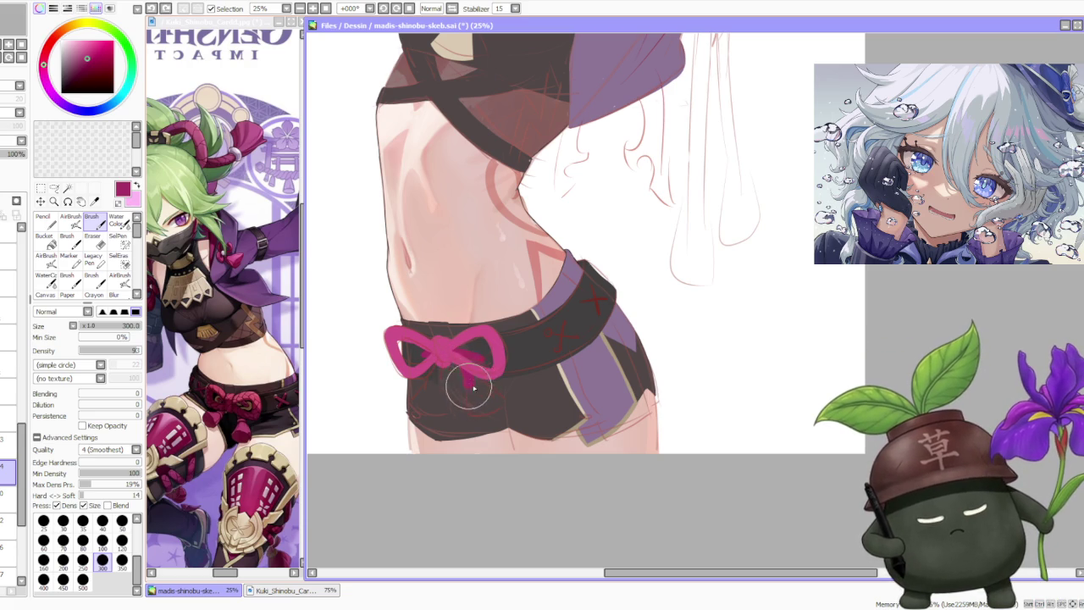
{"action": "key", "text": "ctrl+z"}
{"action": "left_click_drag", "start_coordinate": [468, 393], "coordinate": [473, 413]}
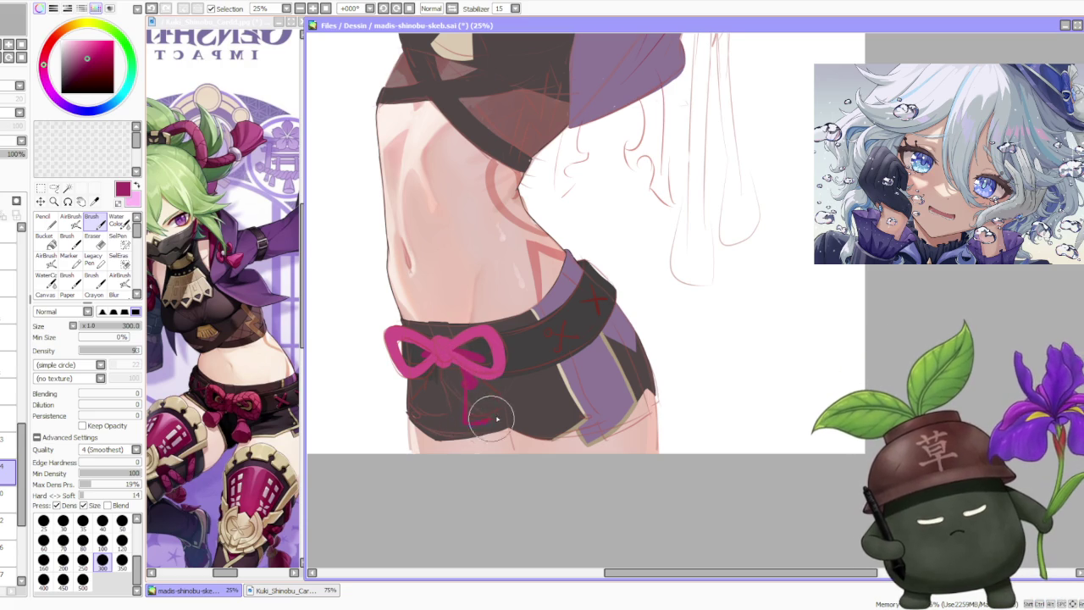
- Try a ribbon tail curling right below the knot, then undo the slanted strokes
{"action": "left_click_drag", "start_coordinate": [466, 416], "coordinate": [488, 412]}
{"action": "left_click_drag", "start_coordinate": [464, 424], "coordinate": [481, 410]}
{"action": "key", "text": "ctrl+z"}
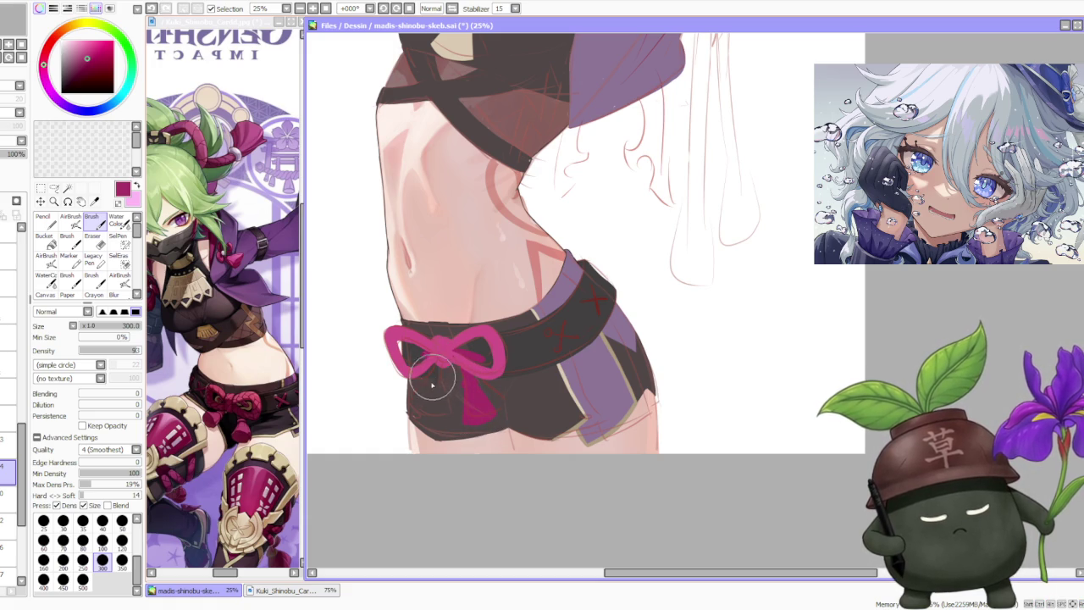
{"action": "key", "text": "ctrl+z"}
{"action": "key", "text": "ctrl+y"}
{"action": "key", "text": "ctrl+z"}
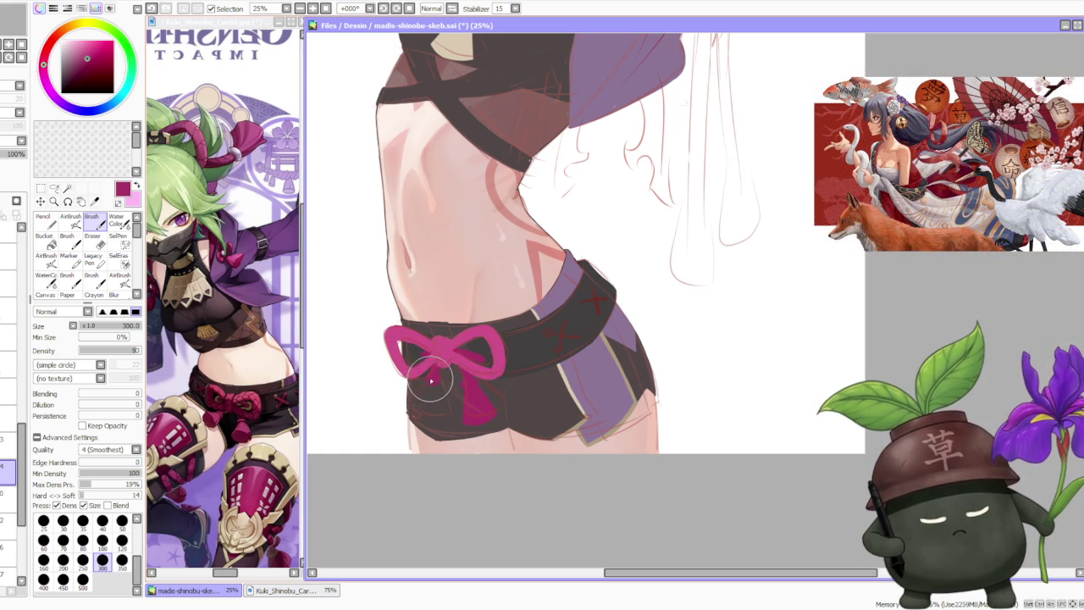
{"action": "key", "text": "ctrl+z"}
- Redraw the left ribbon tail hanging straight down, comparing versions with undo
{"action": "left_click_drag", "start_coordinate": [433, 364], "coordinate": [437, 400]}
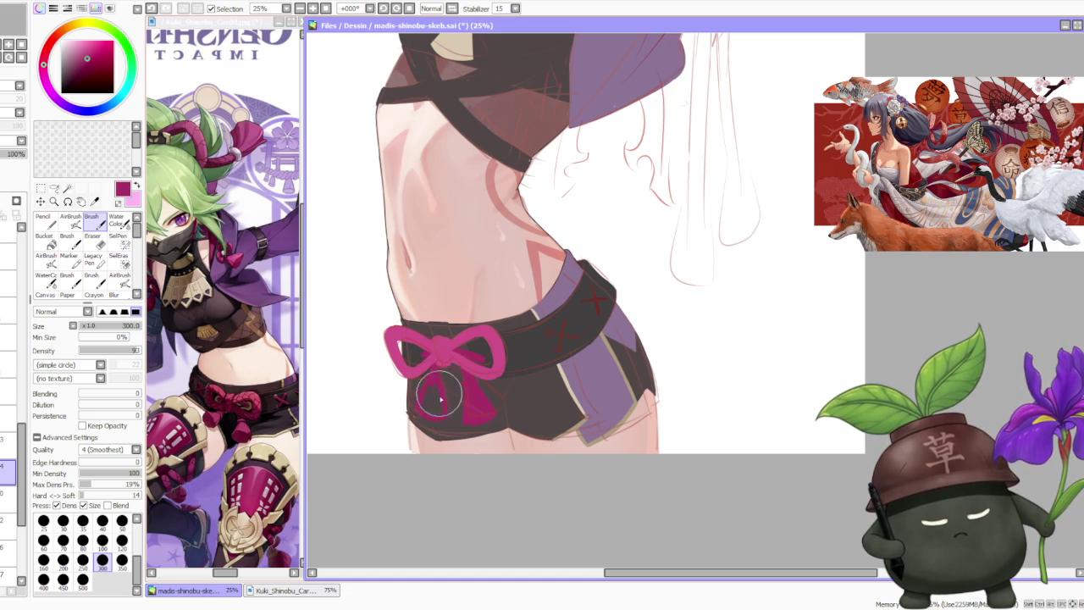
{"action": "key", "text": "ctrl+z"}
{"action": "left_click_drag", "start_coordinate": [436, 375], "coordinate": [449, 418]}
{"action": "key", "text": "ctrl+z"}
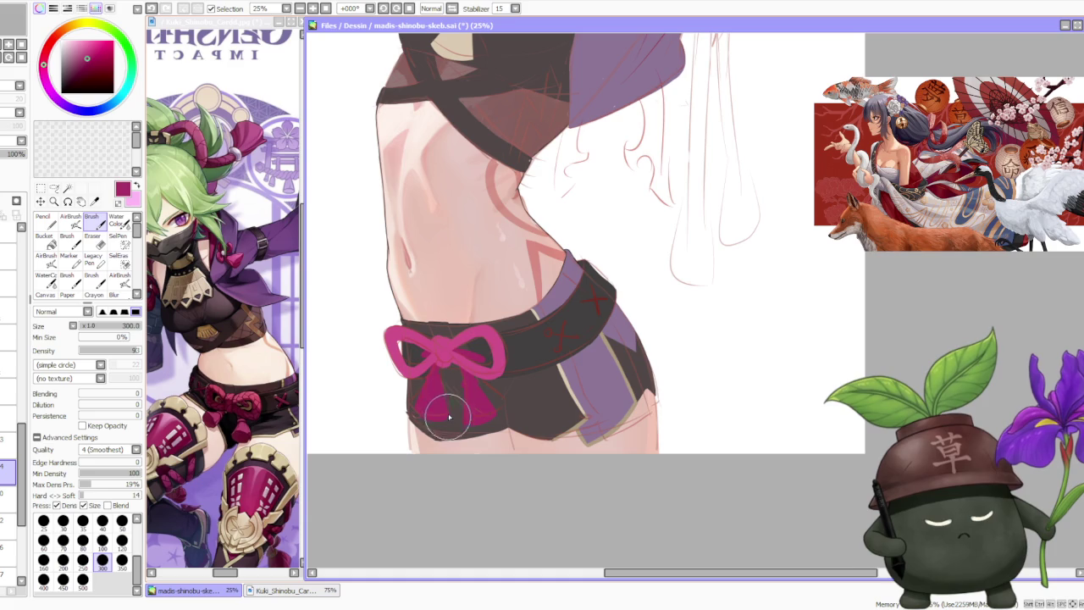
{"action": "scroll", "coordinate": [470, 296], "scroll_direction": "down", "scroll_amount": 3}
{"action": "scroll", "coordinate": [491, 279], "scroll_direction": "down", "scroll_amount": 2}
{"action": "scroll", "coordinate": [489, 279], "scroll_direction": "up", "scroll_amount": 1}
{"action": "scroll", "coordinate": [483, 296], "scroll_direction": "up", "scroll_amount": 1}
{"action": "scroll", "coordinate": [474, 339], "scroll_direction": "up", "scroll_amount": 1}
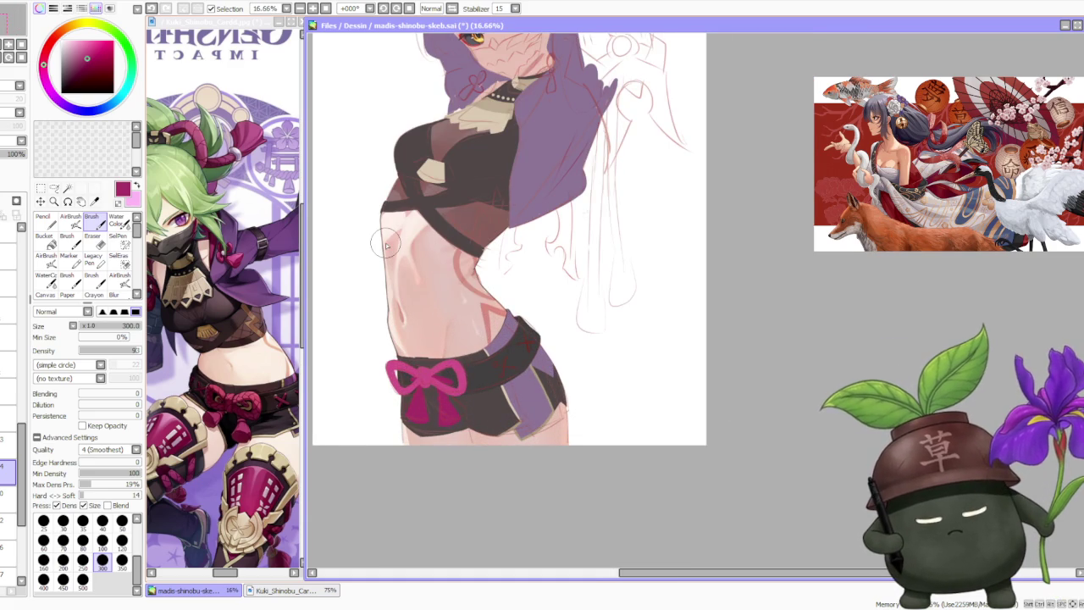
- Switch layers, then zoom the Kuki_Shinobu reference to 200% on the bow and belt
{"action": "left_click", "coordinate": [8, 498]}
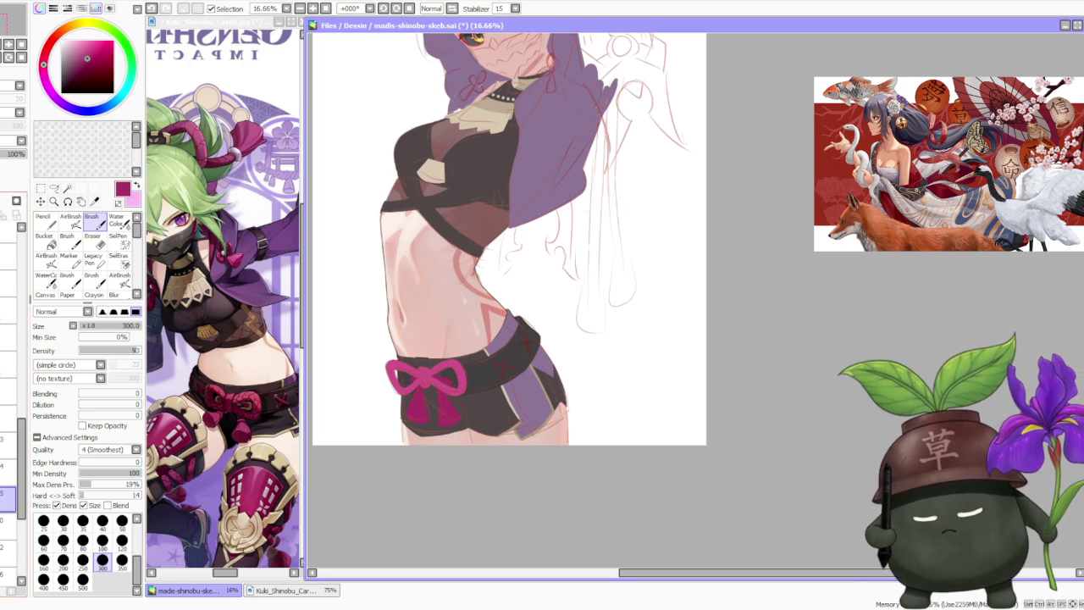
{"action": "scroll", "coordinate": [509, 387], "scroll_direction": "up", "scroll_amount": 2}
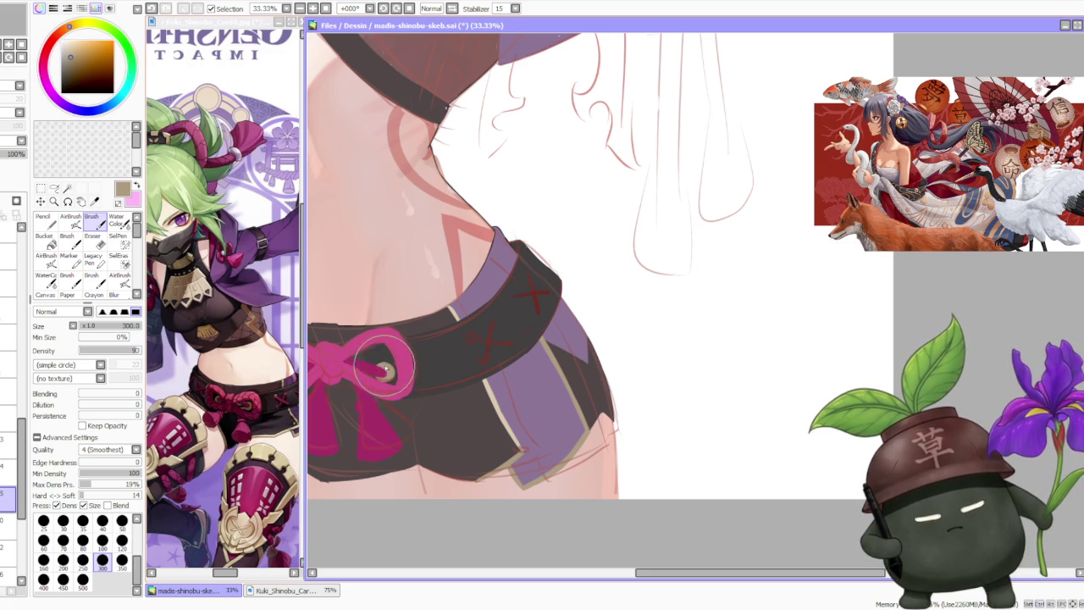
{"action": "scroll", "coordinate": [372, 347], "scroll_direction": "down", "scroll_amount": 1}
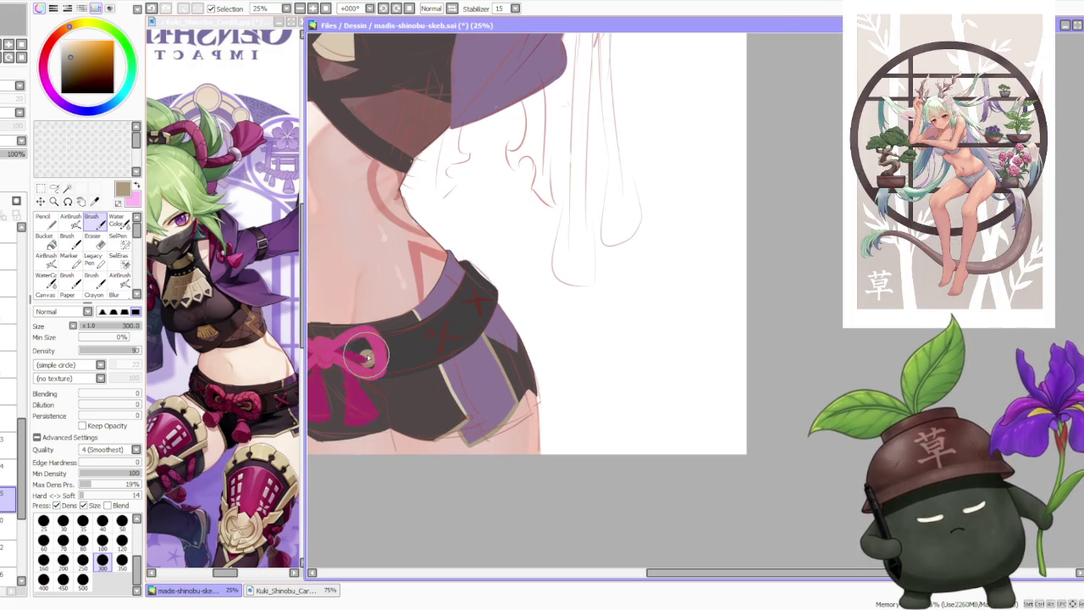
{"action": "scroll", "coordinate": [366, 351], "scroll_direction": "down", "scroll_amount": 1}
{"action": "scroll", "coordinate": [355, 348], "scroll_direction": "up", "scroll_amount": 2}
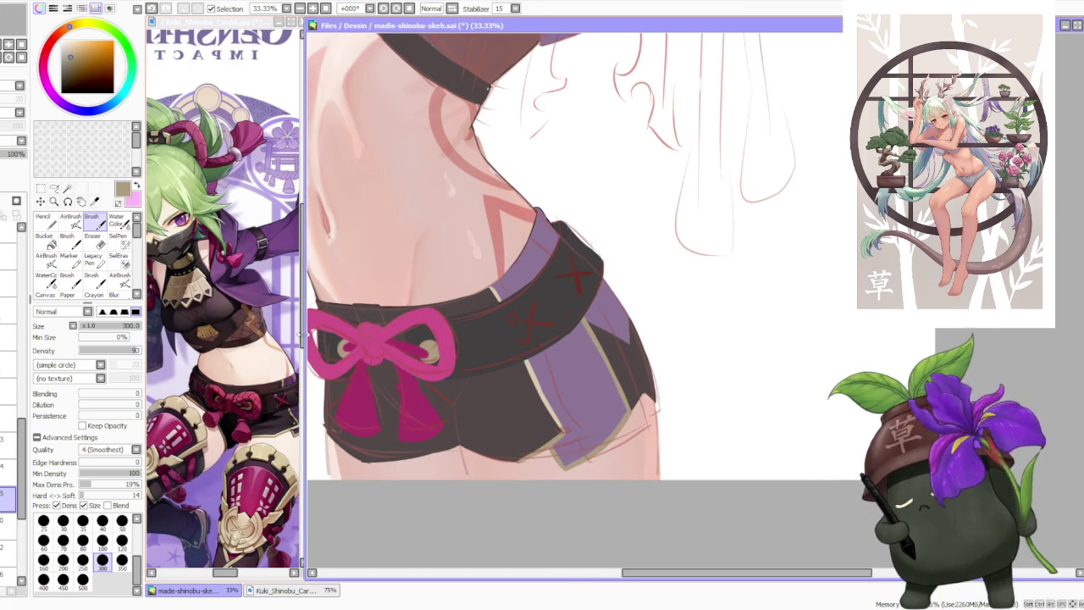
{"action": "left_click", "coordinate": [250, 406]}
{"action": "scroll", "coordinate": [250, 405], "scroll_direction": "up", "scroll_amount": 3}
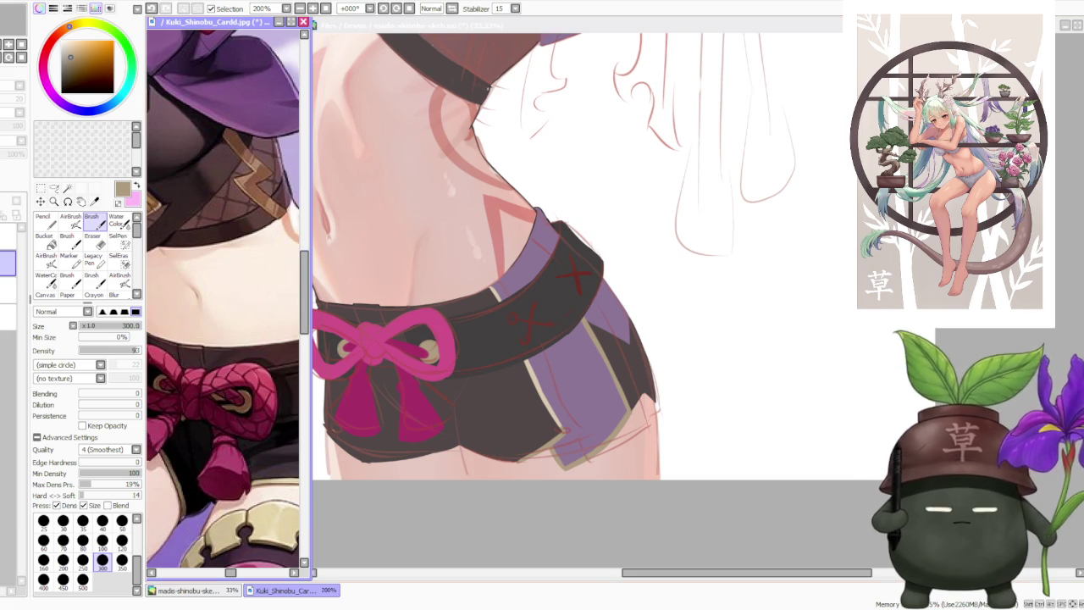
- Sample the bow's magenta, then a darker magenta from the bow
{"action": "left_click", "coordinate": [394, 236]}
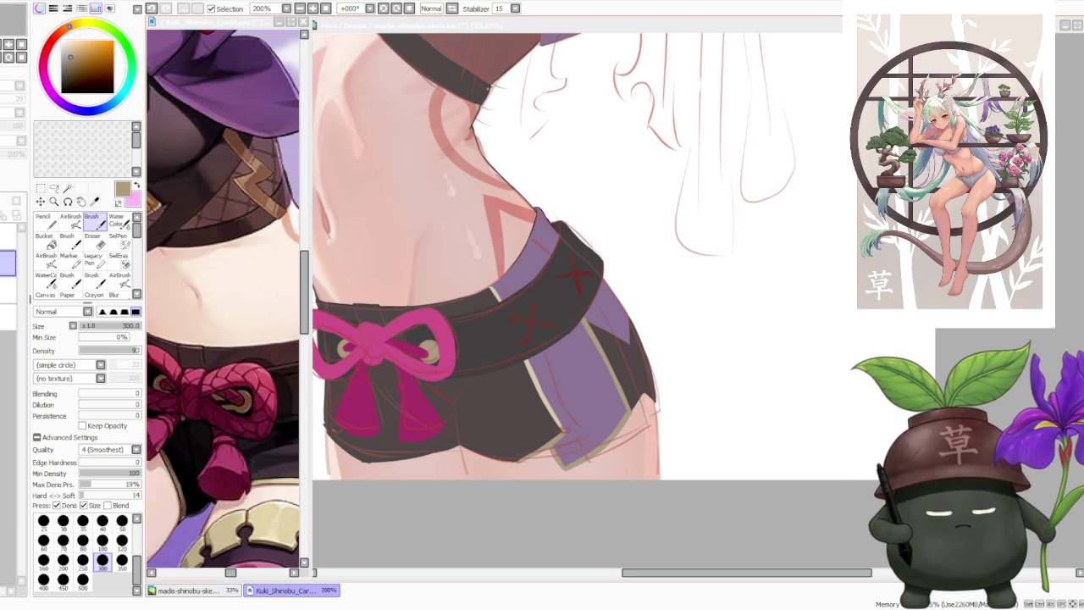
{"action": "scroll", "coordinate": [536, 358], "scroll_direction": "down", "scroll_amount": 2}
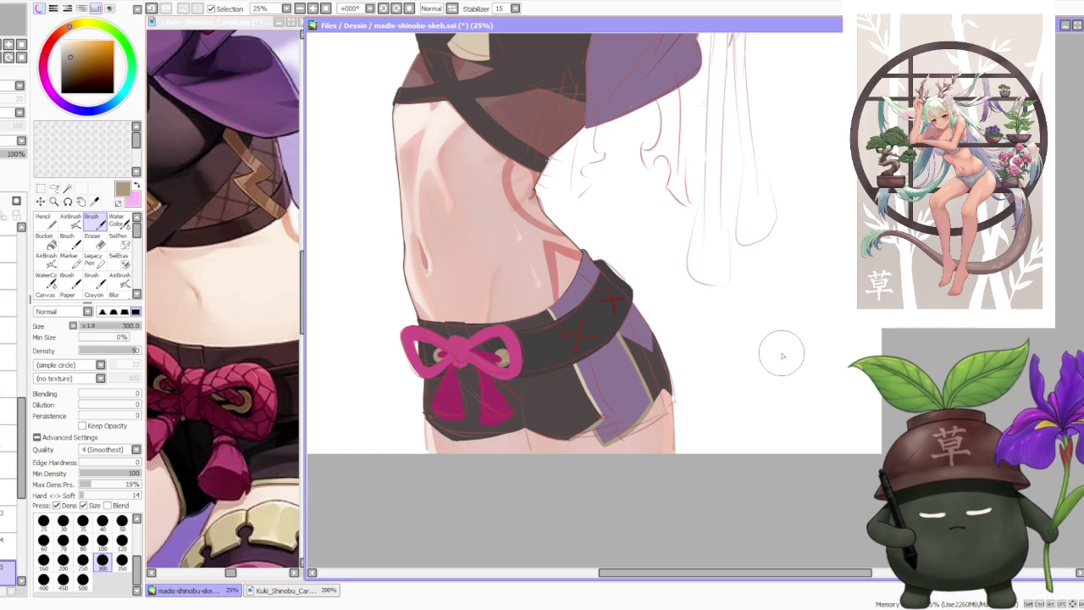
{"action": "left_click", "coordinate": [488, 349], "text": "alt"}
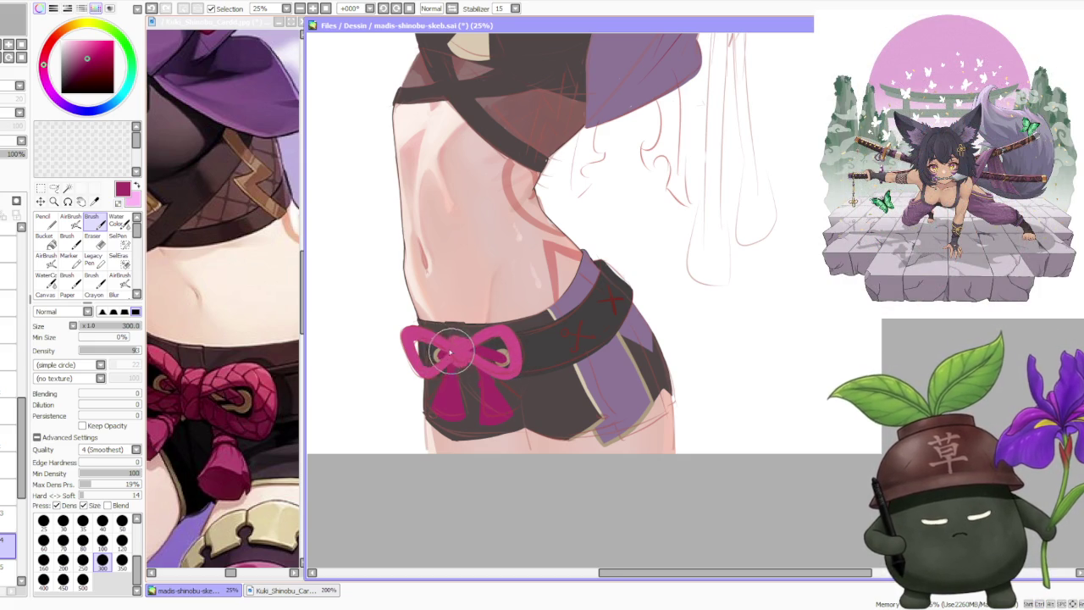
{"action": "scroll", "coordinate": [453, 354], "scroll_direction": "down", "scroll_amount": 1}
{"action": "scroll", "coordinate": [466, 322], "scroll_direction": "down", "scroll_amount": 2}
{"action": "scroll", "coordinate": [482, 277], "scroll_direction": "down", "scroll_amount": 1}
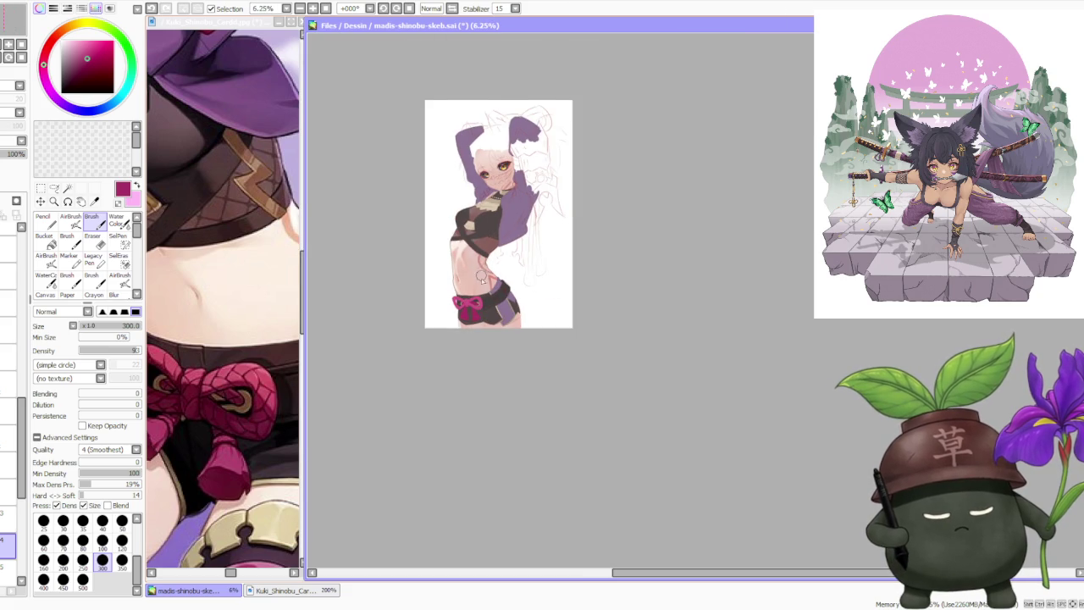
{"action": "scroll", "coordinate": [481, 280], "scroll_direction": "up", "scroll_amount": 1}
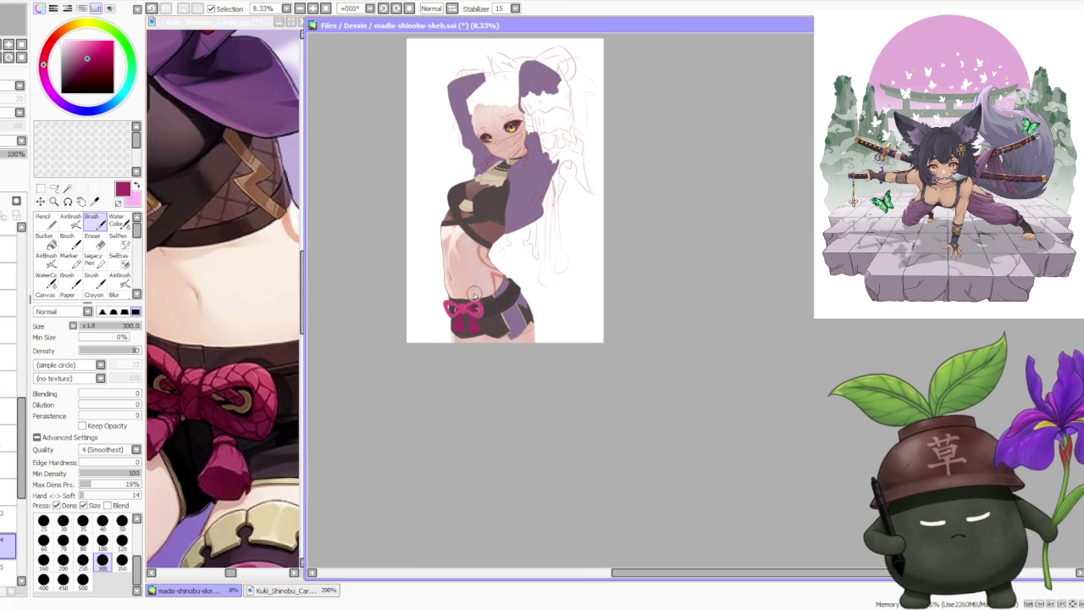
{"action": "scroll", "coordinate": [474, 295], "scroll_direction": "up", "scroll_amount": 1}
{"action": "scroll", "coordinate": [453, 346], "scroll_direction": "up", "scroll_amount": 2}
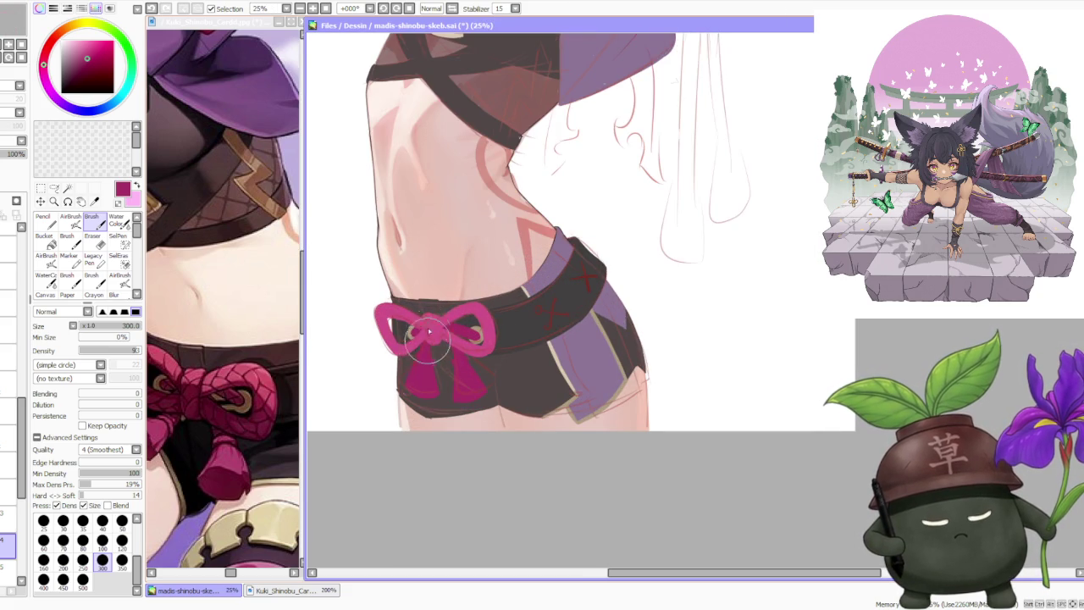
{"action": "scroll", "coordinate": [432, 292], "scroll_direction": "down", "scroll_amount": 1}
{"action": "scroll", "coordinate": [448, 258], "scroll_direction": "down", "scroll_amount": 2}
{"action": "scroll", "coordinate": [453, 267], "scroll_direction": "up", "scroll_amount": 1}
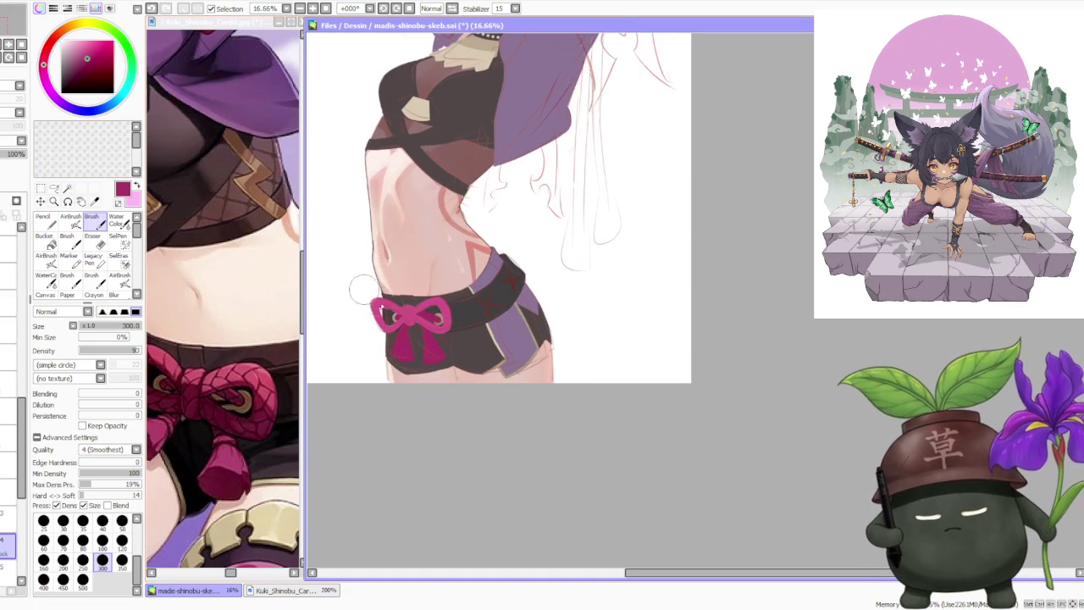
{"action": "left_click", "coordinate": [398, 339], "text": "alt"}
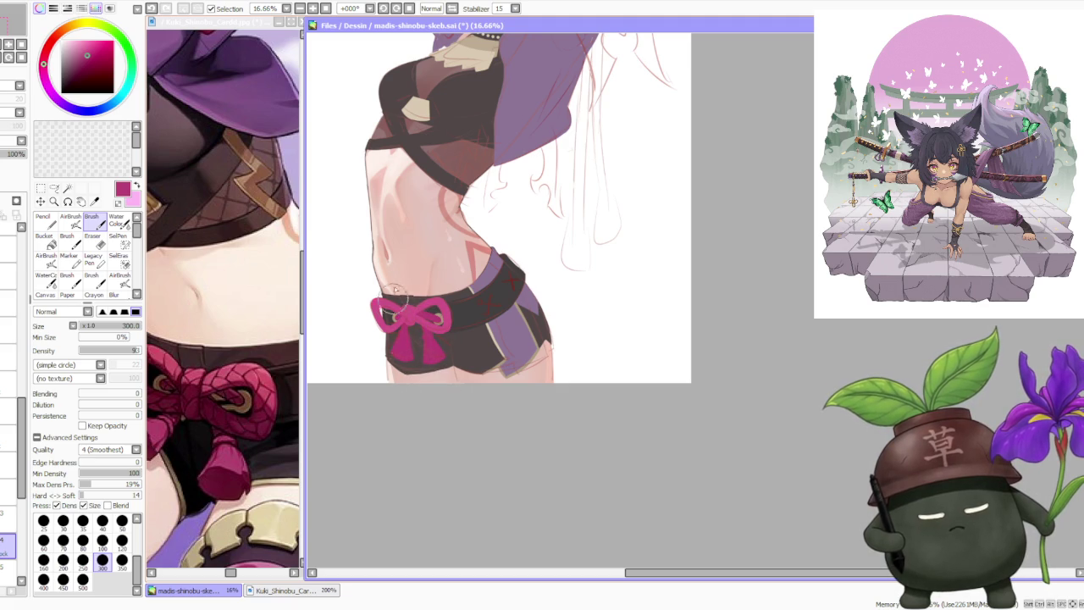
- Pick a tan colour and dab a small stud on the belt right of the bow
{"action": "scroll", "coordinate": [533, 208], "scroll_direction": "down", "scroll_amount": 3}
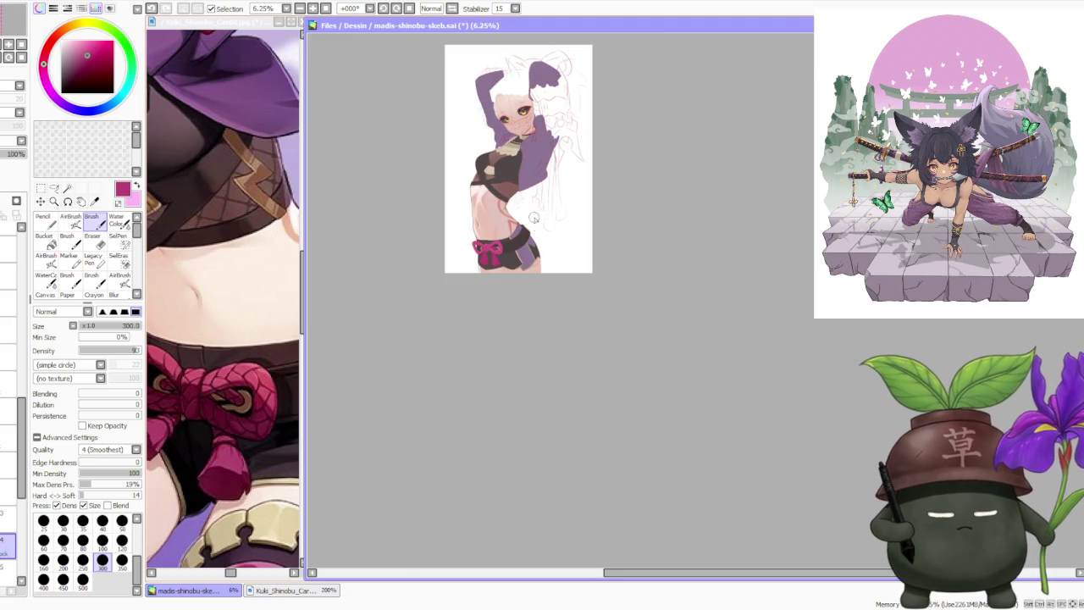
{"action": "scroll", "coordinate": [512, 236], "scroll_direction": "up", "scroll_amount": 2}
{"action": "scroll", "coordinate": [511, 236], "scroll_direction": "up", "scroll_amount": 1}
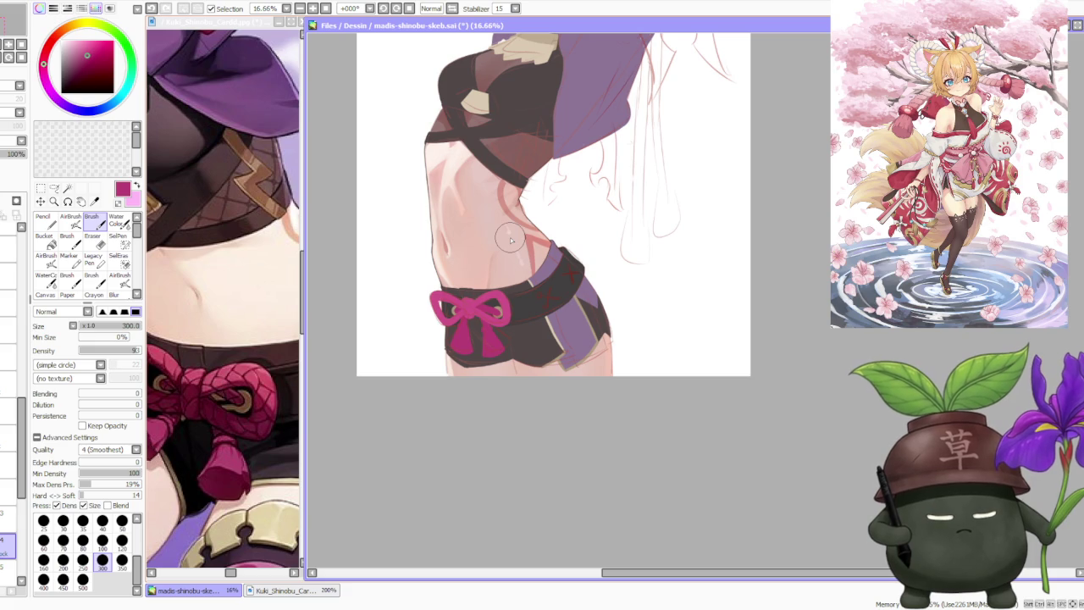
{"action": "scroll", "coordinate": [197, 314], "scroll_direction": "down", "scroll_amount": 3}
{"action": "scroll", "coordinate": [212, 326], "scroll_direction": "down", "scroll_amount": 1}
{"action": "scroll", "coordinate": [233, 342], "scroll_direction": "up", "scroll_amount": 3}
{"action": "scroll", "coordinate": [234, 342], "scroll_direction": "up", "scroll_amount": 1}
{"action": "scroll", "coordinate": [233, 342], "scroll_direction": "up", "scroll_amount": 1}
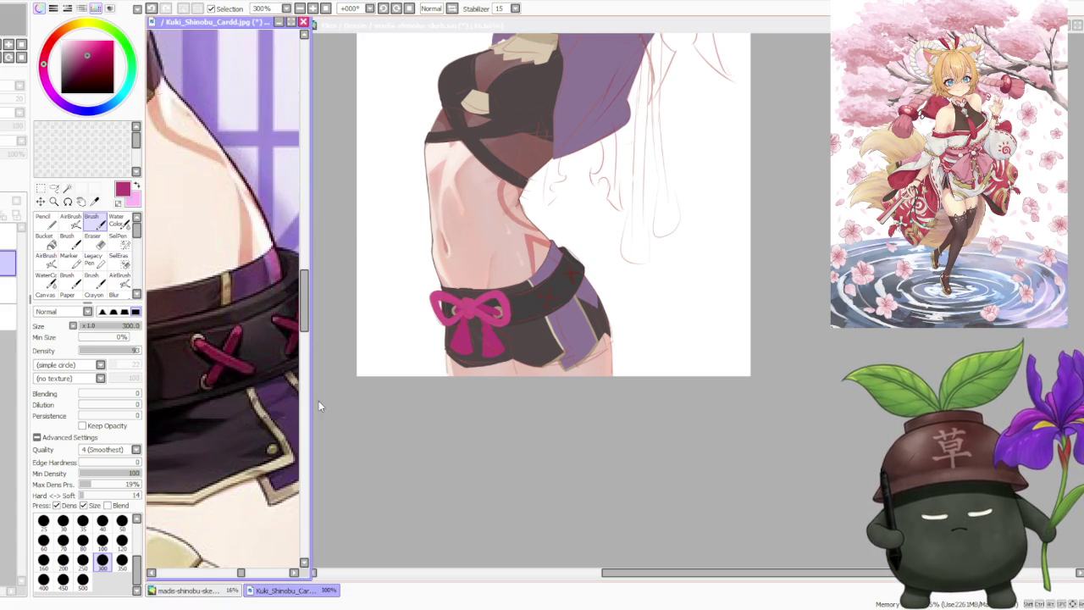
{"action": "left_click", "coordinate": [473, 449]}
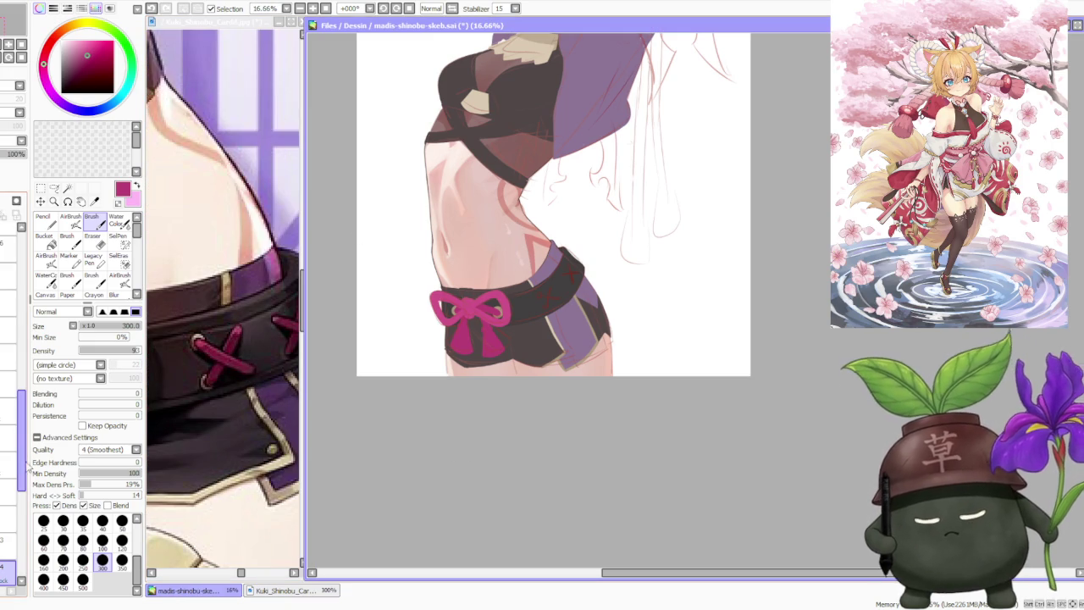
{"action": "scroll", "coordinate": [26, 481], "scroll_direction": "down", "scroll_amount": 3}
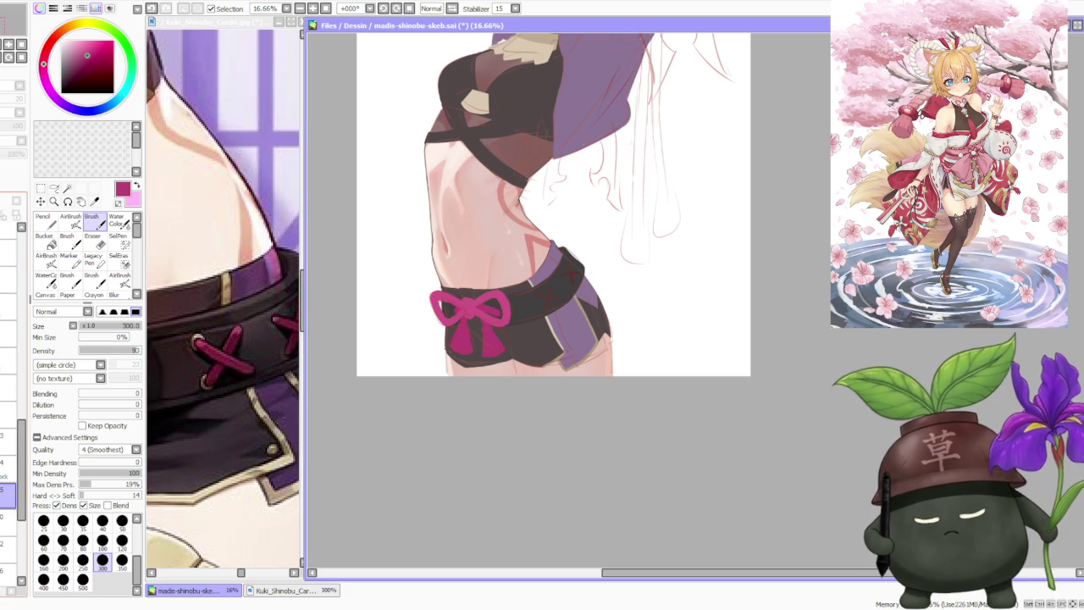
{"action": "scroll", "coordinate": [495, 283], "scroll_direction": "up", "scroll_amount": 1}
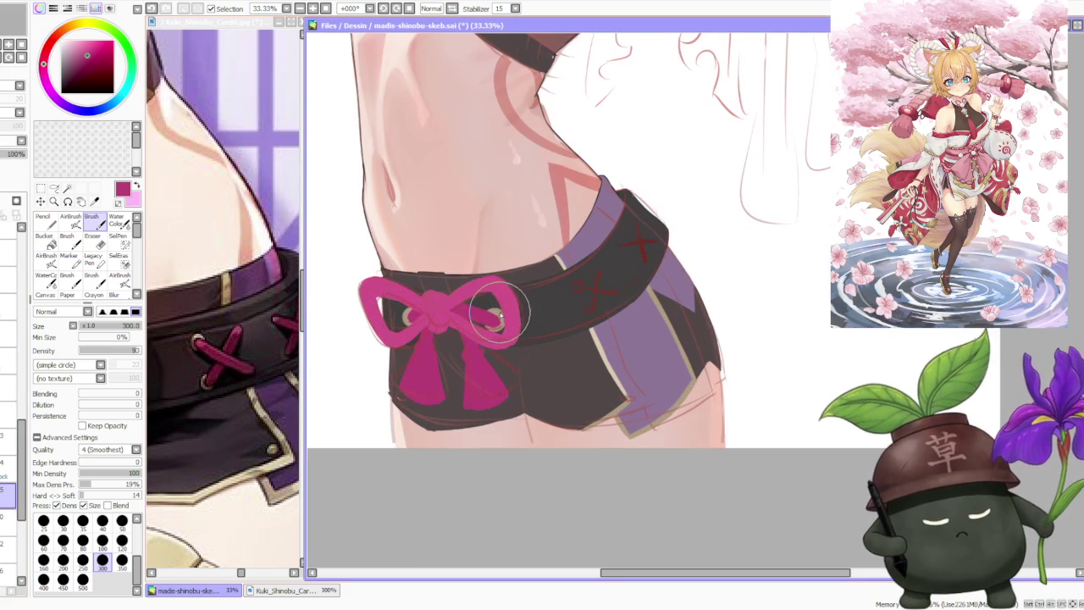
{"action": "left_click", "coordinate": [491, 288], "text": "alt"}
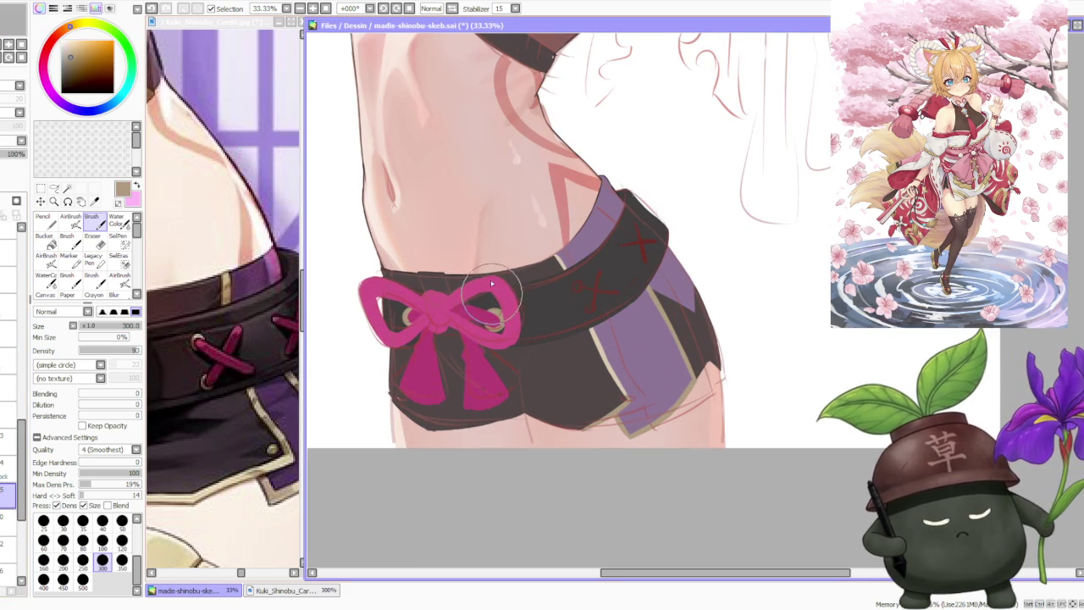
{"action": "left_click", "coordinate": [576, 287]}
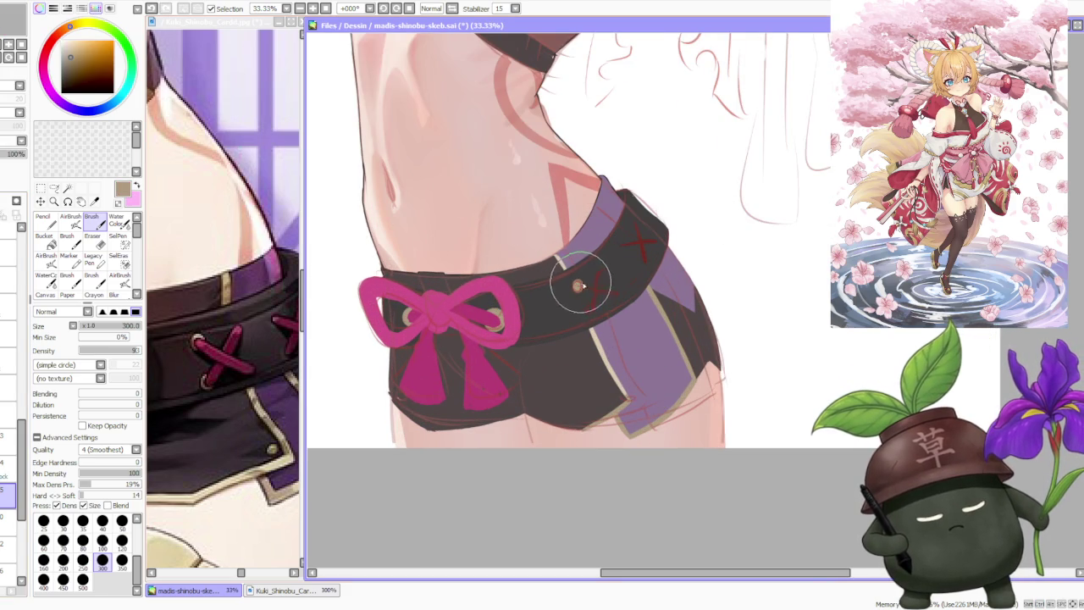
- Pick the bow's magenta pink and switch to the Pencil at size 20
{"action": "left_click", "coordinate": [589, 310]}
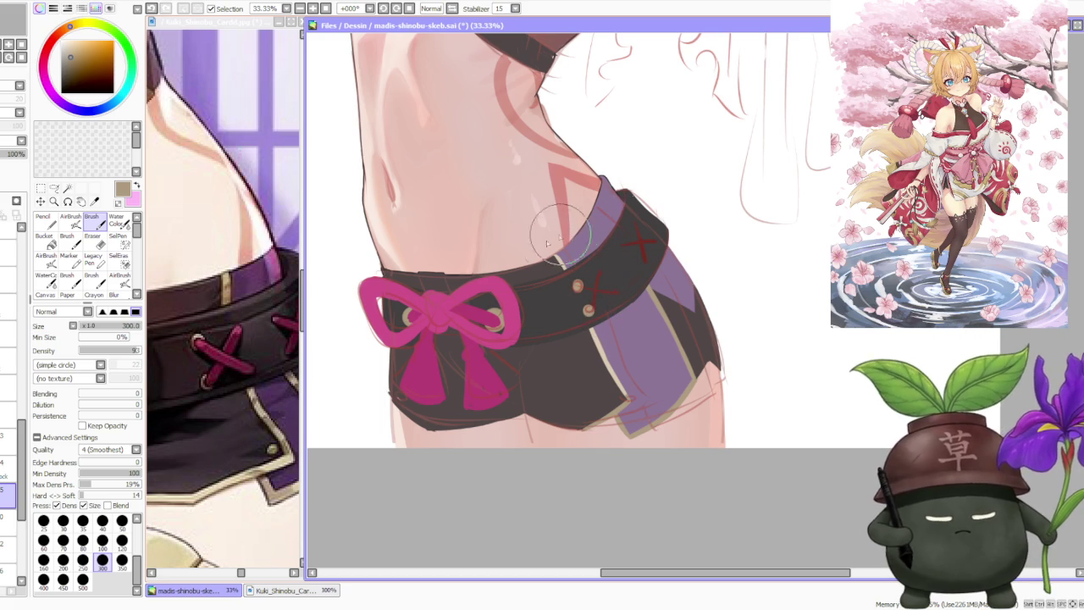
{"action": "left_click", "coordinate": [478, 368], "text": "alt"}
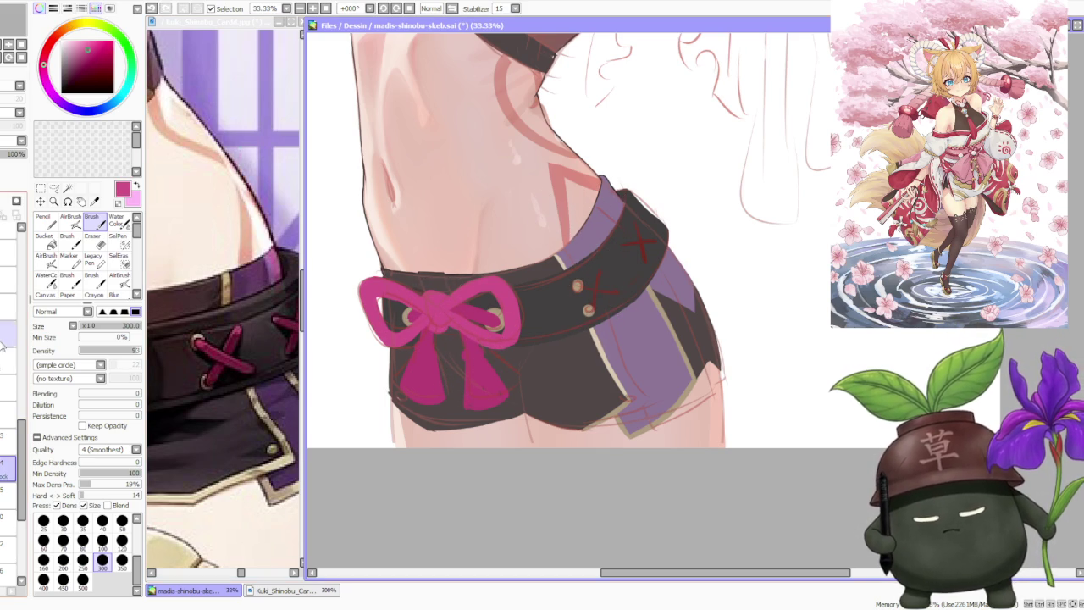
{"action": "left_click", "coordinate": [121, 540]}
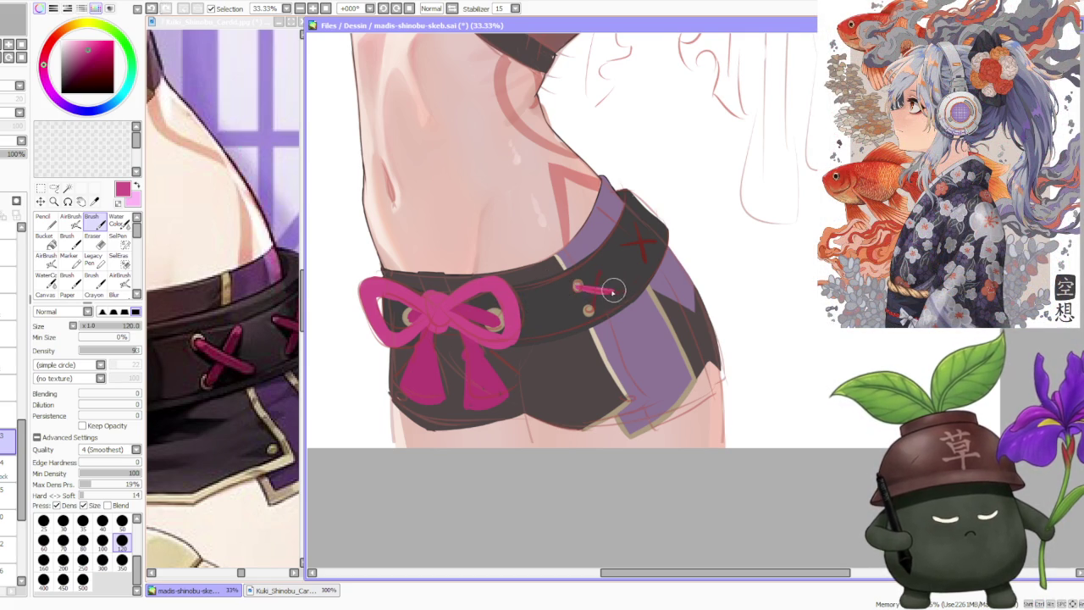
{"action": "key", "text": "ctrl+z"}
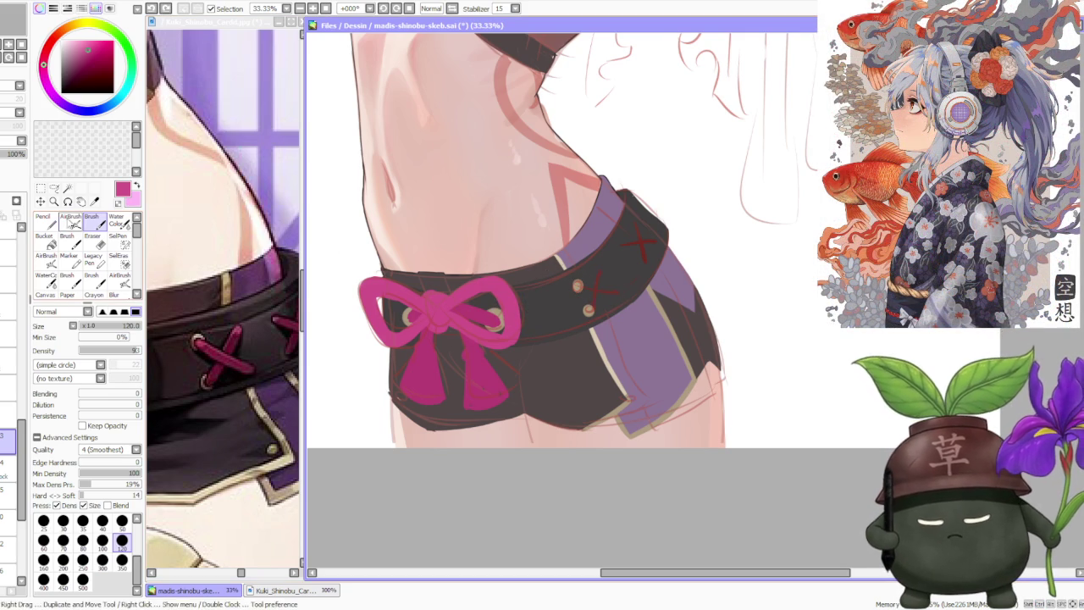
{"action": "left_click", "coordinate": [42, 220]}
{"action": "left_click", "coordinate": [122, 495]}
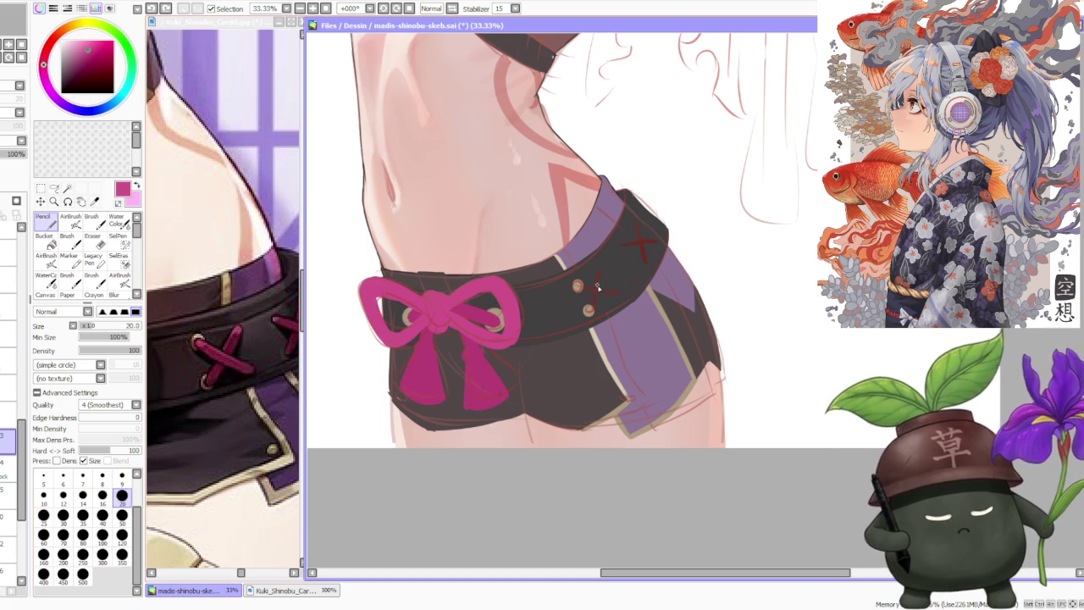
- Set the Pencil to size 30 and draw the upper pink lacing cross, redoing misplaced diagonals
{"action": "key", "text": "ctrl+z"}
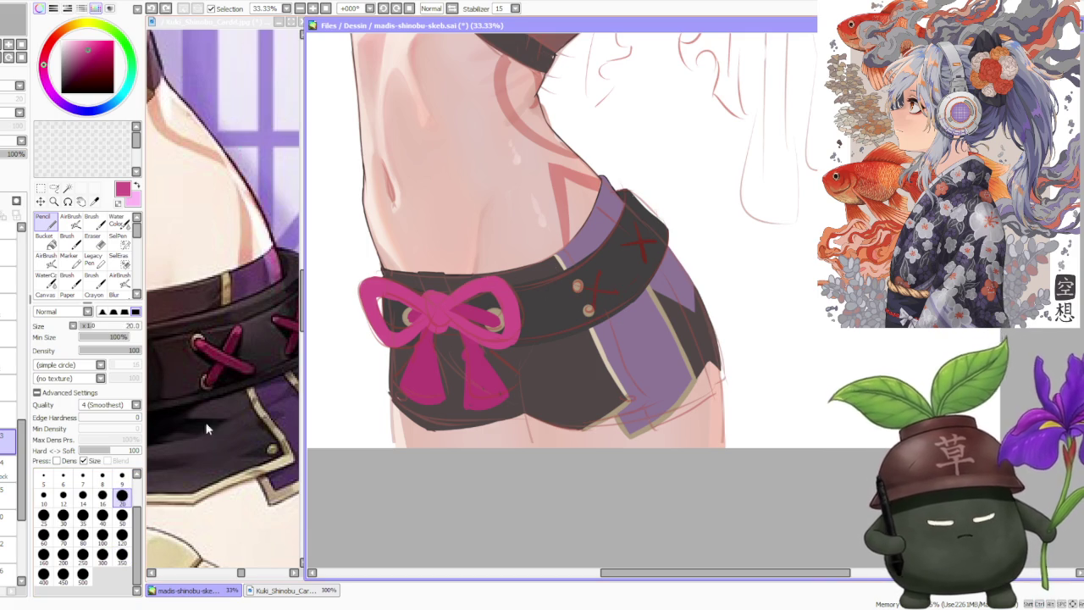
{"action": "left_click", "coordinate": [43, 515]}
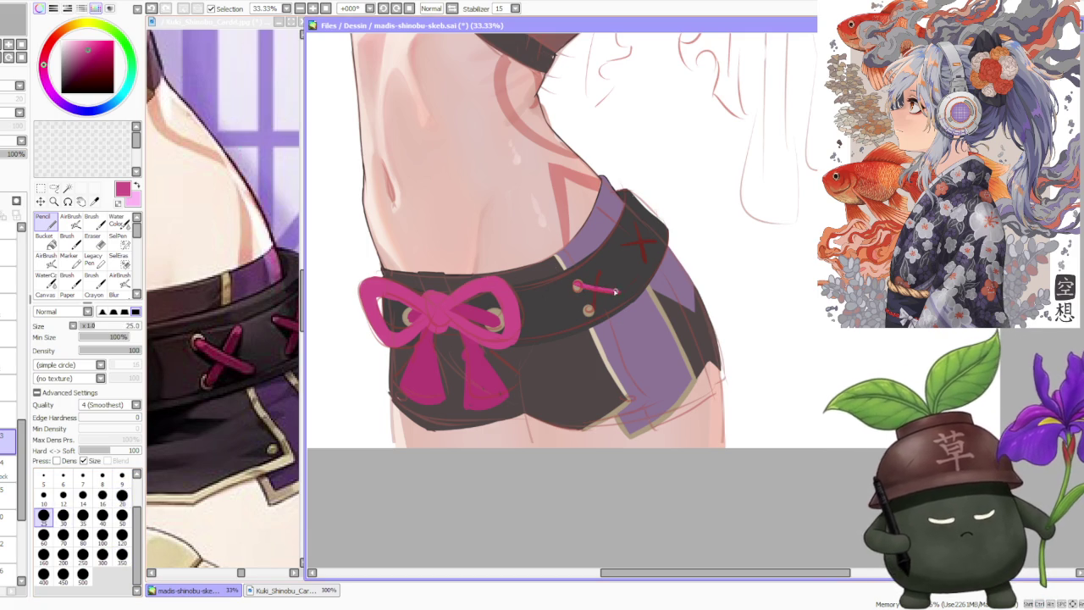
{"action": "left_click", "coordinate": [63, 514]}
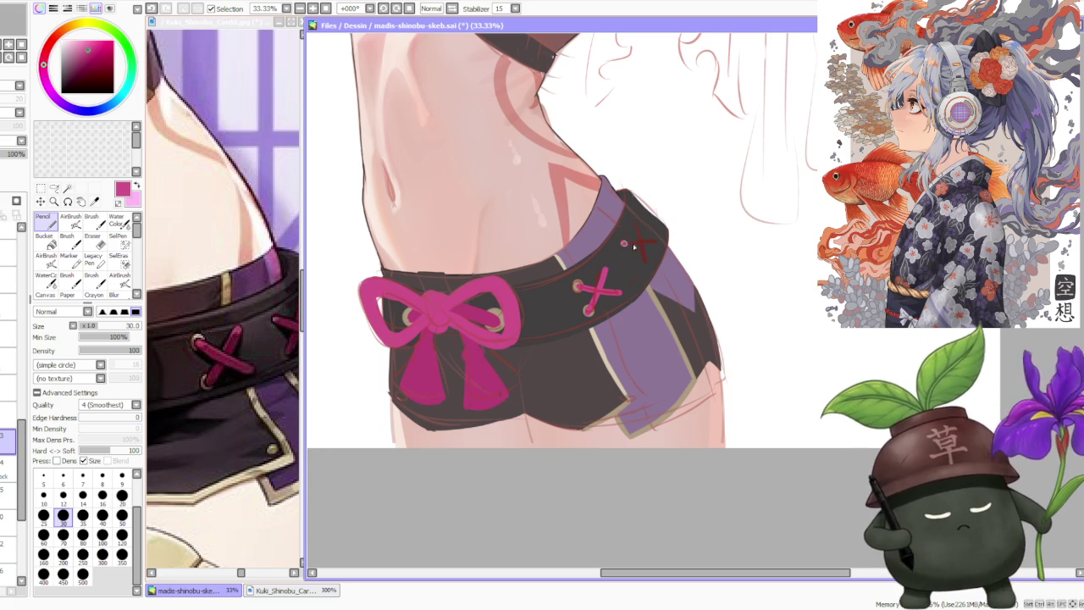
{"action": "mouse_move", "coordinate": [627, 245]}
{"action": "left_mouse_down"}
{"action": "mouse_move", "coordinate": [650, 243]}
{"action": "mouse_move", "coordinate": [649, 254]}
{"action": "left_mouse_up"}
{"action": "key", "text": "ctrl+z"}
{"action": "key", "text": "ctrl+z"}
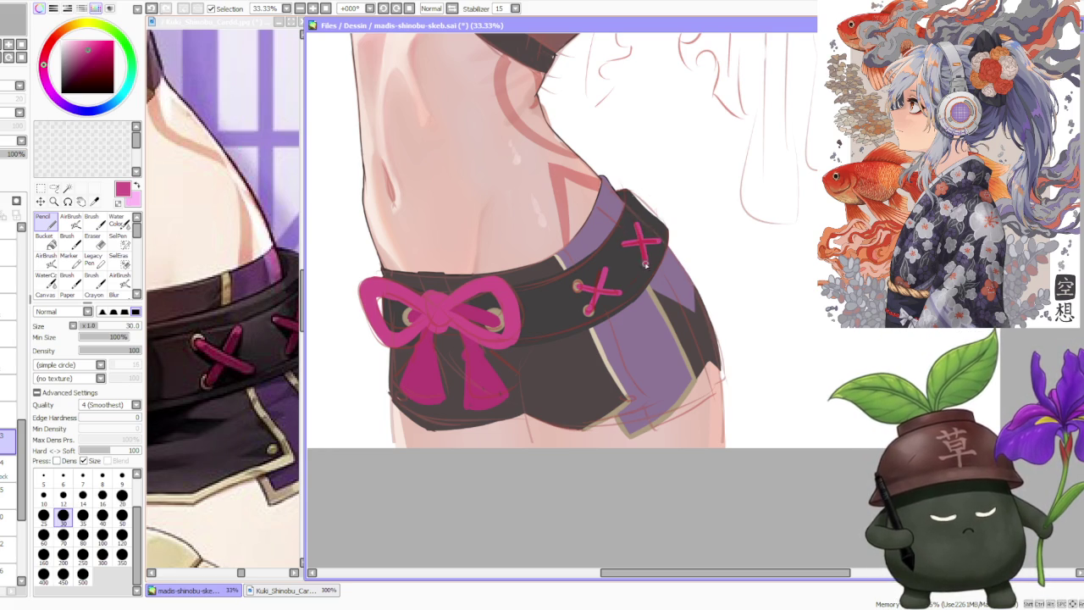
{"action": "key", "text": "ctrl+z"}
{"action": "left_click_drag", "start_coordinate": [635, 221], "coordinate": [642, 247]}
{"action": "key", "text": "ctrl+z"}
{"action": "scroll", "coordinate": [646, 146], "scroll_direction": "down", "scroll_amount": 3}
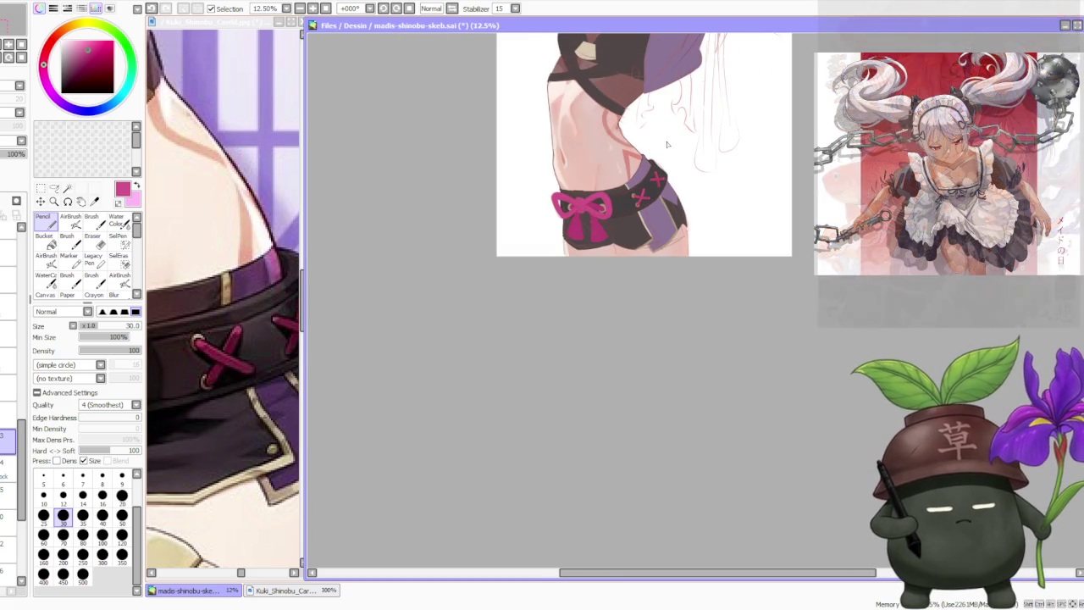
{"action": "scroll", "coordinate": [595, 253], "scroll_direction": "down", "scroll_amount": 1}
{"action": "scroll", "coordinate": [649, 201], "scroll_direction": "down", "scroll_amount": 1}
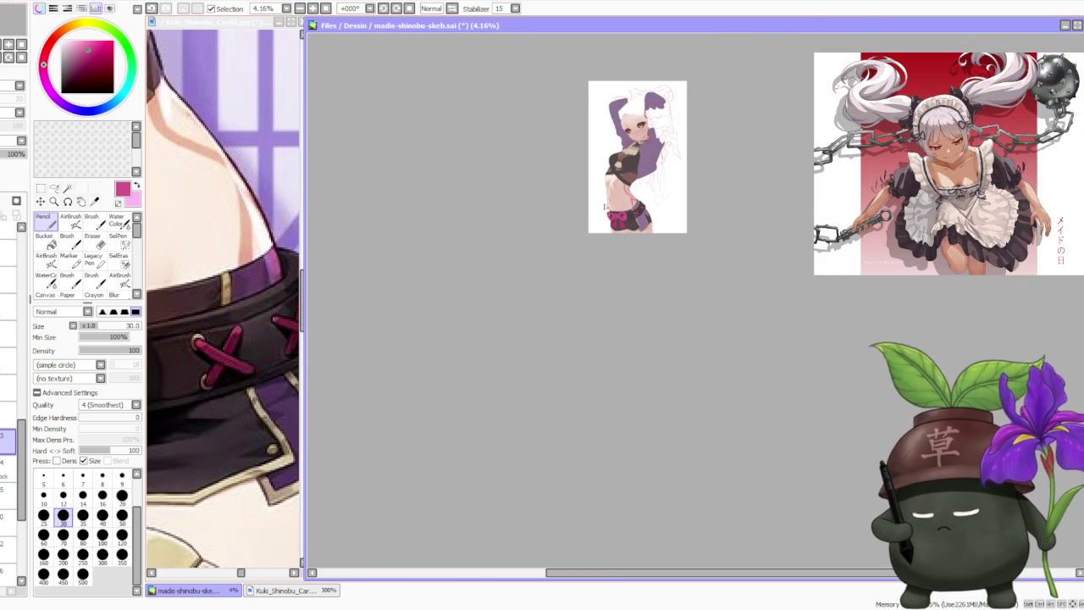
{"action": "scroll", "coordinate": [675, 144], "scroll_direction": "up", "scroll_amount": 3}
{"action": "scroll", "coordinate": [610, 245], "scroll_direction": "up", "scroll_amount": 1}
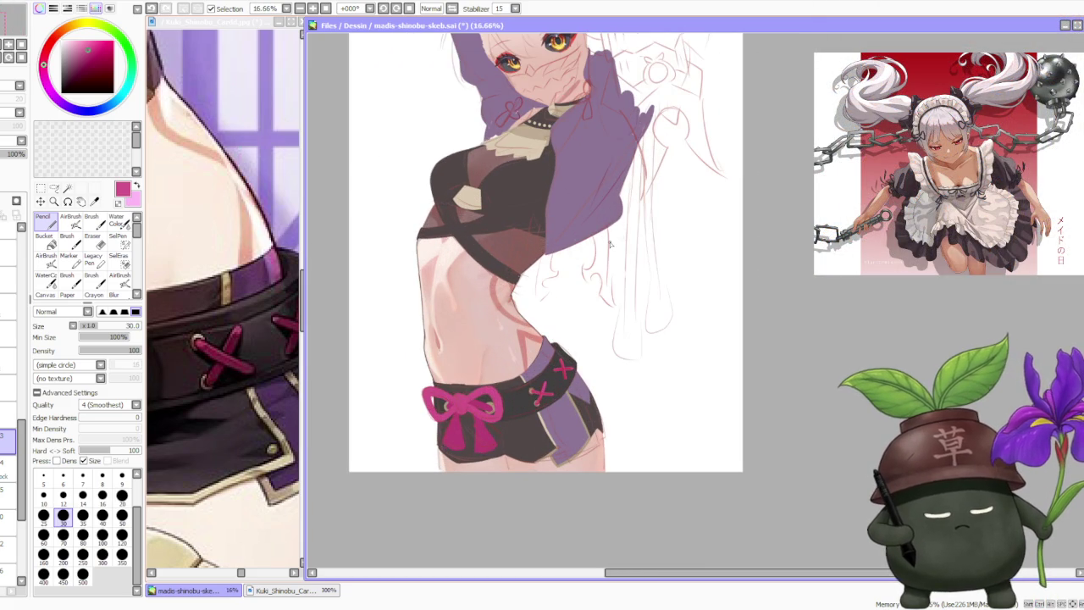
{"action": "scroll", "coordinate": [474, 378], "scroll_direction": "up", "scroll_amount": 1}
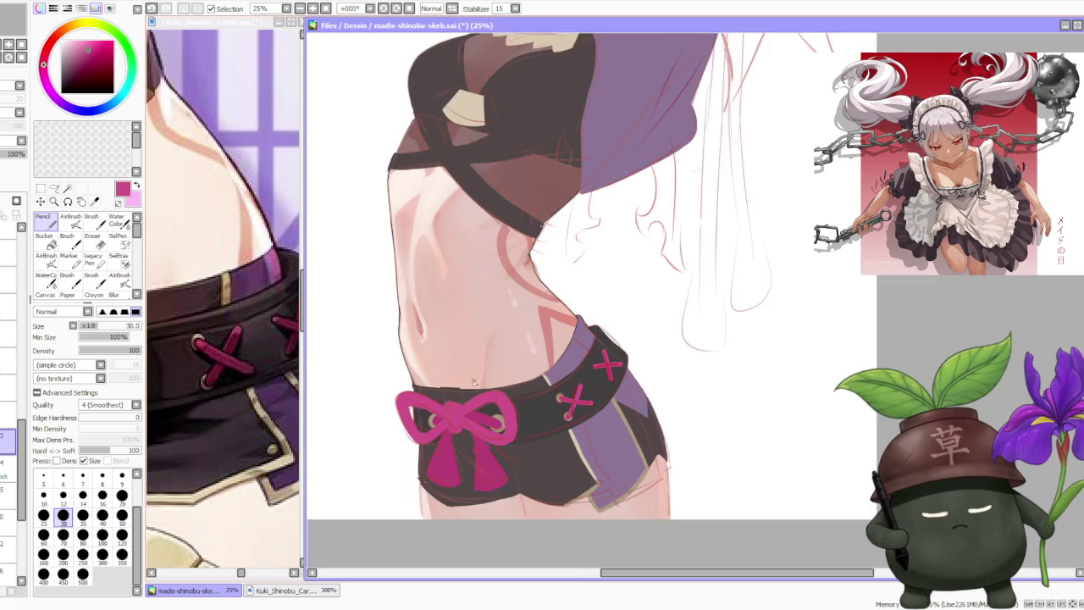
{"action": "scroll", "coordinate": [472, 381], "scroll_direction": "up", "scroll_amount": 1}
{"action": "scroll", "coordinate": [473, 381], "scroll_direction": "down", "scroll_amount": 3}
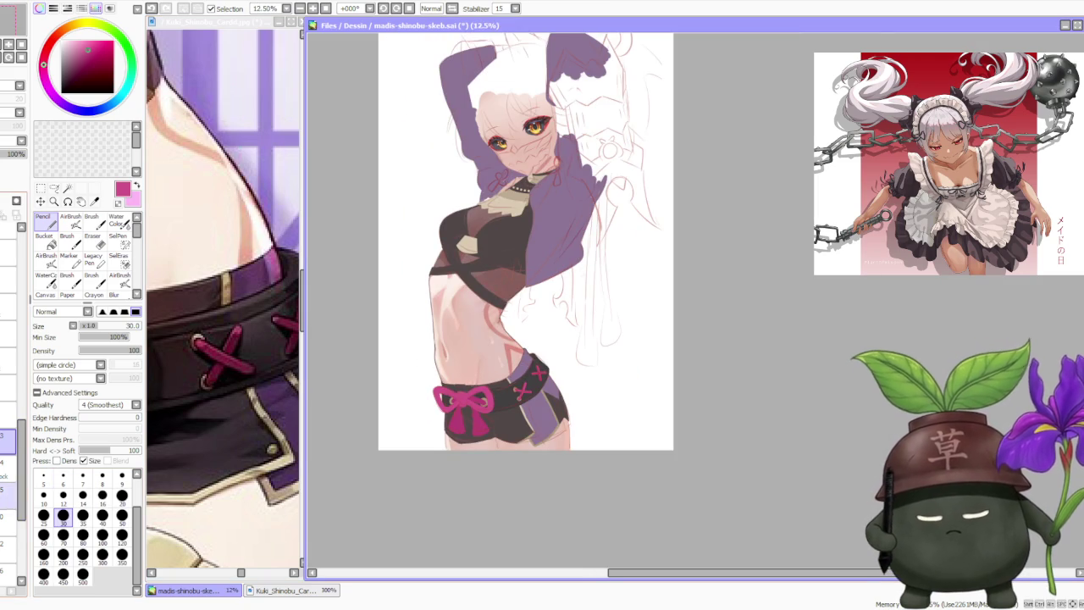
{"action": "left_click", "coordinate": [9, 484]}
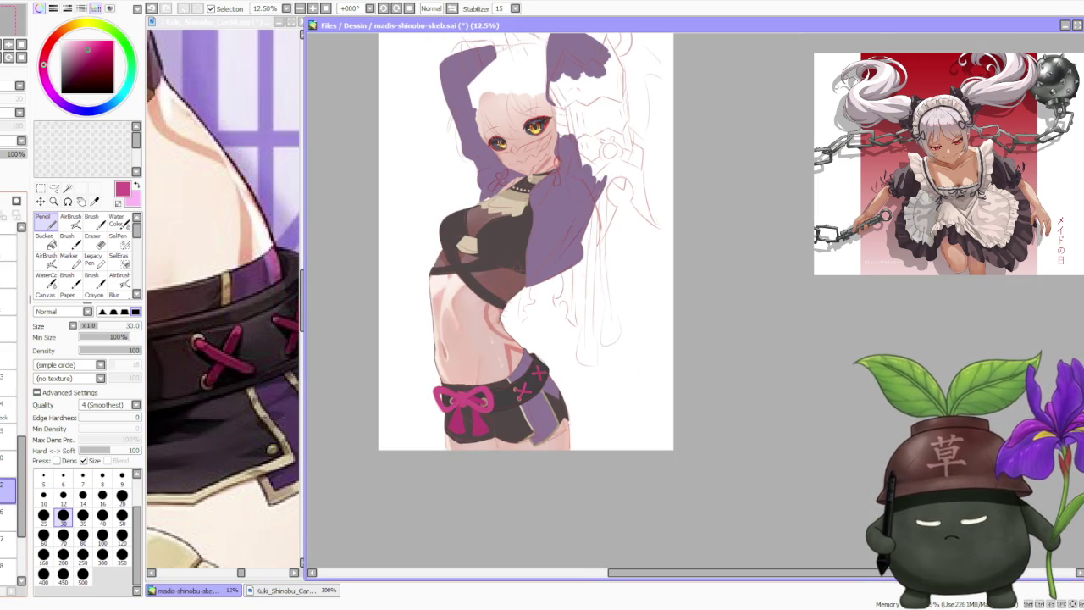
{"action": "scroll", "coordinate": [589, 449], "scroll_direction": "up", "scroll_amount": 2}
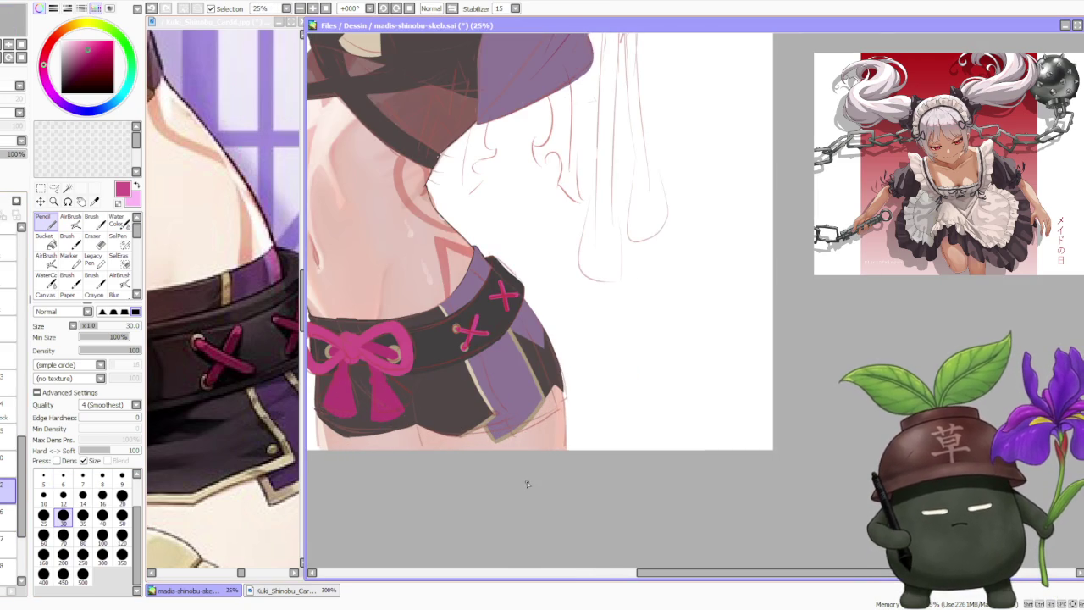
{"action": "scroll", "coordinate": [520, 404], "scroll_direction": "up", "scroll_amount": 2}
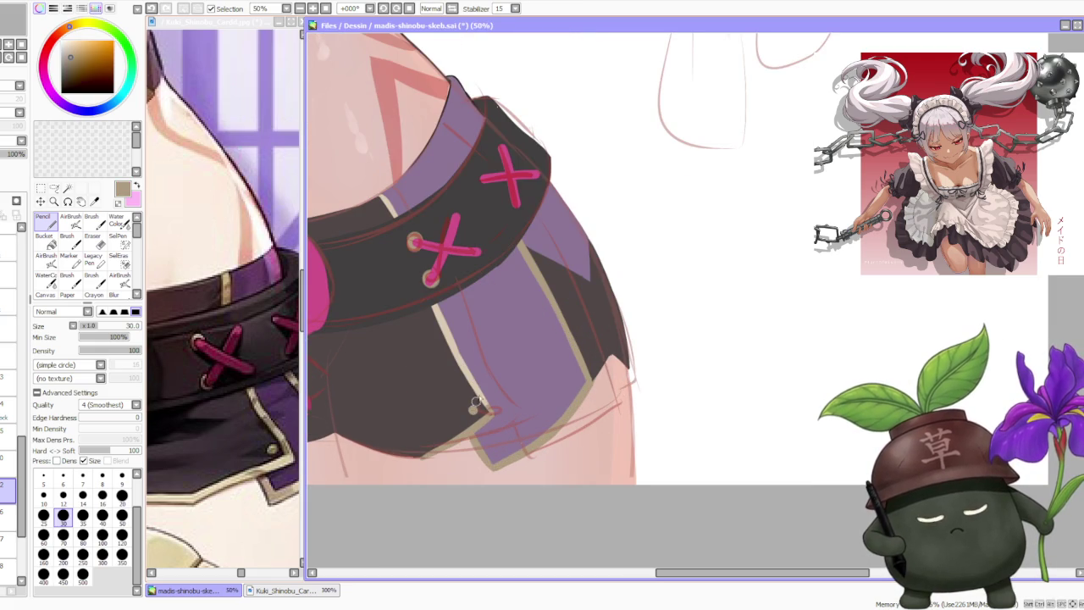
{"action": "scroll", "coordinate": [603, 294], "scroll_direction": "down", "scroll_amount": 2}
{"action": "scroll", "coordinate": [602, 295], "scroll_direction": "down", "scroll_amount": 1}
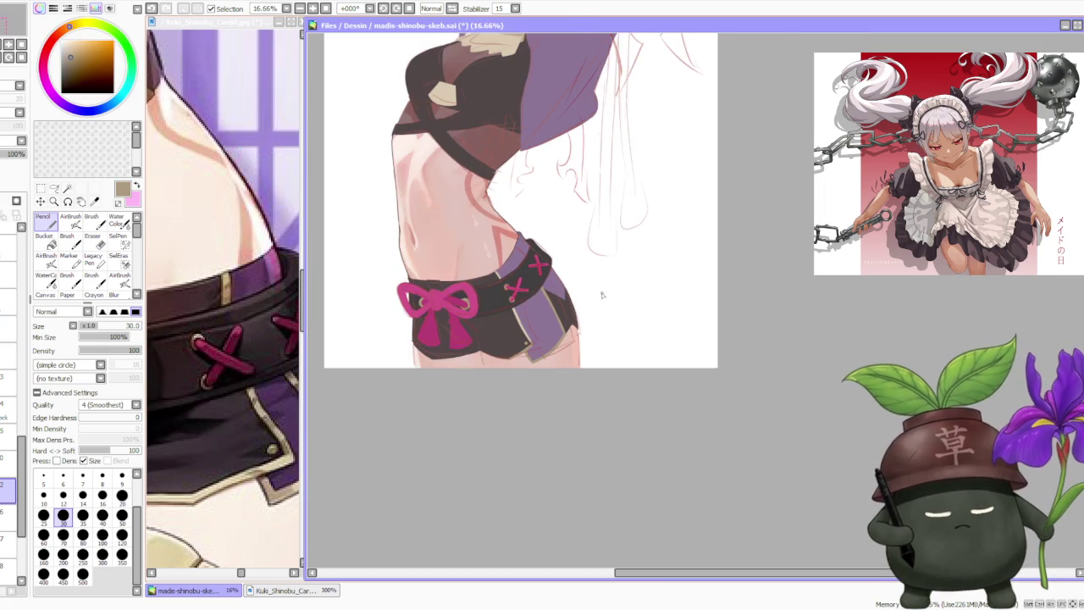
{"action": "scroll", "coordinate": [206, 411], "scroll_direction": "down", "scroll_amount": 1}
{"action": "scroll", "coordinate": [206, 411], "scroll_direction": "down", "scroll_amount": 2}
{"action": "scroll", "coordinate": [206, 410], "scroll_direction": "down", "scroll_amount": 2}
{"action": "scroll", "coordinate": [206, 411], "scroll_direction": "up", "scroll_amount": 3}
{"action": "scroll", "coordinate": [309, 460], "scroll_direction": "down", "scroll_amount": 2}
{"action": "scroll", "coordinate": [309, 460], "scroll_direction": "down", "scroll_amount": 1}
{"action": "scroll", "coordinate": [548, 472], "scroll_direction": "down", "scroll_amount": 1}
{"action": "scroll", "coordinate": [498, 421], "scroll_direction": "down", "scroll_amount": 2}
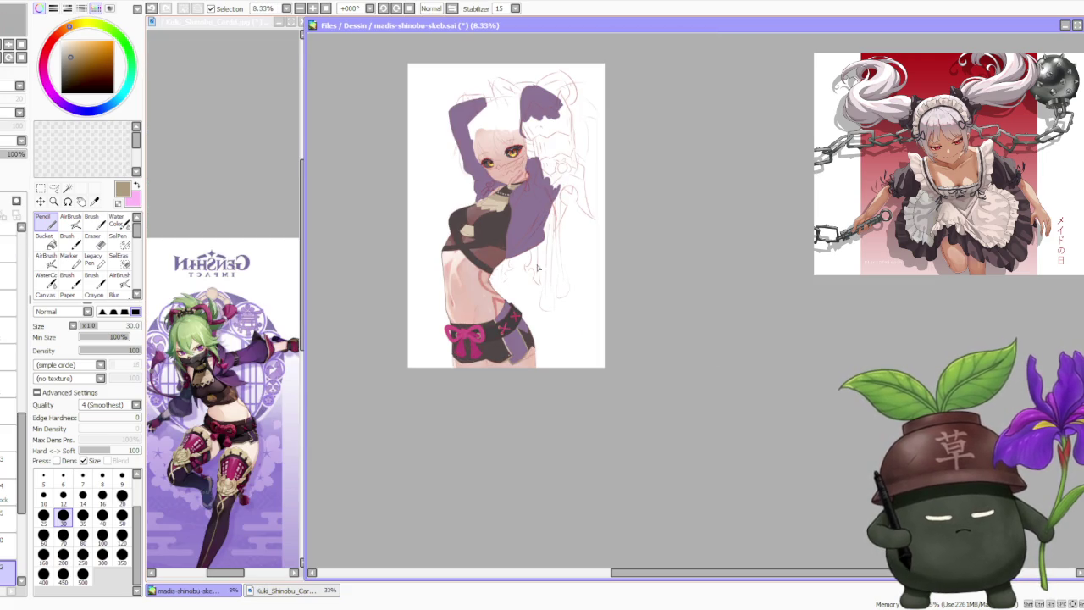
{"action": "scroll", "coordinate": [537, 339], "scroll_direction": "up", "scroll_amount": 3}
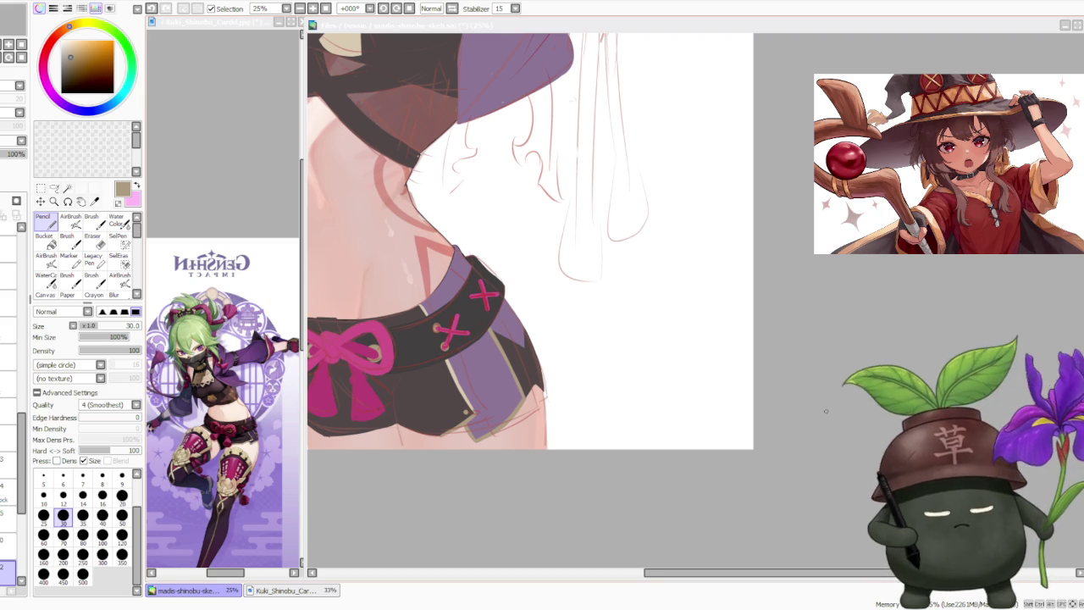
- Switch to the soft Brush, move to the layer above, and sample the side panel's purple
{"action": "left_click", "coordinate": [575, 398]}
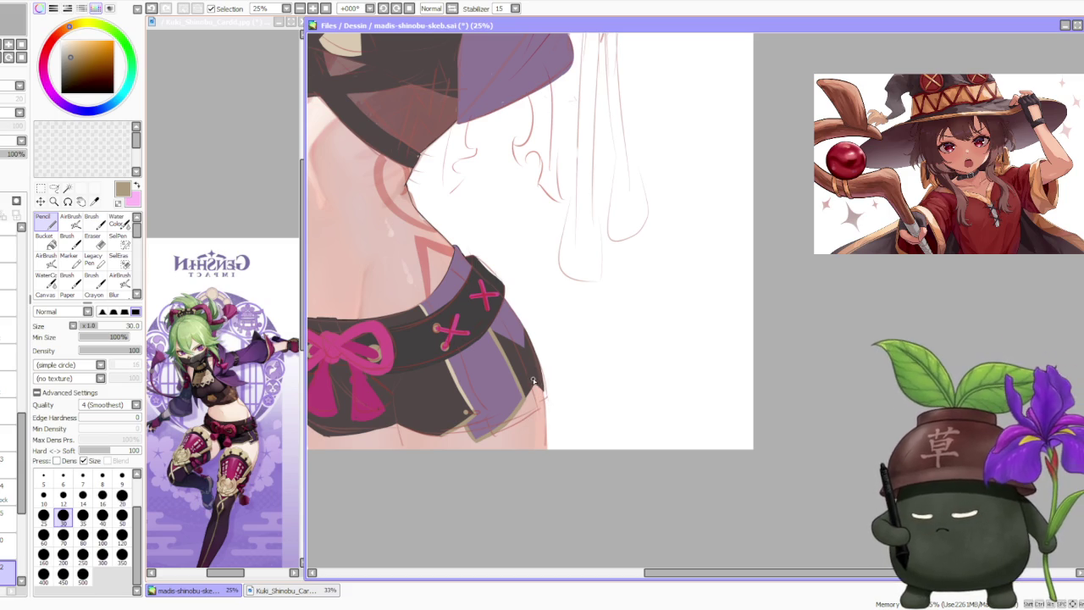
{"action": "scroll", "coordinate": [552, 411], "scroll_direction": "up", "scroll_amount": 1}
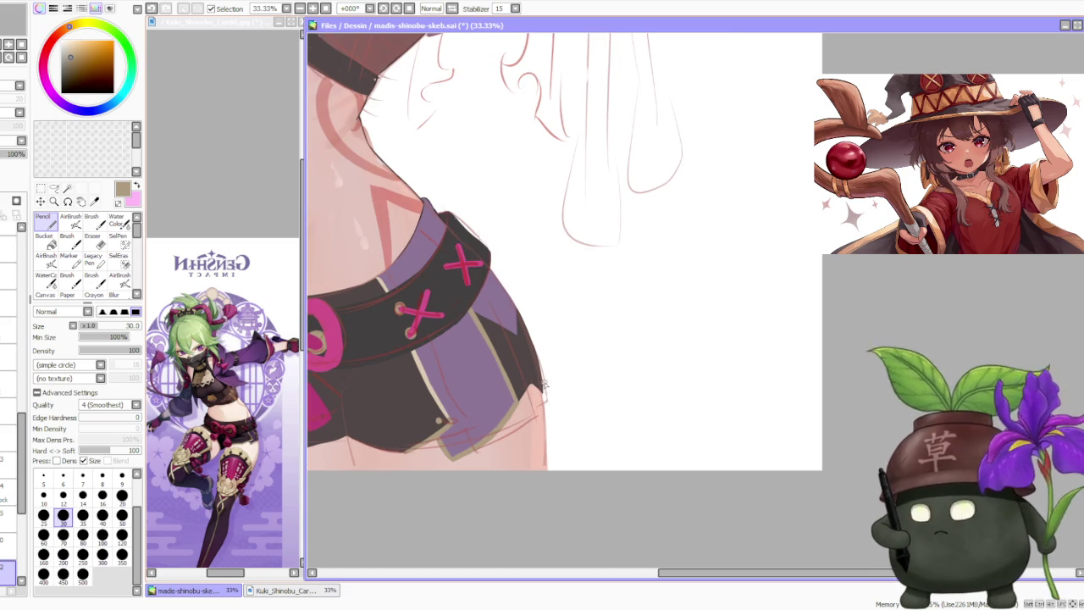
{"action": "scroll", "coordinate": [499, 332], "scroll_direction": "down", "scroll_amount": 1}
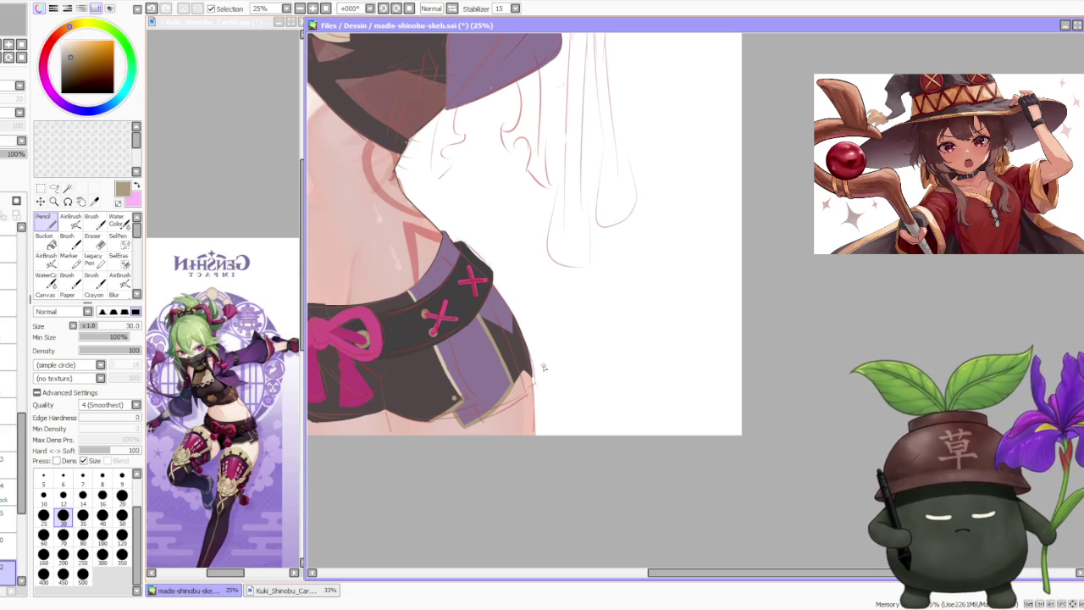
{"action": "scroll", "coordinate": [546, 372], "scroll_direction": "up", "scroll_amount": 1}
{"action": "scroll", "coordinate": [546, 373], "scroll_direction": "up", "scroll_amount": 1}
{"action": "scroll", "coordinate": [546, 372], "scroll_direction": "down", "scroll_amount": 1}
{"action": "key", "text": "b"}
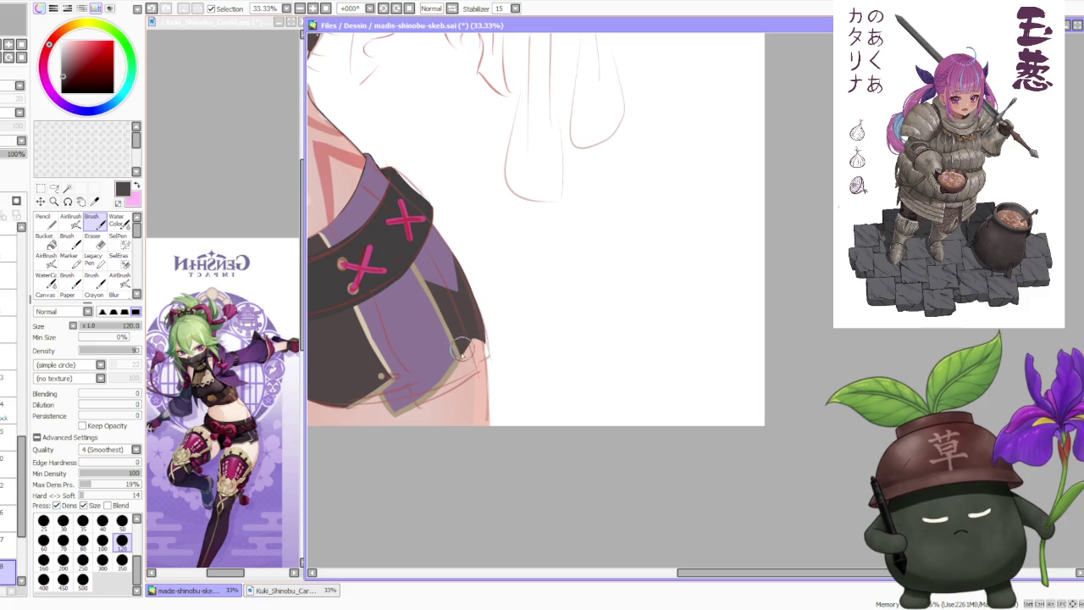
{"action": "scroll", "coordinate": [471, 326], "scroll_direction": "up", "scroll_amount": 2}
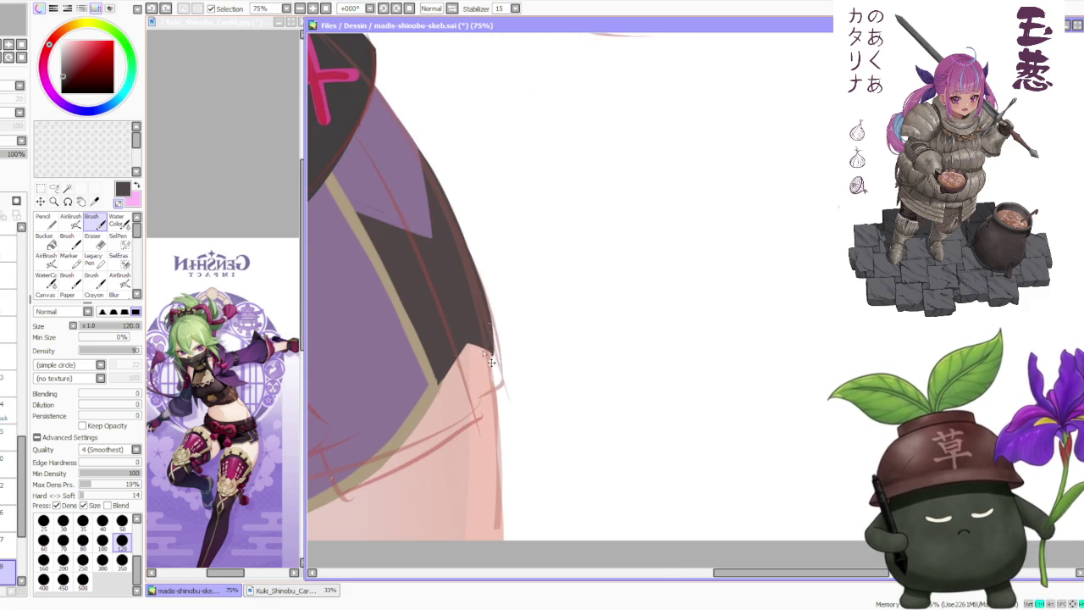
{"action": "scroll", "coordinate": [479, 351], "scroll_direction": "down", "scroll_amount": 3}
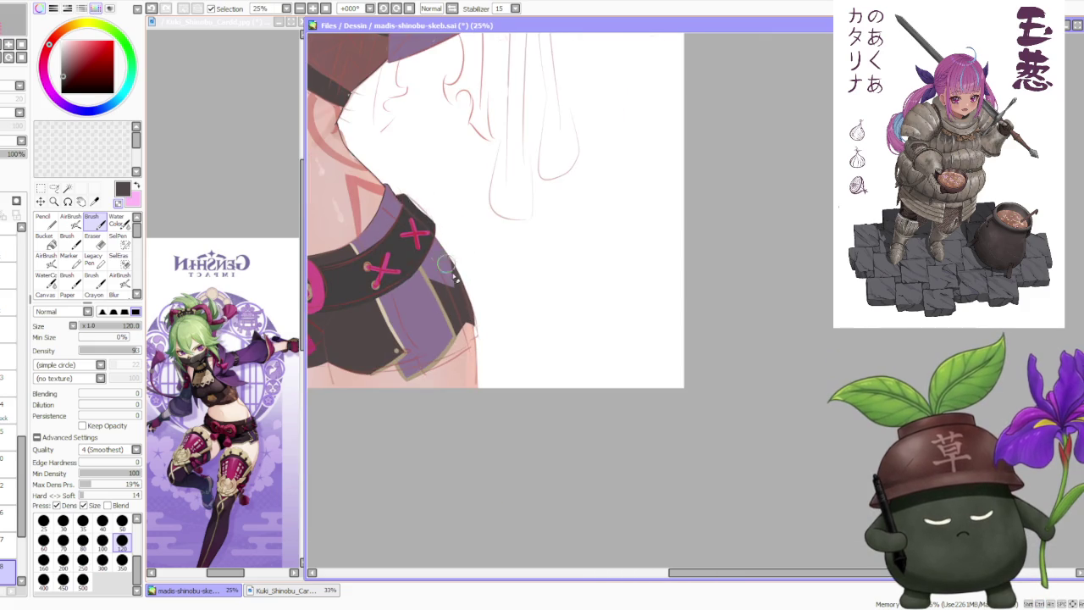
{"action": "scroll", "coordinate": [444, 259], "scroll_direction": "up", "scroll_amount": 1}
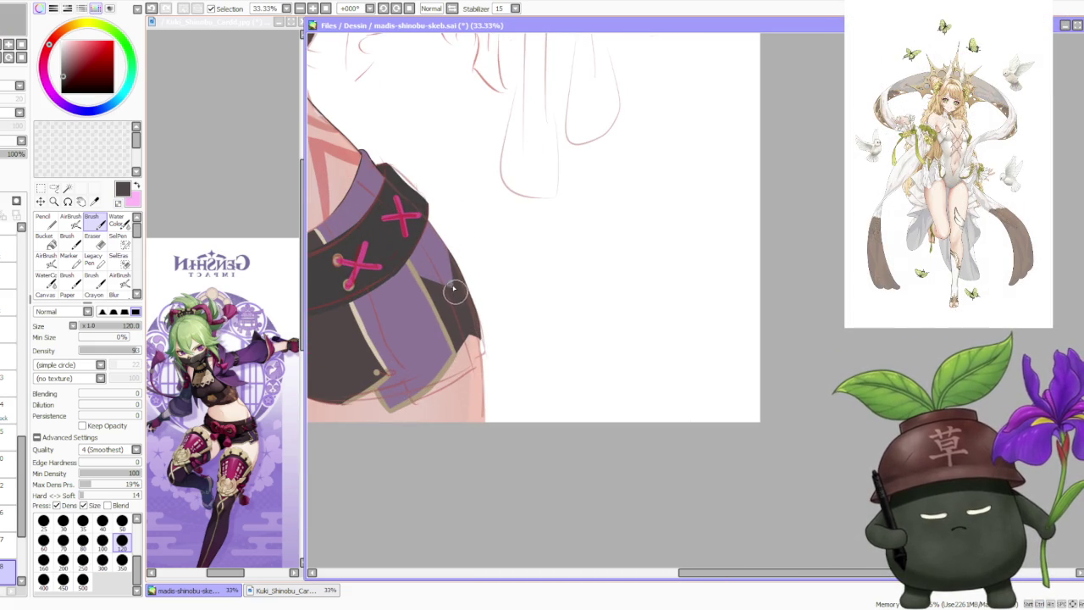
{"action": "left_click", "coordinate": [8, 546]}
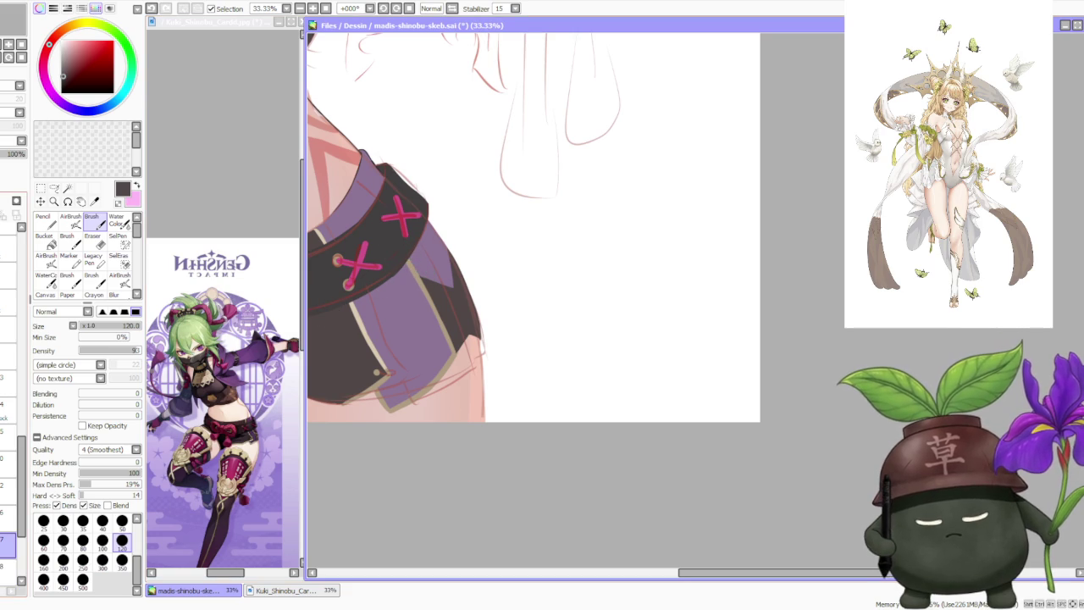
{"action": "left_click", "coordinate": [415, 265], "text": "alt"}
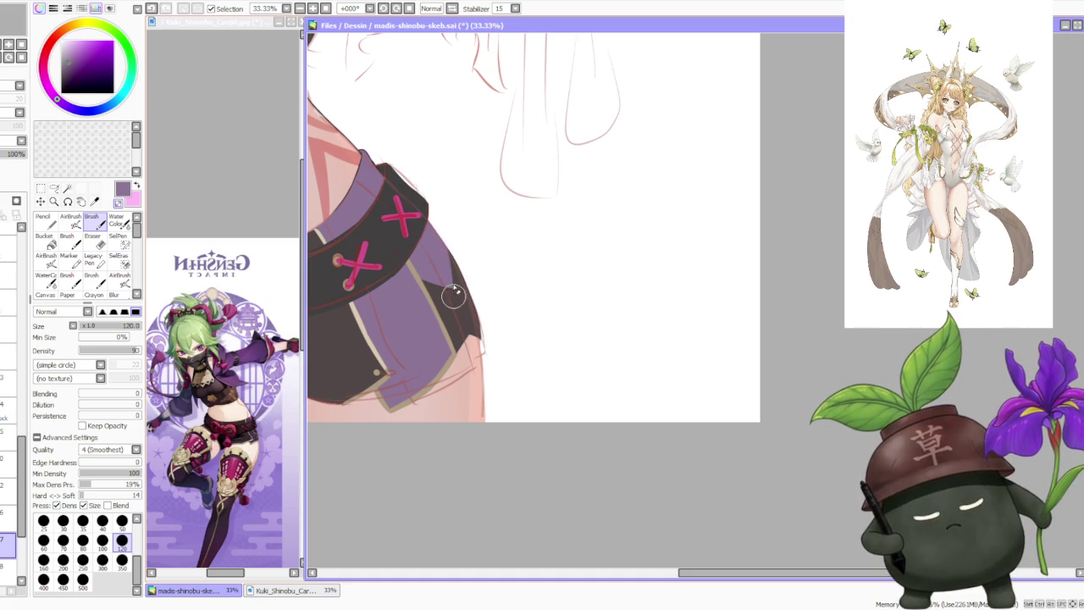
- Zoom in and sample the tan trim colour as the current paint colour
{"action": "scroll", "coordinate": [450, 284], "scroll_direction": "down", "scroll_amount": 2}
{"action": "scroll", "coordinate": [451, 284], "scroll_direction": "down", "scroll_amount": 2}
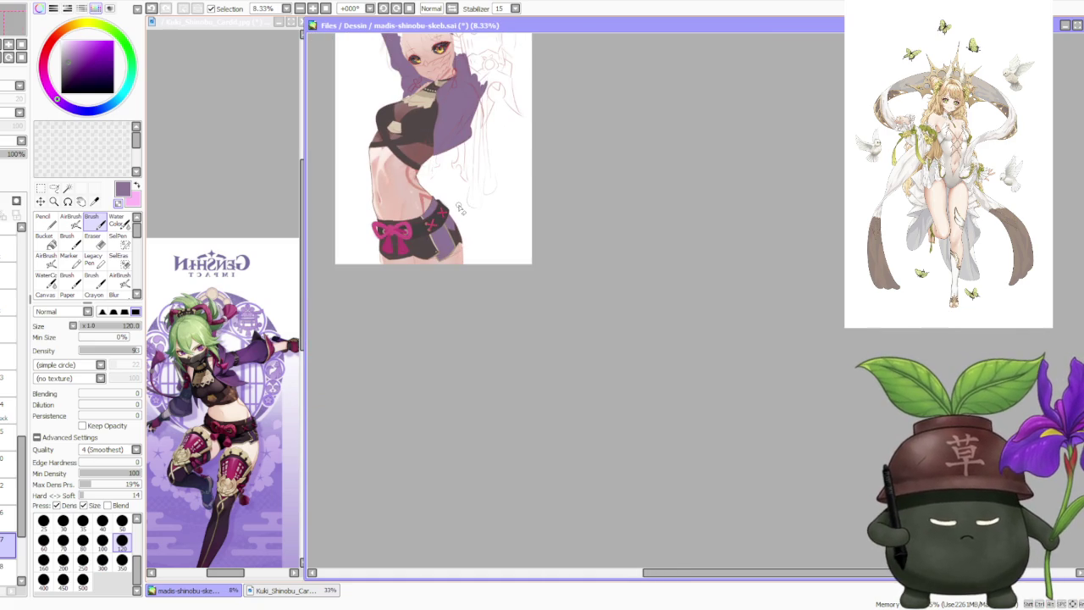
{"action": "scroll", "coordinate": [458, 207], "scroll_direction": "up", "scroll_amount": 3}
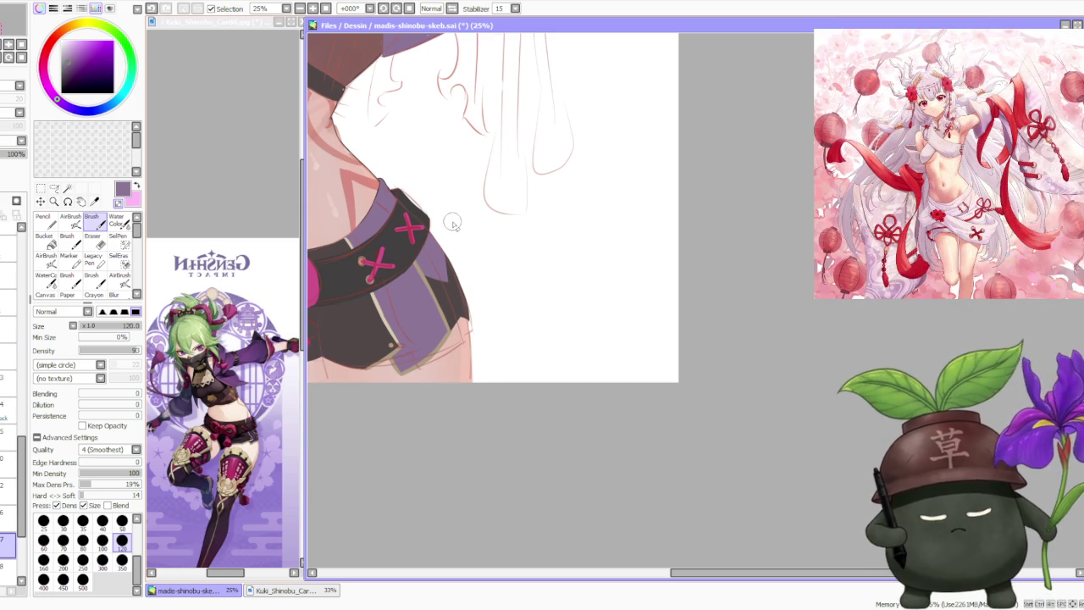
{"action": "scroll", "coordinate": [428, 307], "scroll_direction": "up", "scroll_amount": 1}
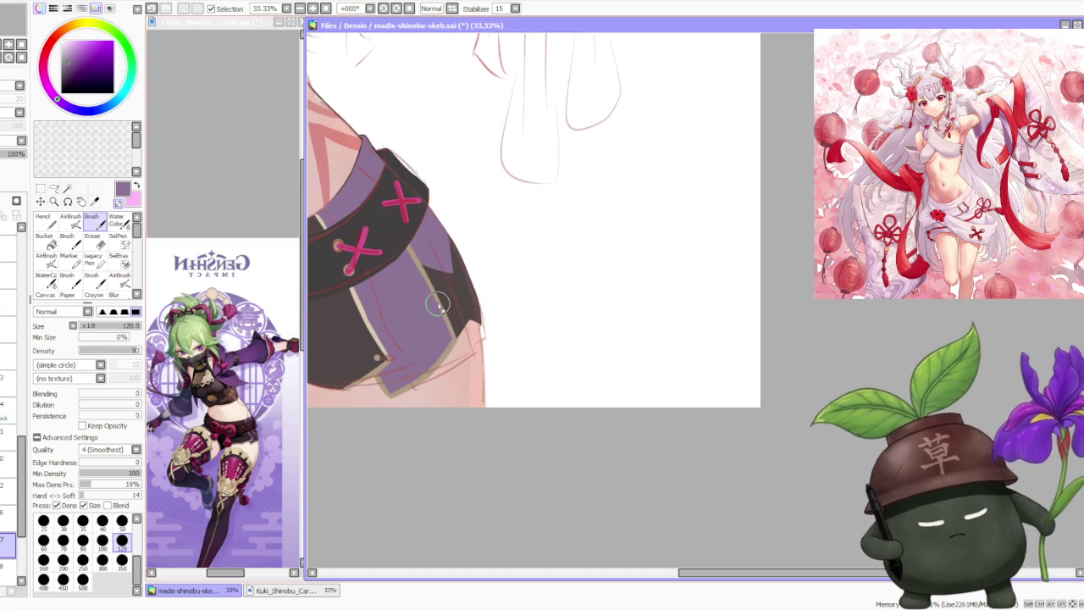
{"action": "left_click", "coordinate": [423, 295], "text": "alt"}
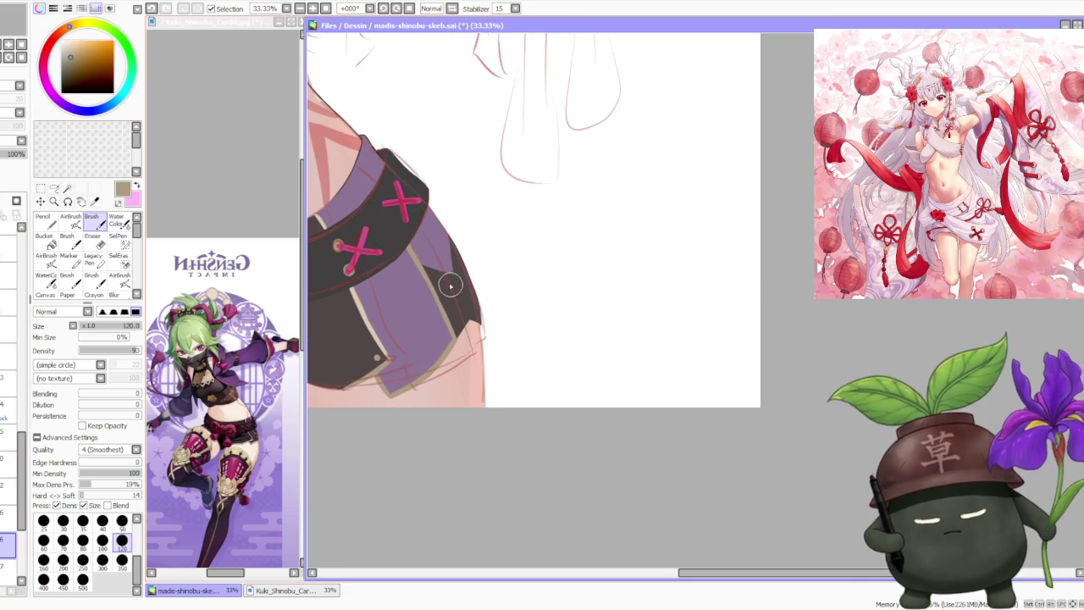
{"action": "scroll", "coordinate": [451, 286], "scroll_direction": "up", "scroll_amount": 1}
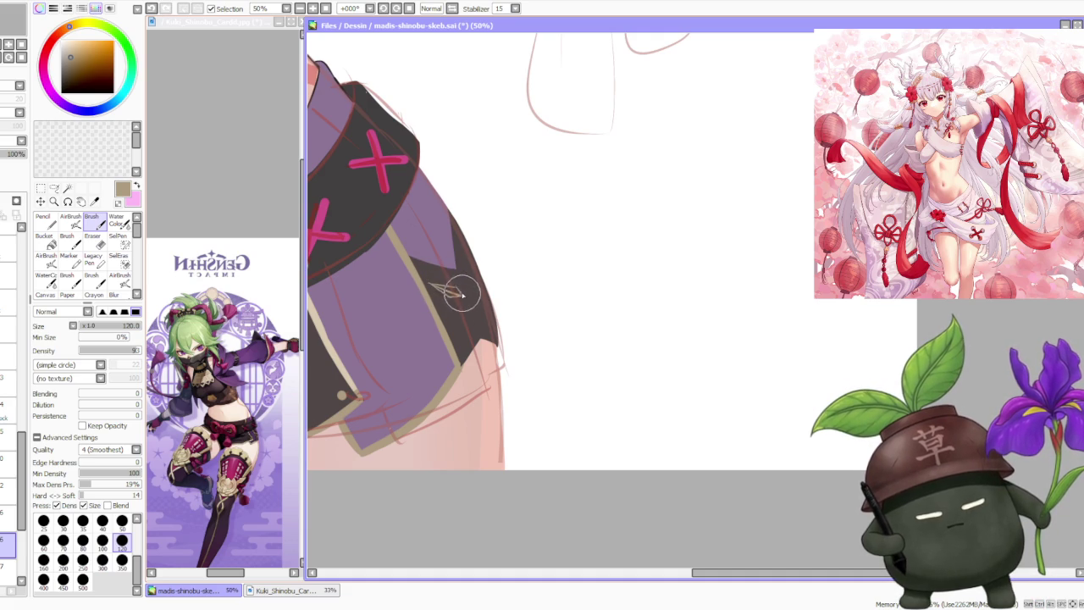
- Darken the purple beside the tan diamond with the soft Brush
{"action": "scroll", "coordinate": [453, 290], "scroll_direction": "up", "scroll_amount": 1}
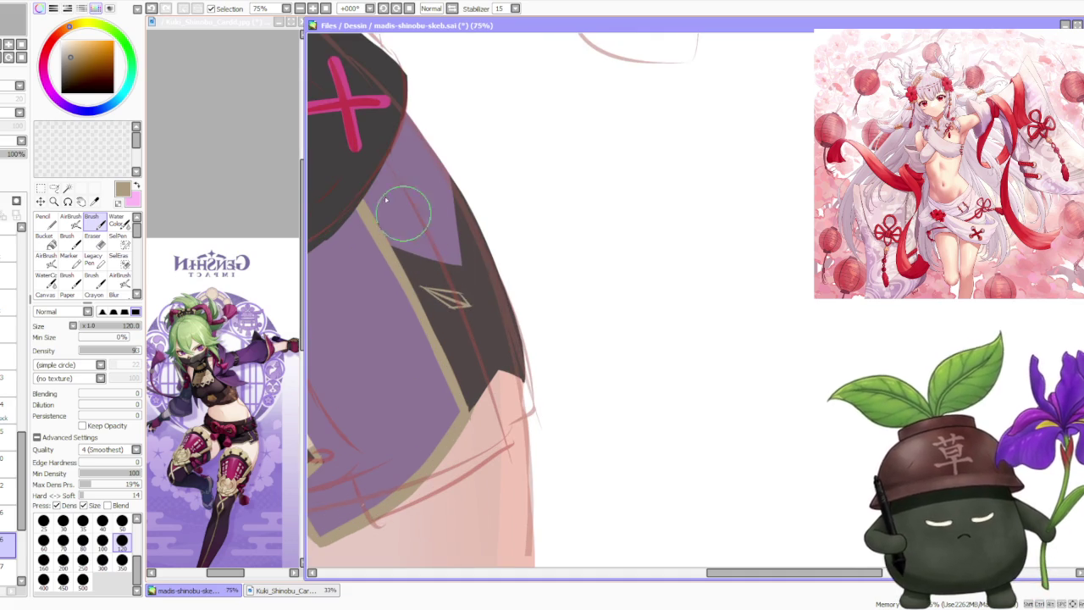
{"action": "left_click", "coordinate": [47, 241]}
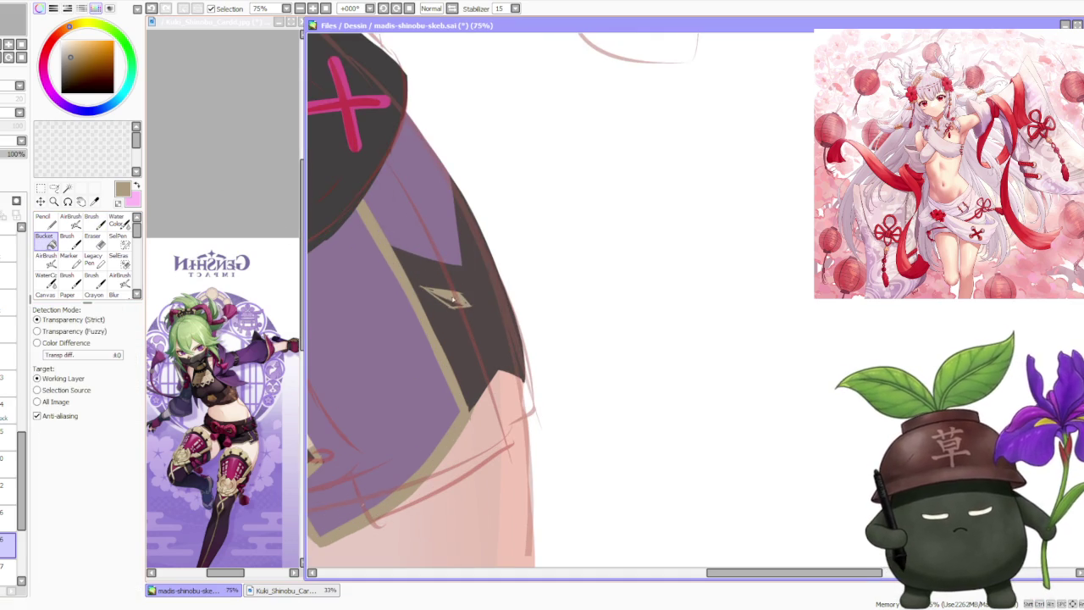
{"action": "key", "text": "b"}
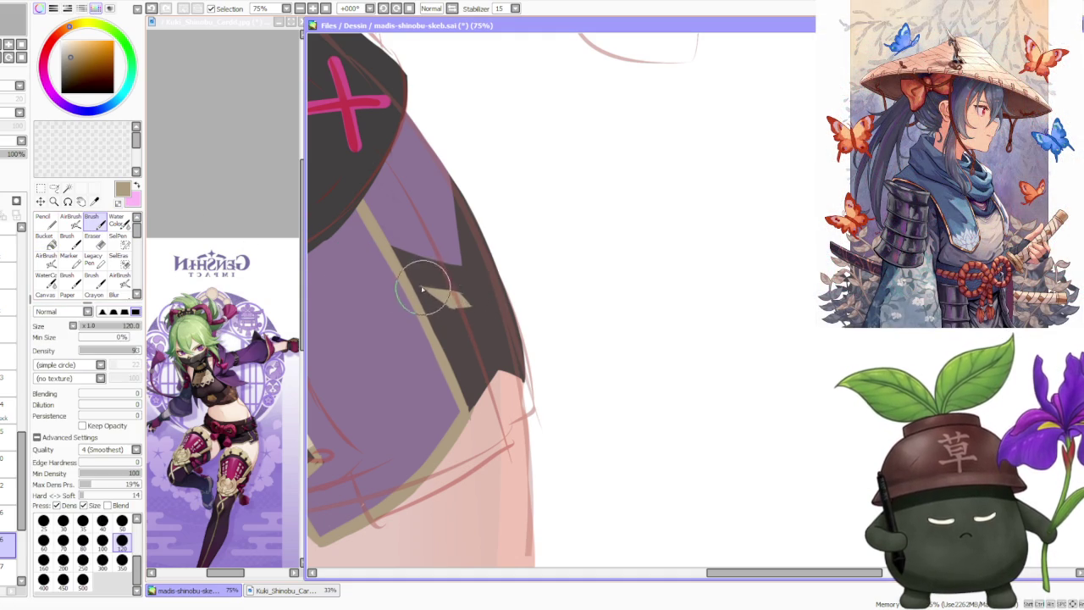
{"action": "mouse_move", "coordinate": [424, 289]}
{"action": "left_mouse_down"}
{"action": "mouse_move", "coordinate": [460, 316]}
{"action": "mouse_move", "coordinate": [471, 302]}
{"action": "mouse_move", "coordinate": [484, 316]}
{"action": "mouse_move", "coordinate": [467, 293]}
{"action": "mouse_move", "coordinate": [485, 319]}
{"action": "left_mouse_up"}
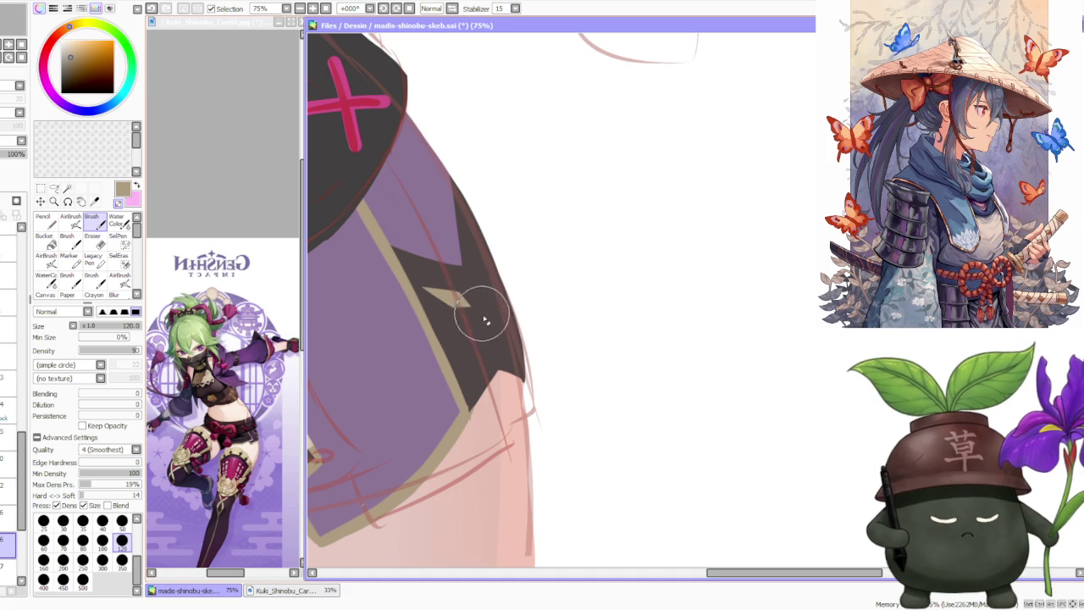
- Set the brush size to 50 and paint dark brown over the wedge's lower-left part
{"action": "scroll", "coordinate": [428, 245], "scroll_direction": "down", "scroll_amount": 3}
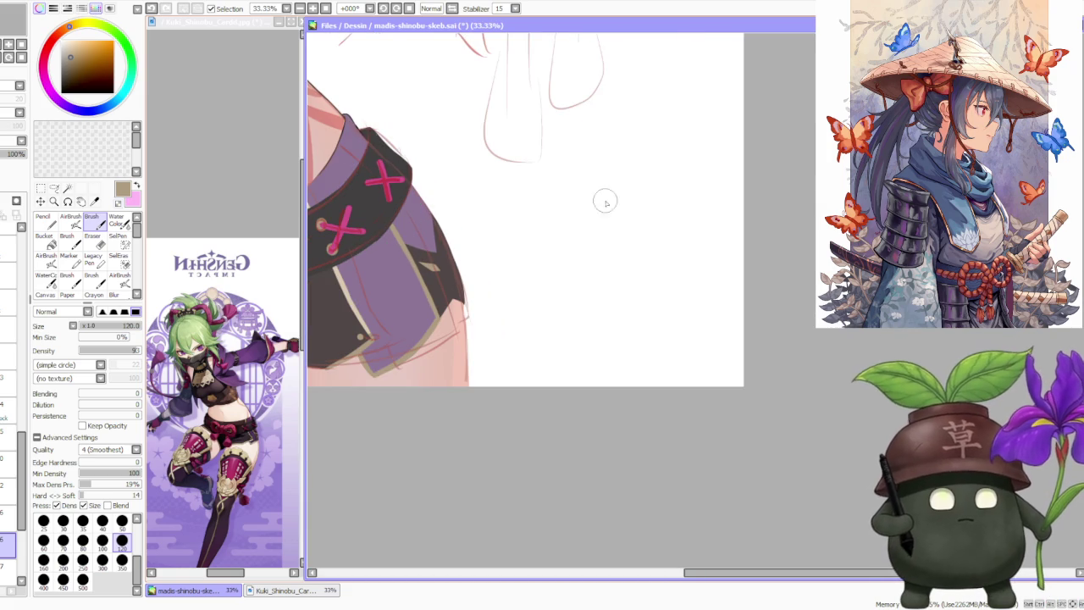
{"action": "scroll", "coordinate": [648, 169], "scroll_direction": "down", "scroll_amount": 1}
{"action": "scroll", "coordinate": [618, 189], "scroll_direction": "down", "scroll_amount": 1}
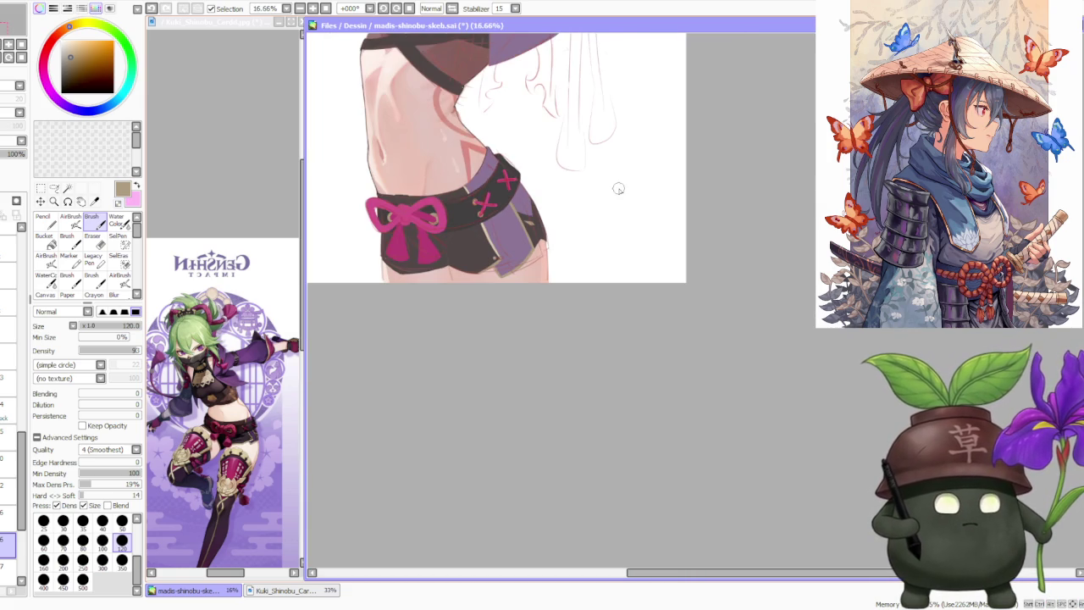
{"action": "scroll", "coordinate": [521, 159], "scroll_direction": "up", "scroll_amount": 3}
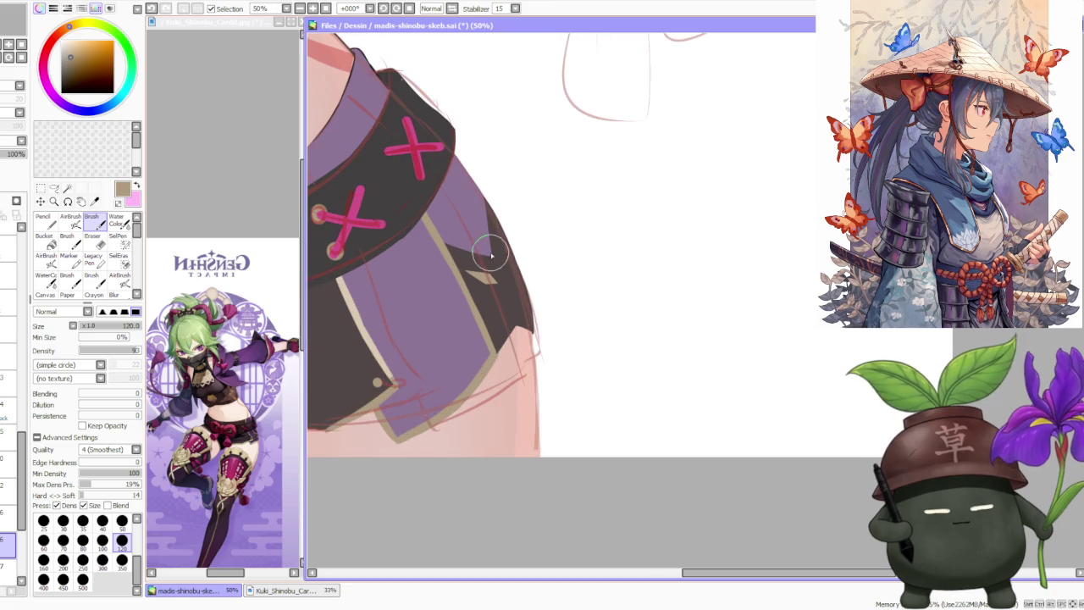
{"action": "scroll", "coordinate": [428, 242], "scroll_direction": "up", "scroll_amount": 2}
{"action": "scroll", "coordinate": [520, 274], "scroll_direction": "up", "scroll_amount": 1}
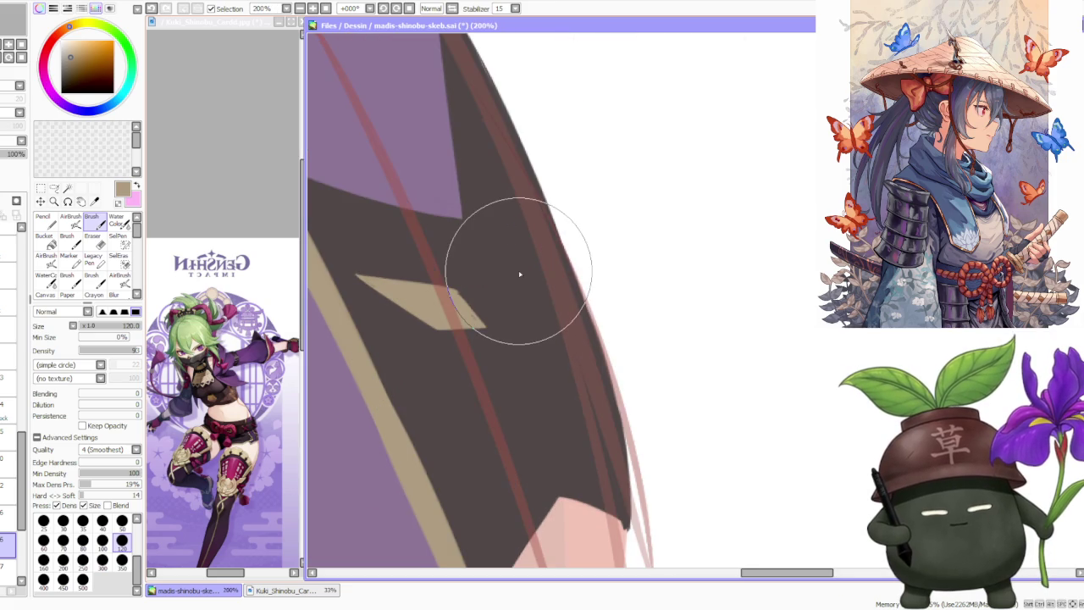
{"action": "scroll", "coordinate": [520, 273], "scroll_direction": "down", "scroll_amount": 1}
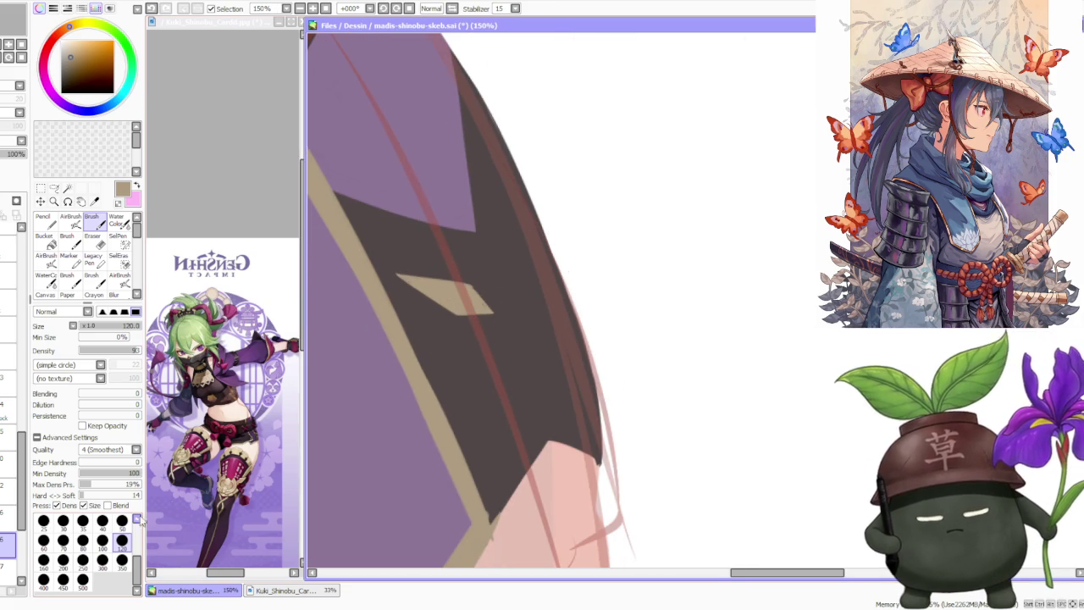
{"action": "left_click", "coordinate": [121, 520]}
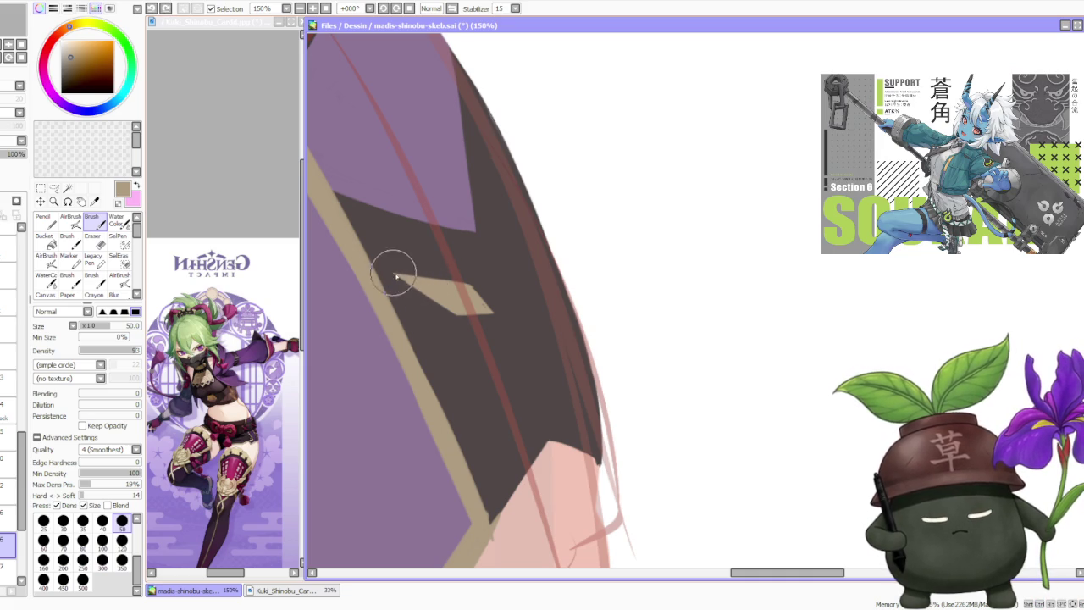
{"action": "left_click_drag", "start_coordinate": [411, 279], "coordinate": [455, 286]}
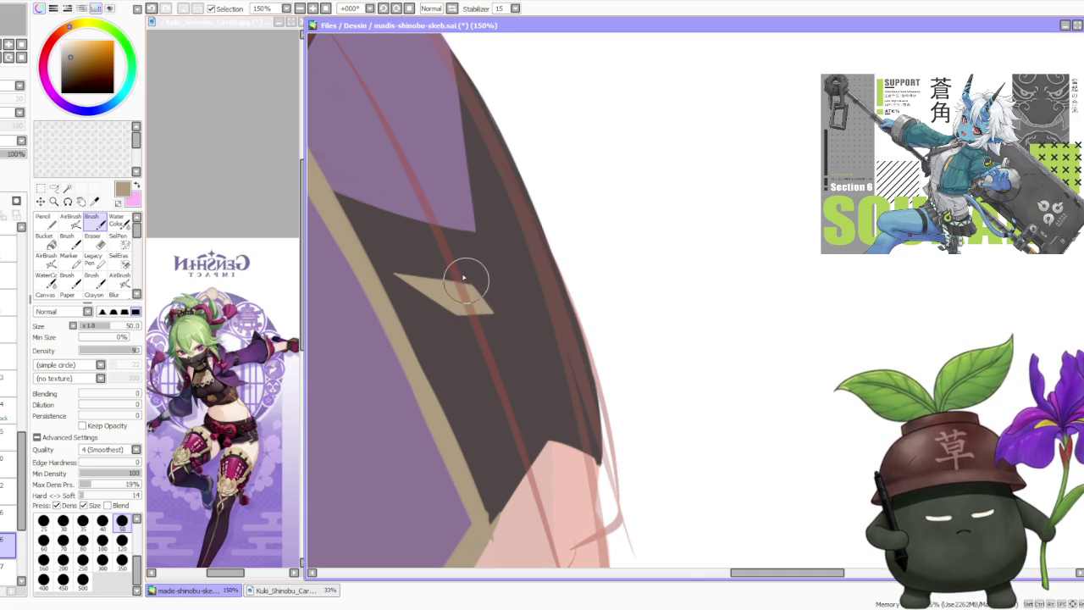
{"action": "scroll", "coordinate": [455, 193], "scroll_direction": "down", "scroll_amount": 4}
{"action": "scroll", "coordinate": [422, 251], "scroll_direction": "up", "scroll_amount": 1}
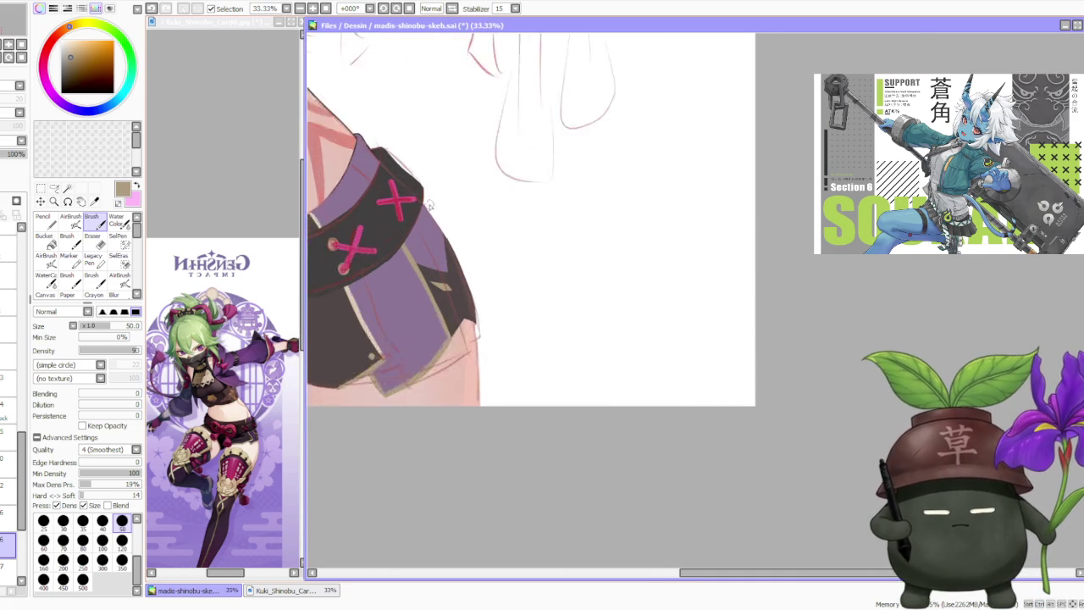
{"action": "key", "text": "ctrl"}
- Rotate the tan wedge diagonally and place a mirrored, rotated copy to its right
{"action": "mouse_move", "coordinate": [418, 311]}
{"action": "left_mouse_down"}
{"action": "mouse_move", "coordinate": [493, 360]}
{"action": "mouse_move", "coordinate": [617, 310]}
{"action": "left_mouse_up"}
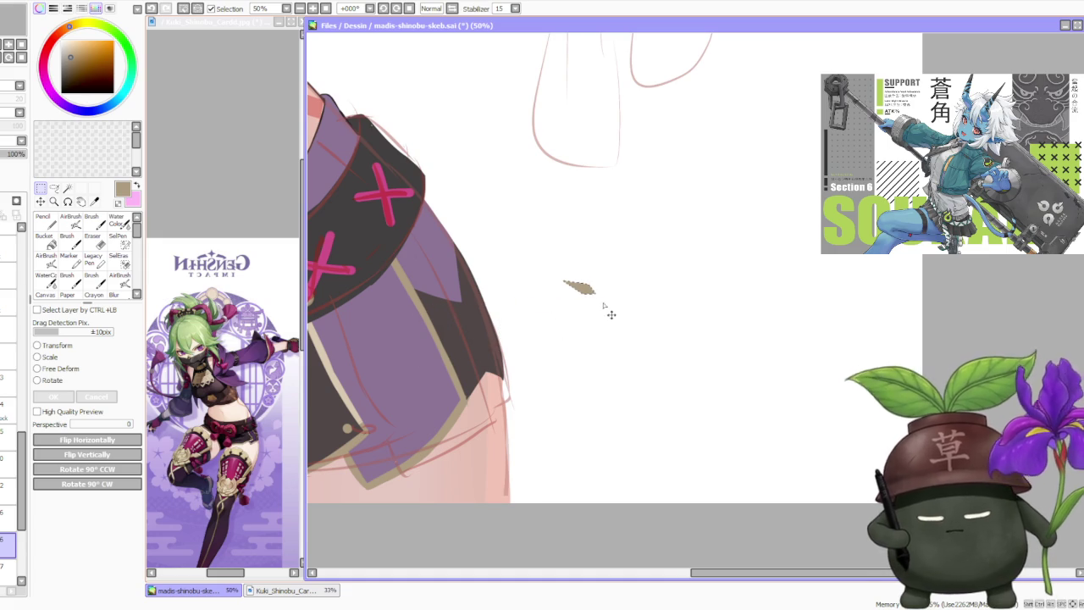
{"action": "left_click", "coordinate": [51, 380]}
{"action": "scroll", "coordinate": [595, 280], "scroll_direction": "up", "scroll_amount": 1}
{"action": "left_click_drag", "start_coordinate": [595, 271], "coordinate": [592, 287]}
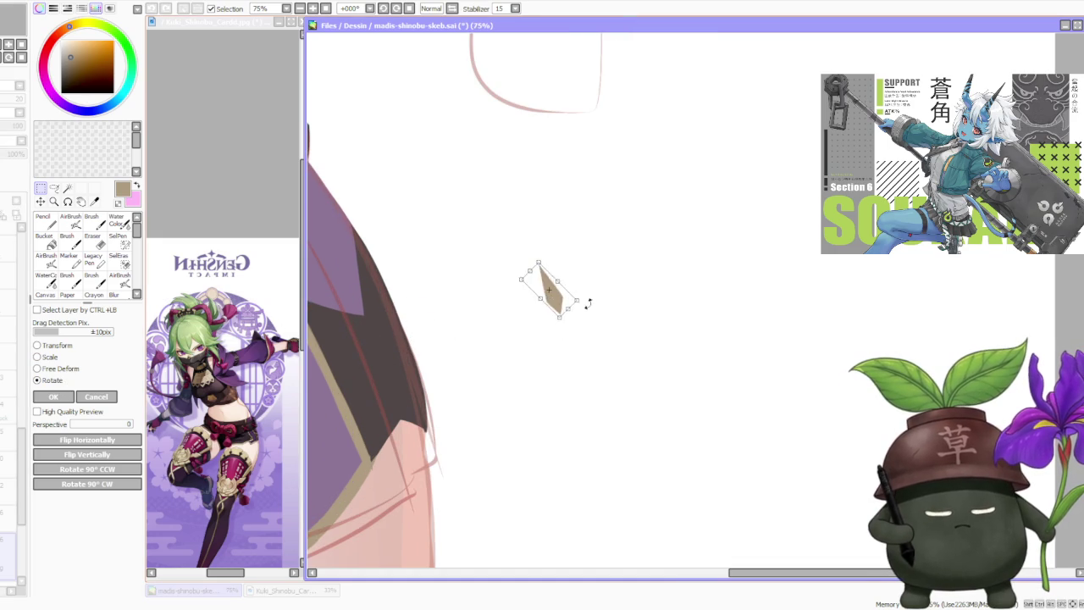
{"action": "left_click", "coordinate": [53, 396]}
{"action": "left_click_drag", "start_coordinate": [483, 224], "coordinate": [602, 336]}
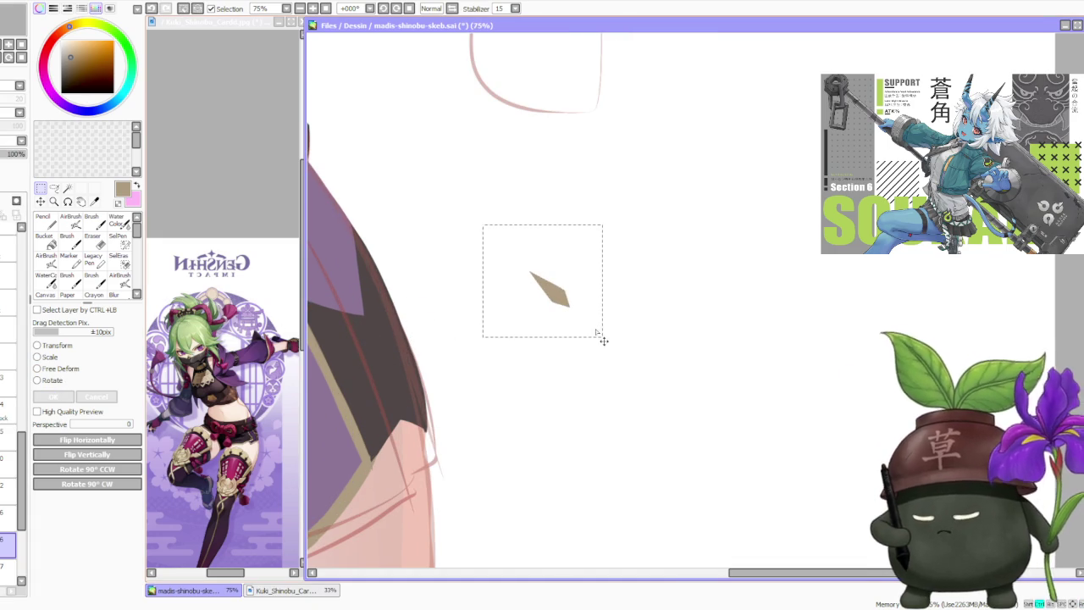
{"action": "left_click", "coordinate": [54, 381]}
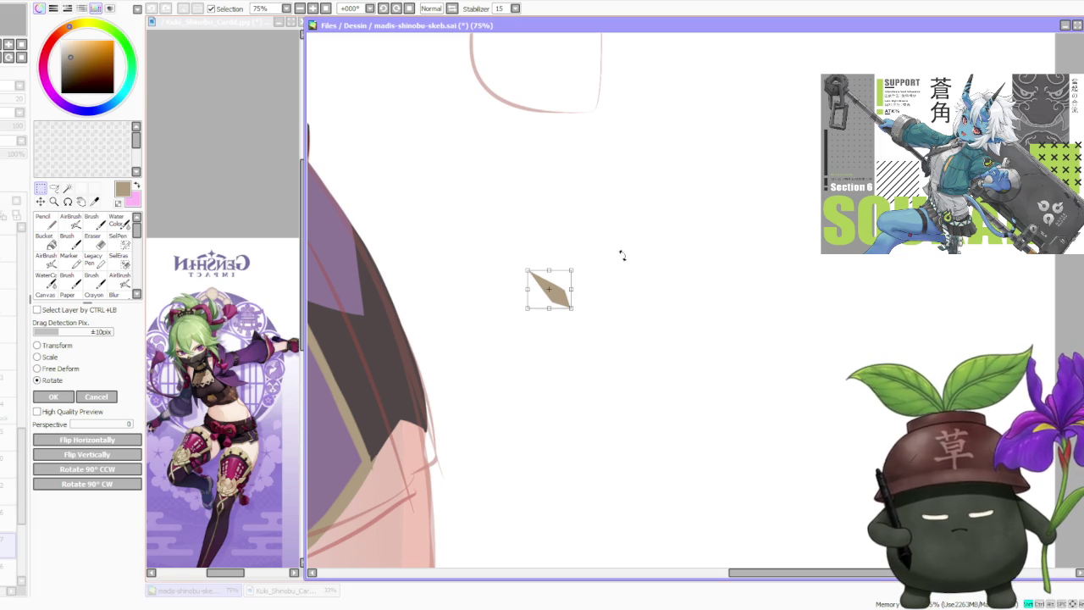
{"action": "left_click_drag", "start_coordinate": [620, 259], "coordinate": [584, 269]}
{"action": "left_click_drag", "start_coordinate": [561, 304], "coordinate": [608, 303]}
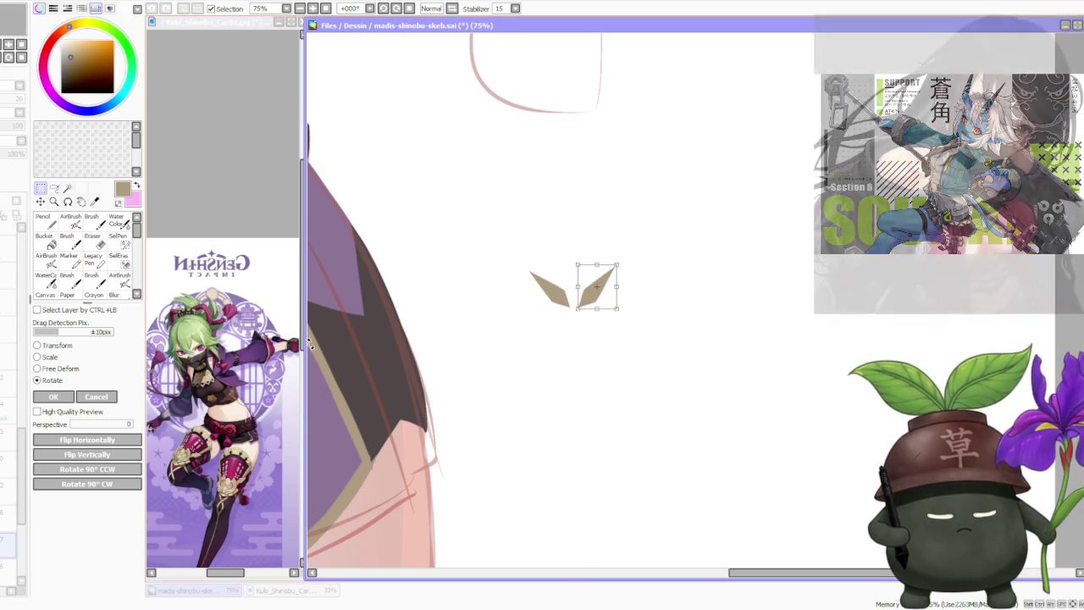
{"action": "left_click", "coordinate": [54, 397]}
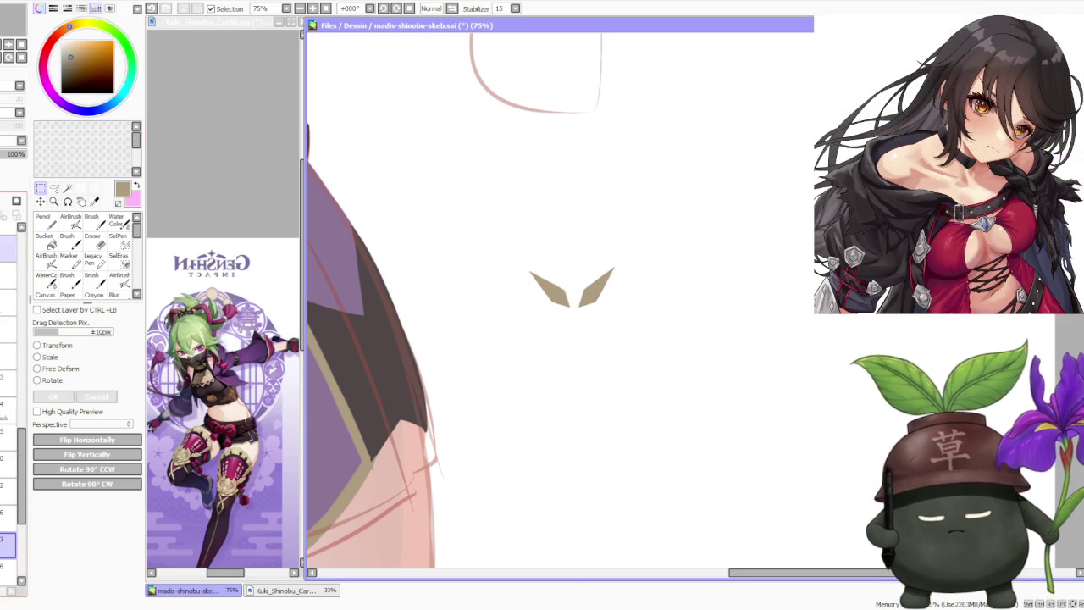
- Copy the wedge pair, flip it upside down and place it below to complete the star
{"action": "left_click_drag", "start_coordinate": [474, 235], "coordinate": [681, 345]}
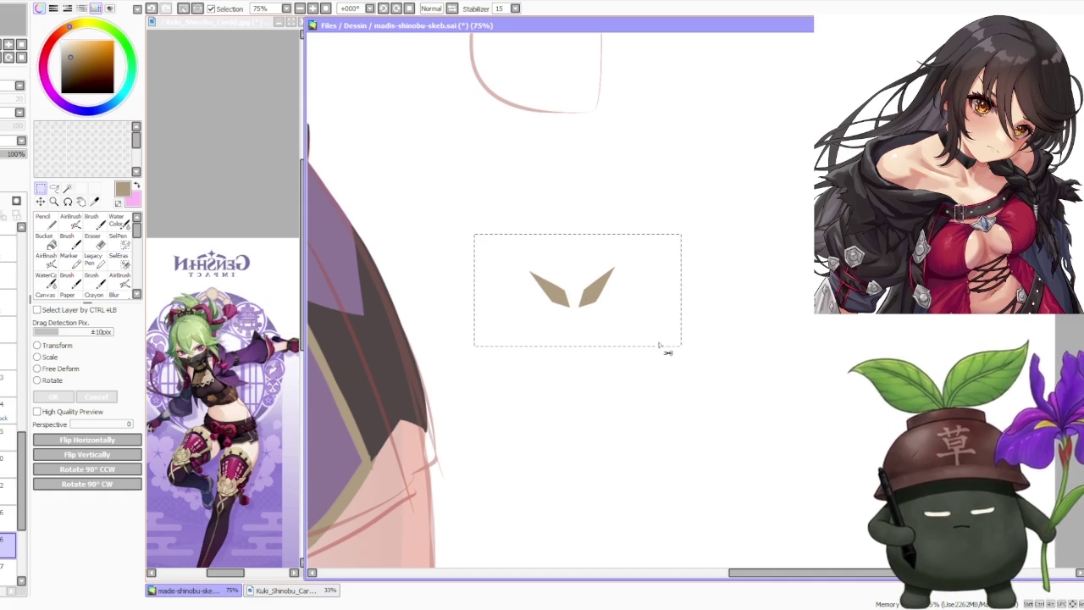
{"action": "left_click", "coordinate": [44, 382]}
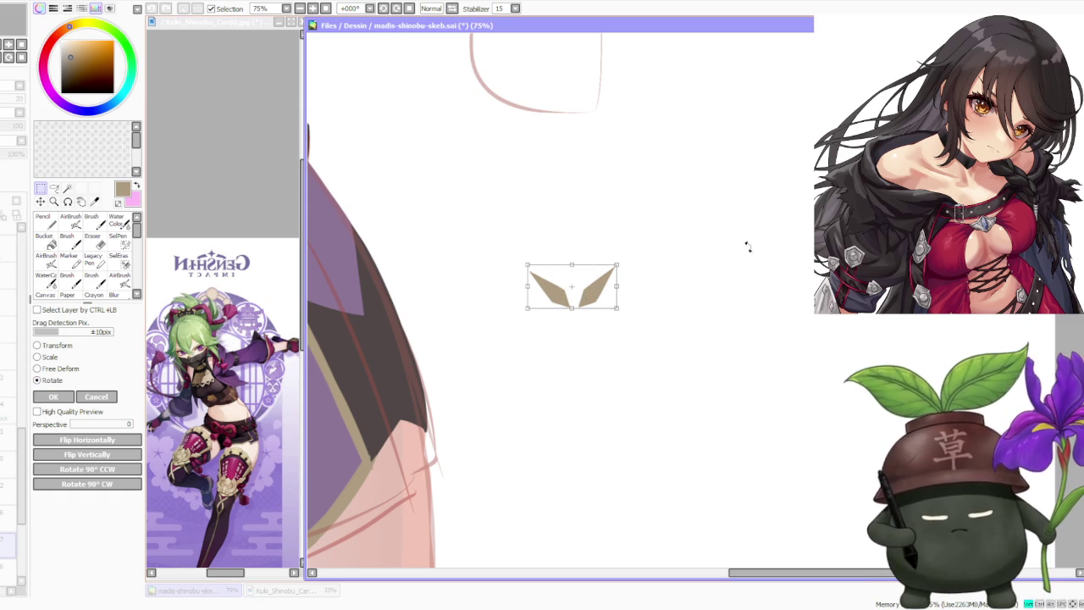
{"action": "left_click_drag", "start_coordinate": [758, 236], "coordinate": [431, 378]}
{"action": "left_click_drag", "start_coordinate": [606, 307], "coordinate": [613, 356]}
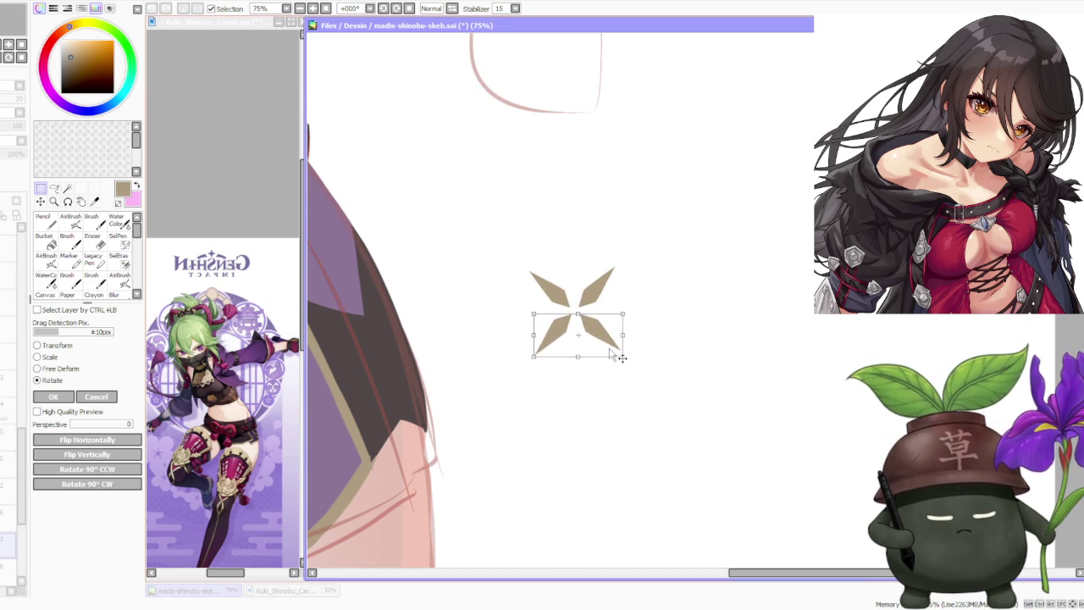
{"action": "left_click_drag", "start_coordinate": [621, 357], "coordinate": [620, 357]}
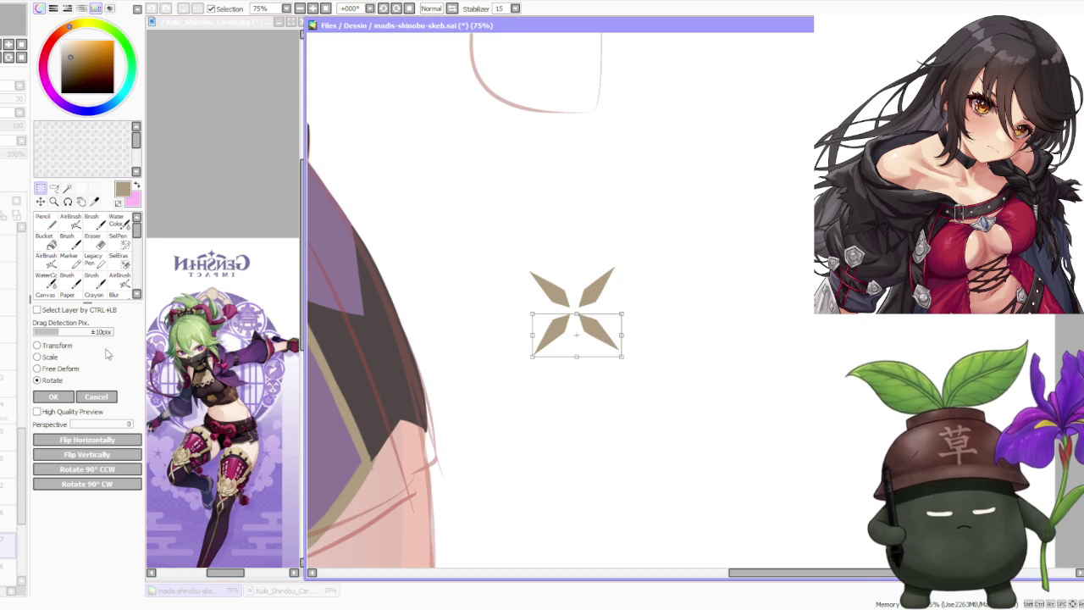
{"action": "left_click", "coordinate": [53, 397]}
{"action": "scroll", "coordinate": [532, 220], "scroll_direction": "down", "scroll_amount": 3}
{"action": "scroll", "coordinate": [571, 197], "scroll_direction": "down", "scroll_amount": 2}
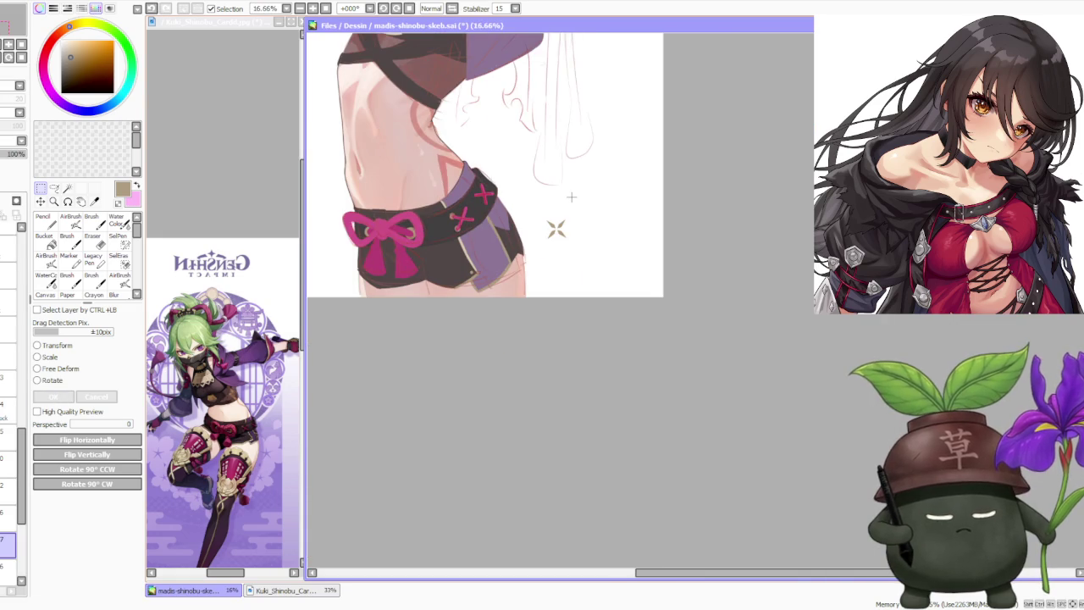
- Move the tan star onto the shorts' side panel and rotate it to the panel's angle
{"action": "scroll", "coordinate": [567, 197], "scroll_direction": "up", "scroll_amount": 1}
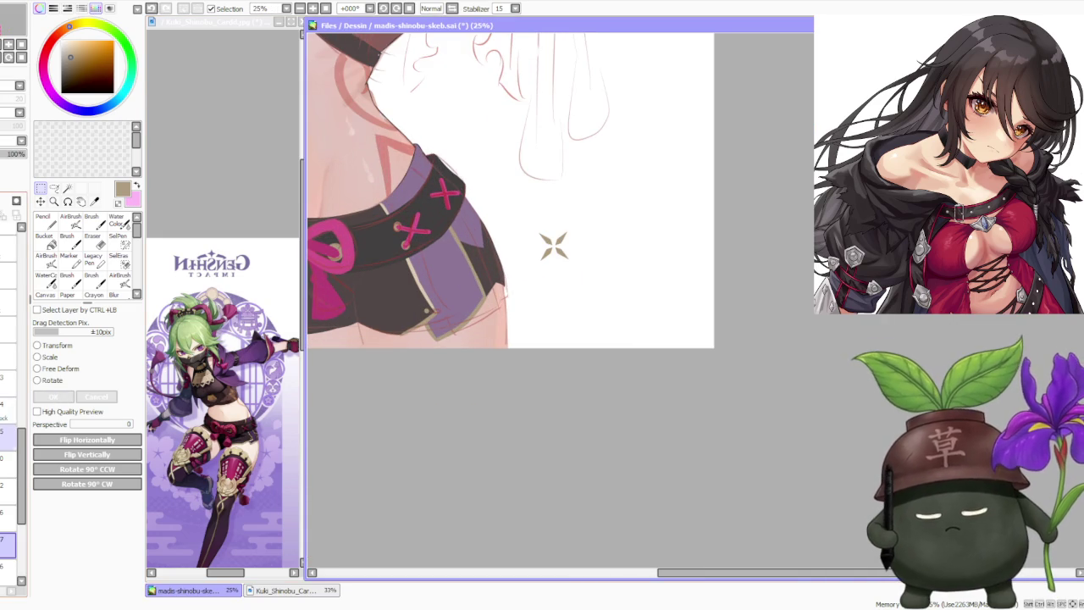
{"action": "left_click", "coordinate": [52, 380]}
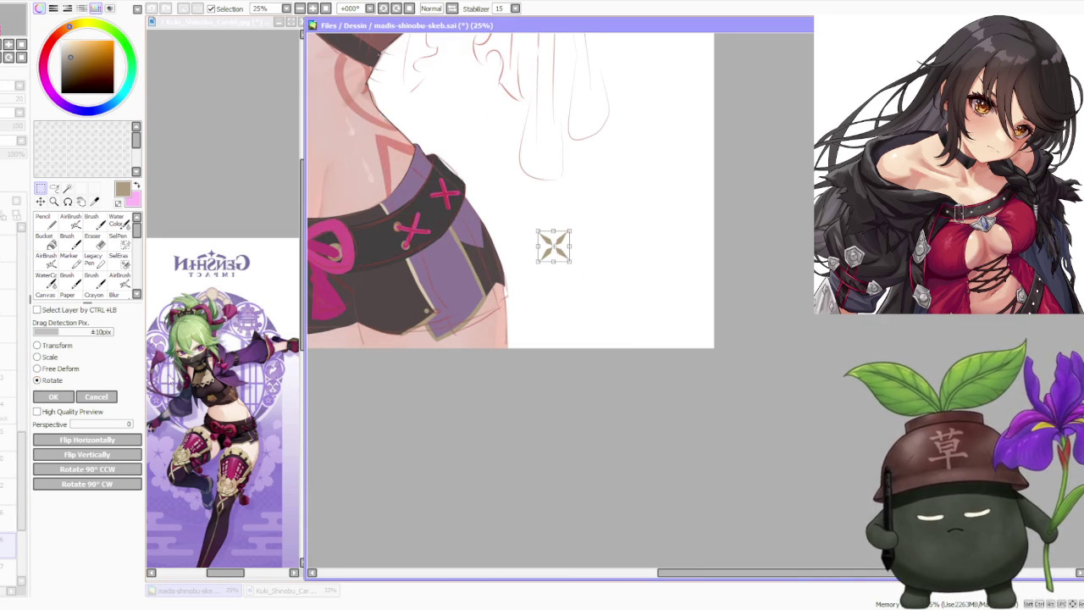
{"action": "left_click_drag", "start_coordinate": [559, 251], "coordinate": [499, 282]}
{"action": "scroll", "coordinate": [499, 282], "scroll_direction": "up", "scroll_amount": 4}
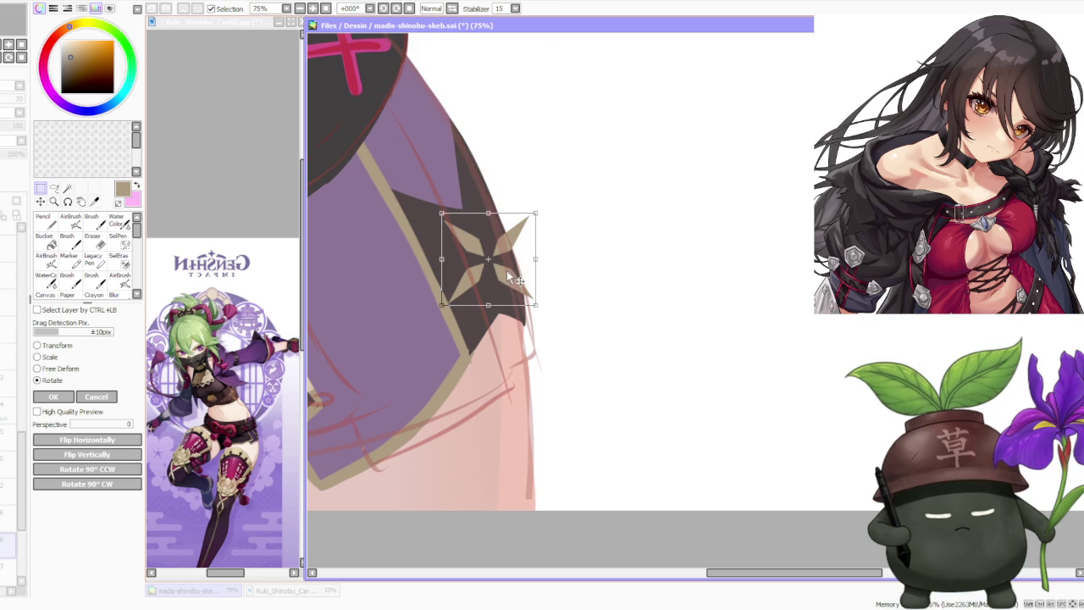
{"action": "left_click_drag", "start_coordinate": [545, 205], "coordinate": [513, 247]}
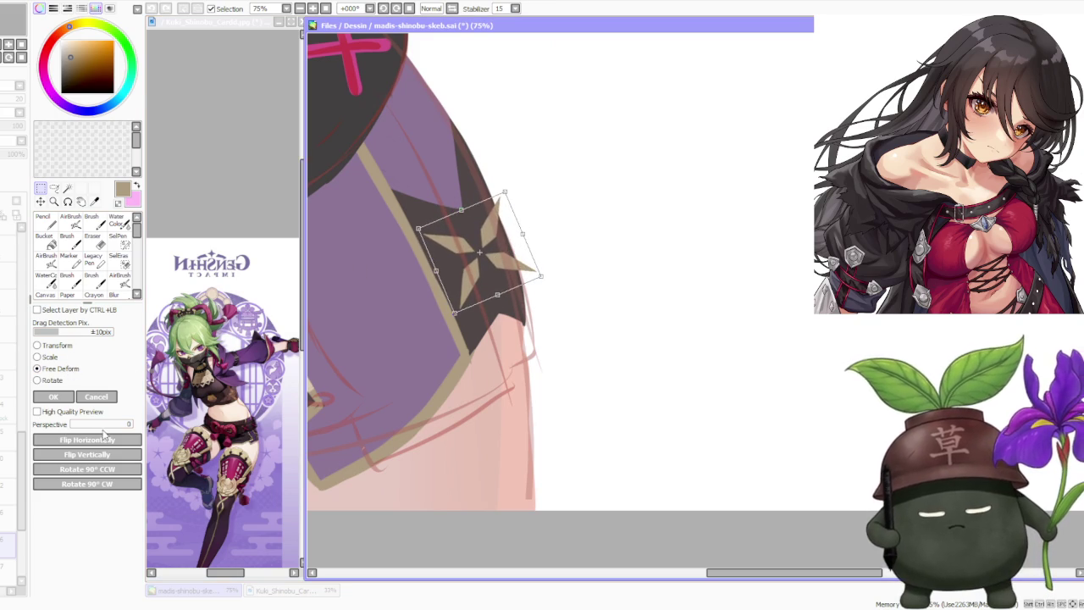
{"action": "left_click_drag", "start_coordinate": [529, 235], "coordinate": [524, 230]}
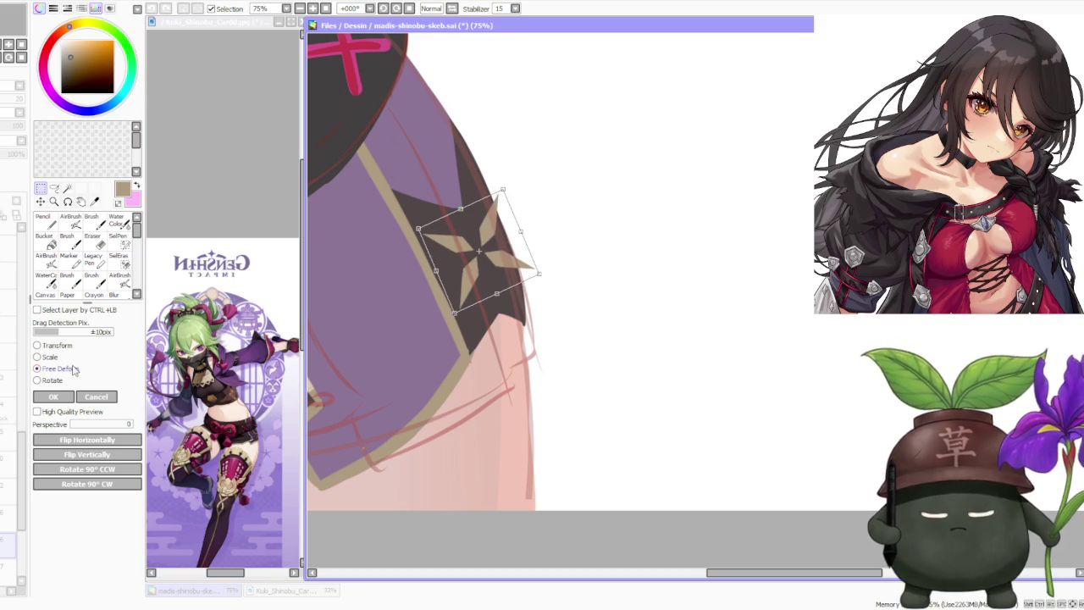
- Warp the star's corners to follow the fabric, enlarge it slightly and commit
{"action": "left_click_drag", "start_coordinate": [503, 190], "coordinate": [498, 197]}
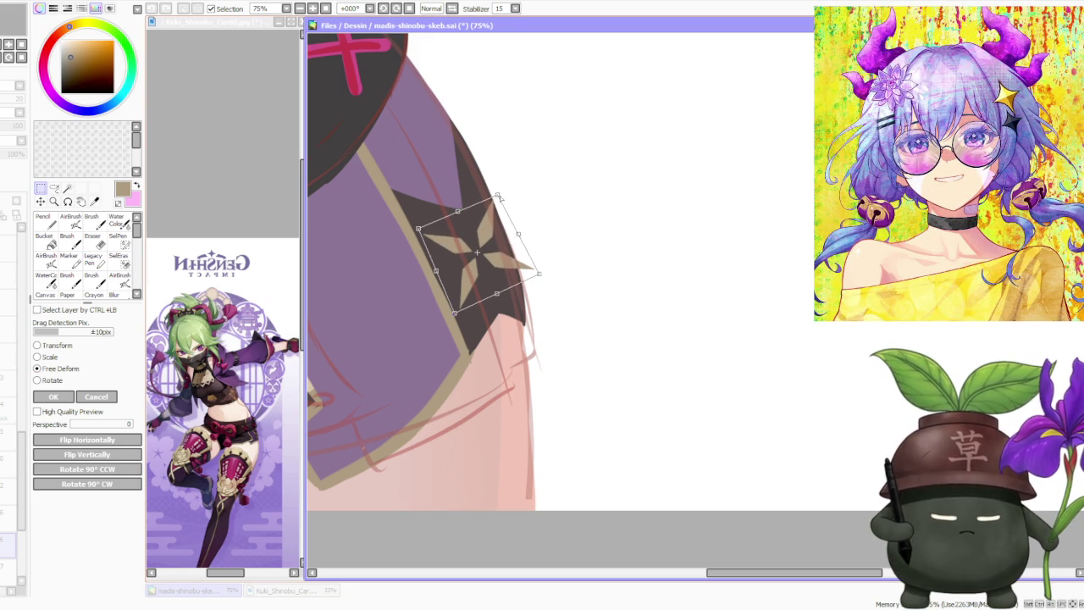
{"action": "left_click_drag", "start_coordinate": [543, 275], "coordinate": [540, 286]}
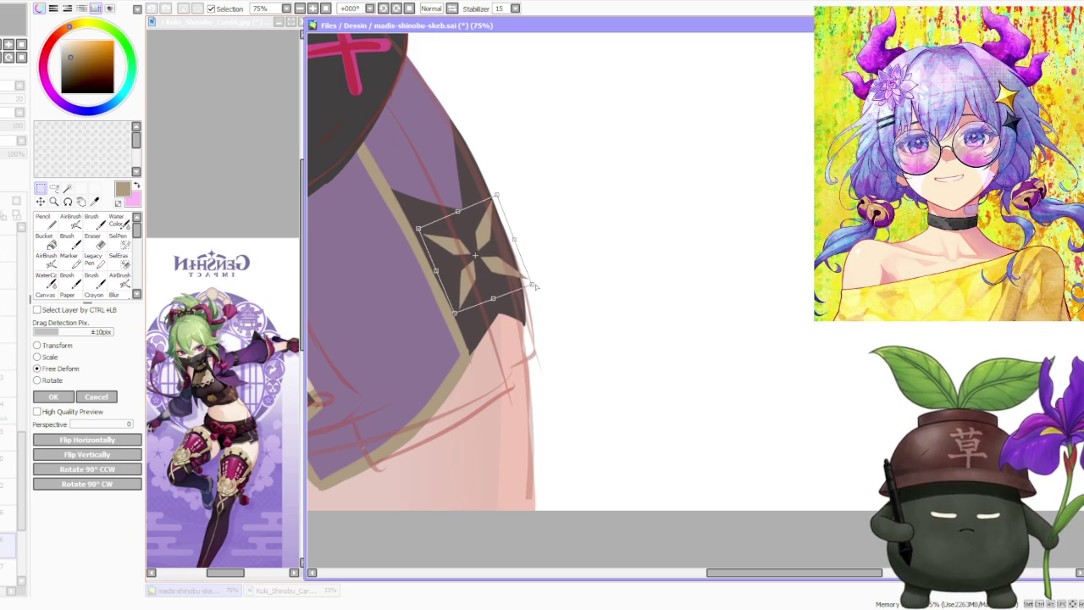
{"action": "left_click_drag", "start_coordinate": [518, 278], "coordinate": [523, 280]}
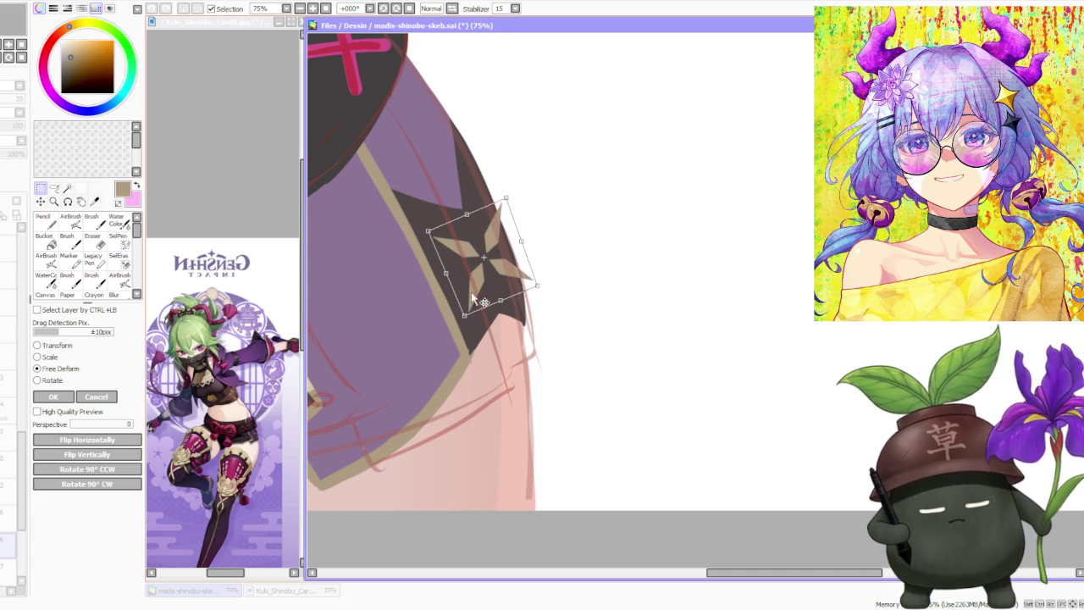
{"action": "left_click_drag", "start_coordinate": [537, 286], "coordinate": [534, 288]}
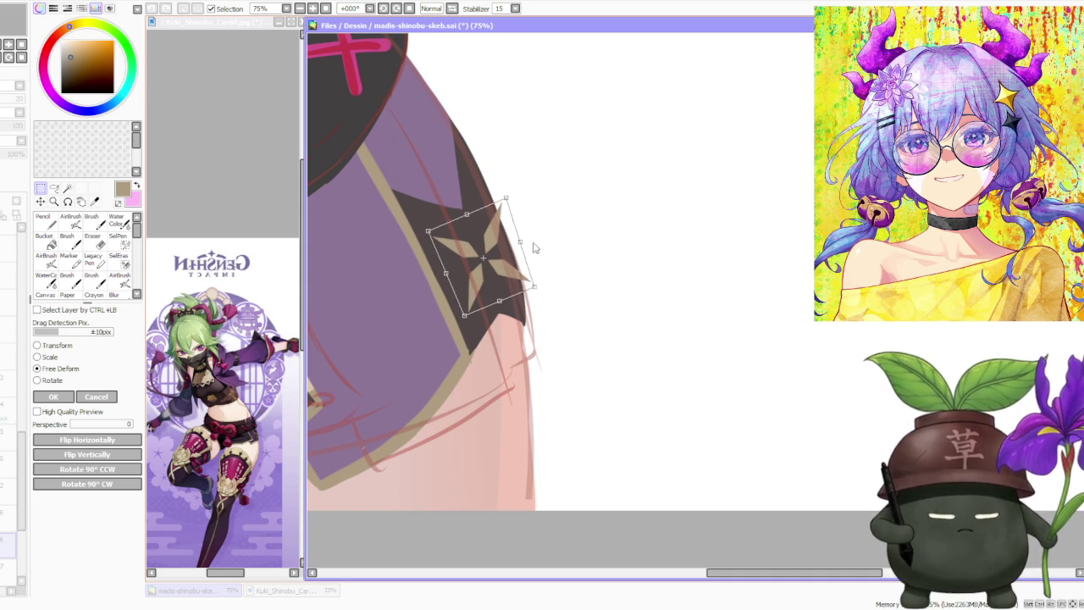
{"action": "left_click_drag", "start_coordinate": [506, 198], "coordinate": [503, 200]}
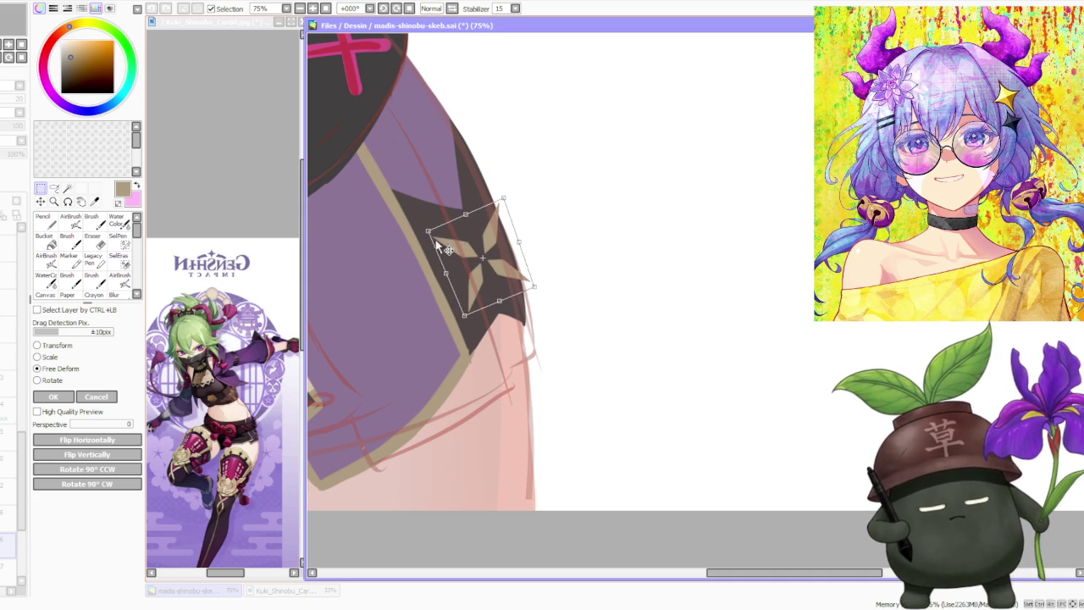
{"action": "left_click_drag", "start_coordinate": [427, 230], "coordinate": [420, 227]}
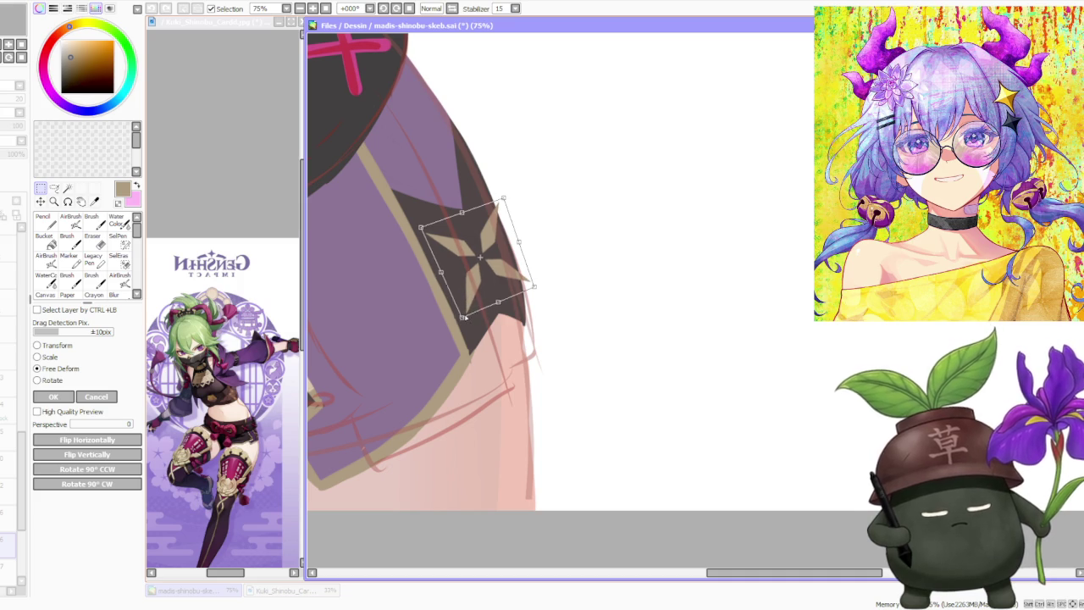
{"action": "left_click_drag", "start_coordinate": [464, 316], "coordinate": [465, 324]}
{"action": "left_click_drag", "start_coordinate": [421, 227], "coordinate": [415, 233]}
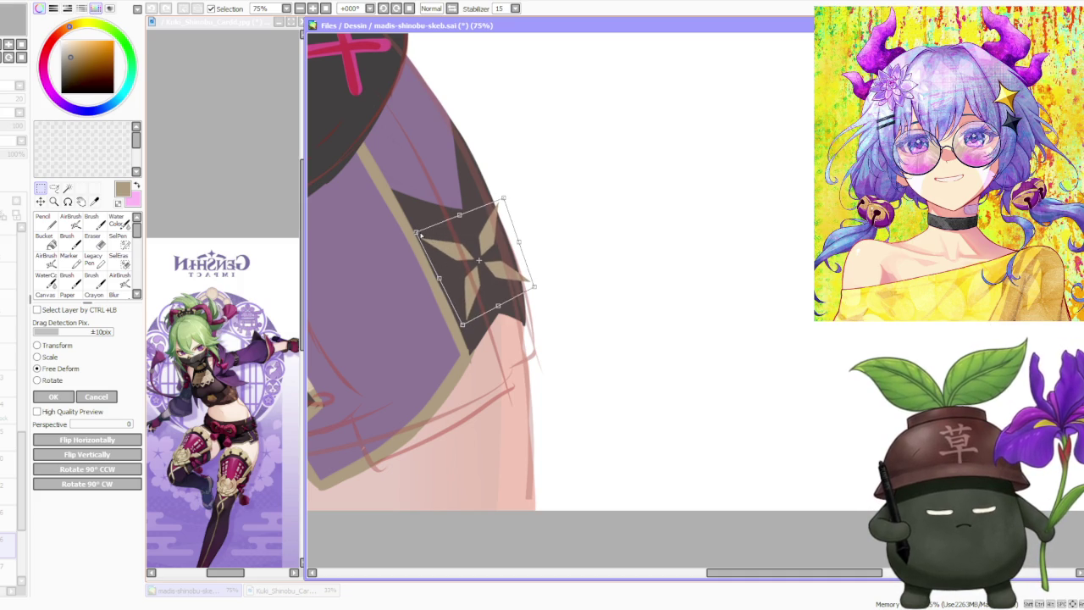
{"action": "left_click_drag", "start_coordinate": [496, 253], "coordinate": [497, 251]}
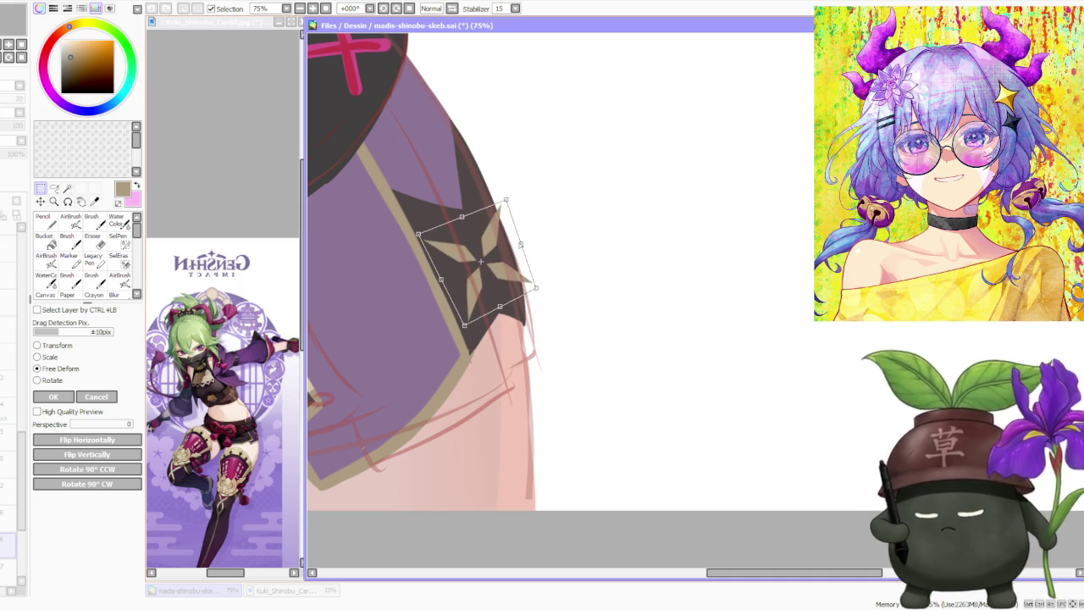
{"action": "left_click_drag", "start_coordinate": [464, 326], "coordinate": [489, 306]}
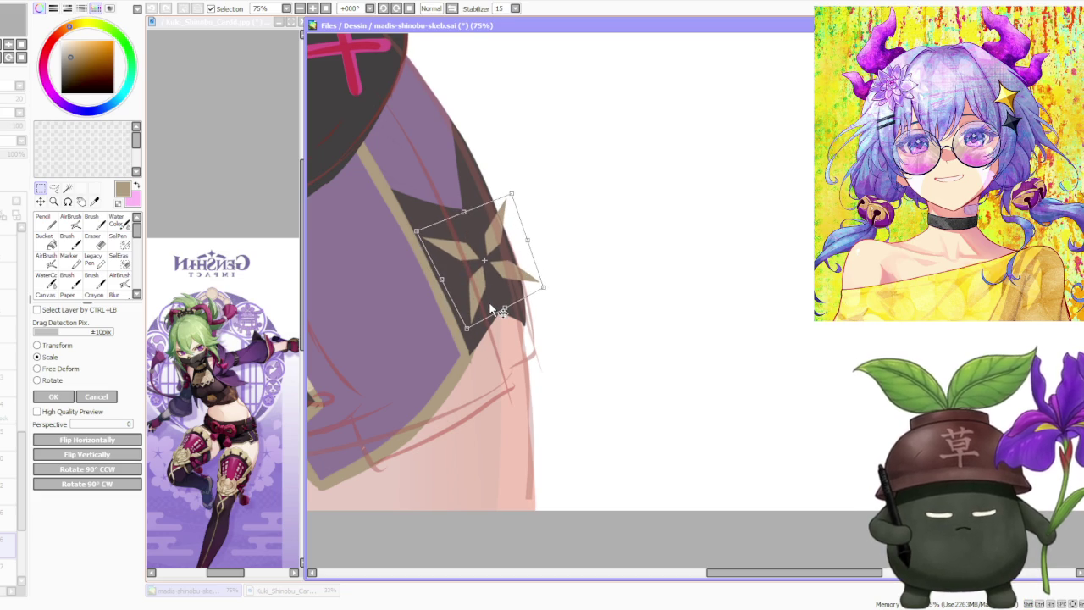
{"action": "left_click", "coordinate": [74, 397]}
- Paint dark brown along the shorts' left edge beside the star, fixing a stray stroke
{"action": "scroll", "coordinate": [479, 254], "scroll_direction": "down", "scroll_amount": 7}
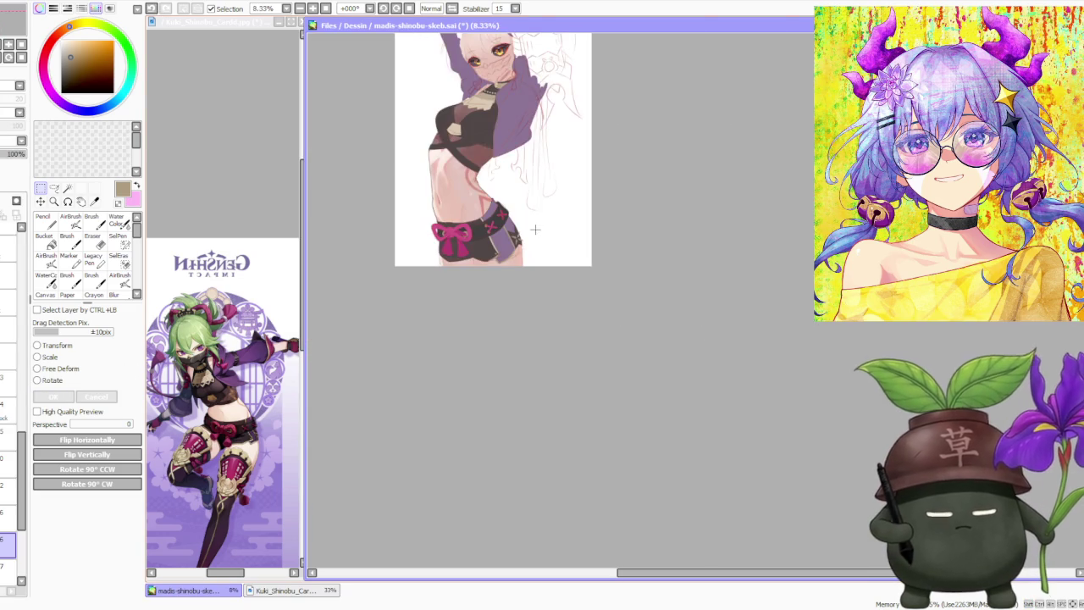
{"action": "scroll", "coordinate": [543, 192], "scroll_direction": "up", "scroll_amount": 3}
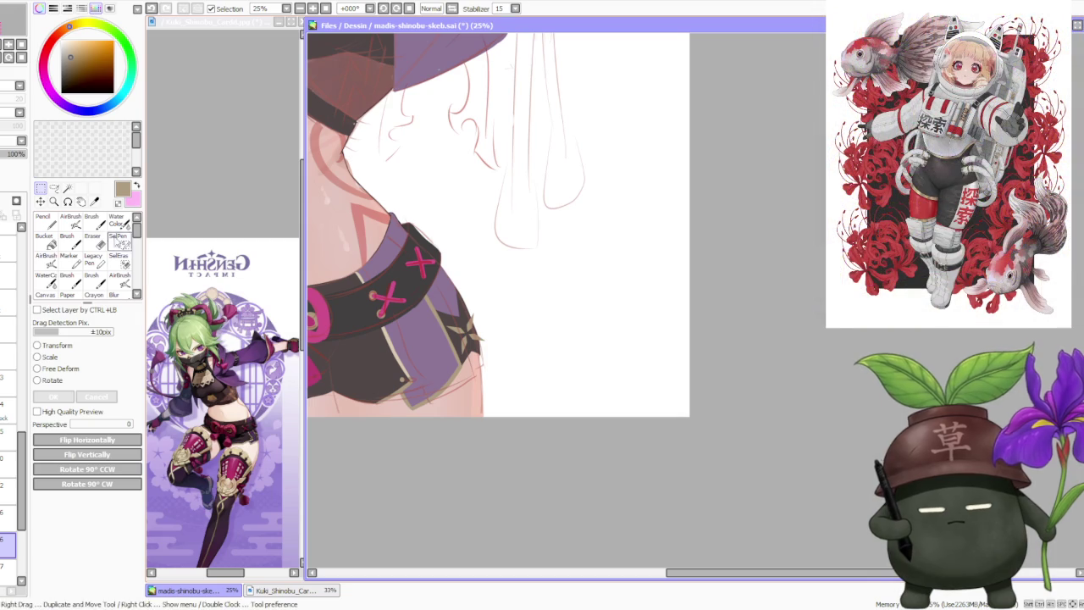
{"action": "left_click", "coordinate": [91, 222]}
{"action": "scroll", "coordinate": [479, 317], "scroll_direction": "up", "scroll_amount": 3}
{"action": "scroll", "coordinate": [474, 313], "scroll_direction": "up", "scroll_amount": 1}
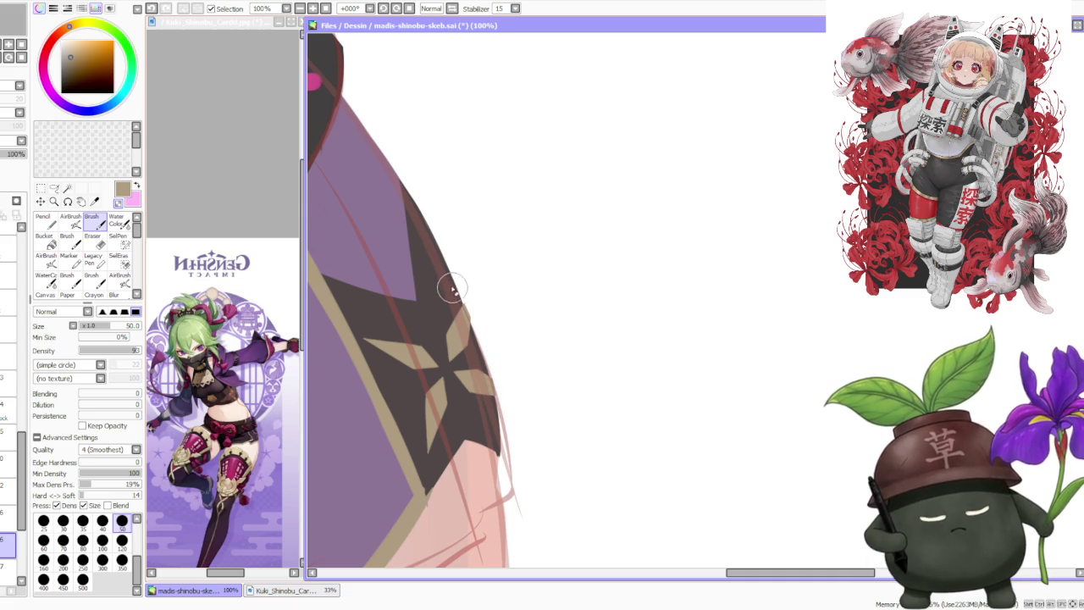
{"action": "scroll", "coordinate": [448, 290], "scroll_direction": "down", "scroll_amount": 2}
{"action": "left_click", "coordinate": [405, 288], "text": "alt"}
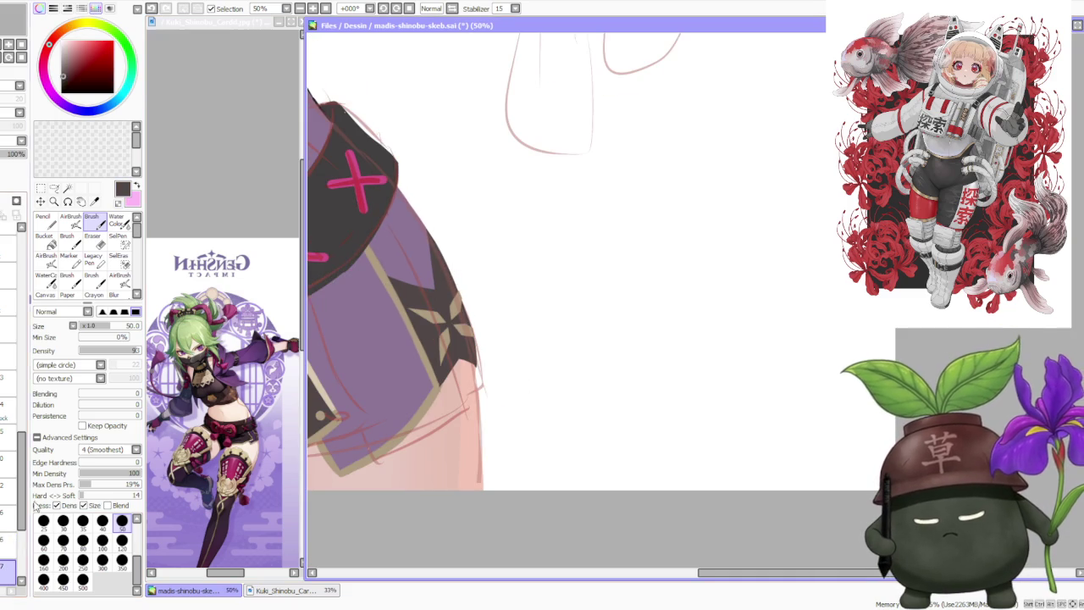
{"action": "scroll", "coordinate": [453, 292], "scroll_direction": "up", "scroll_amount": 2}
{"action": "scroll", "coordinate": [453, 292], "scroll_direction": "down", "scroll_amount": 1}
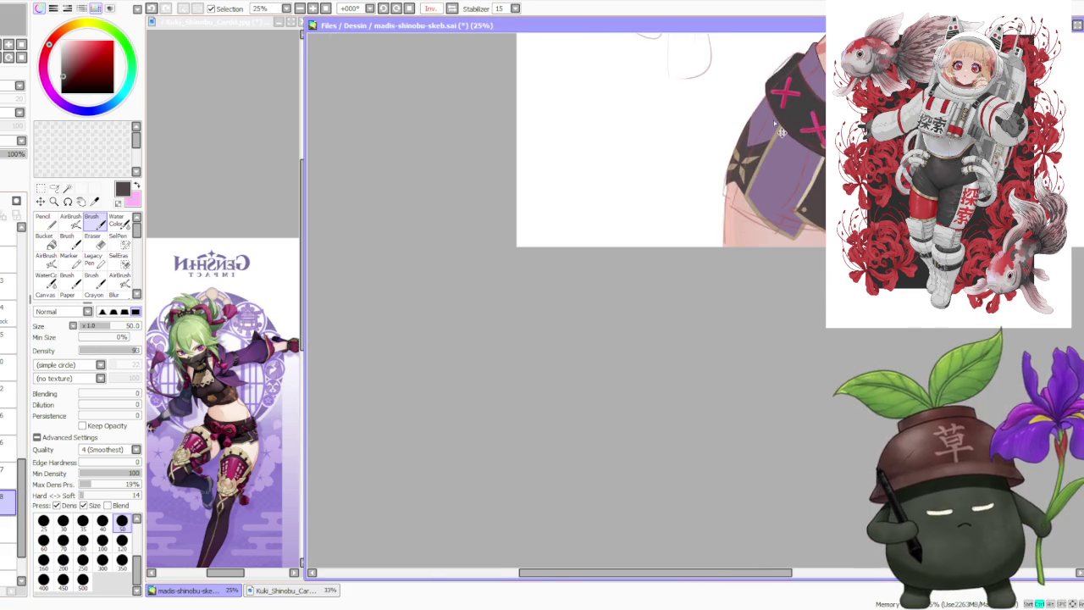
{"action": "scroll", "coordinate": [631, 328], "scroll_direction": "up", "scroll_amount": 1}
{"action": "left_click_drag", "start_coordinate": [631, 329], "coordinate": [684, 157]}
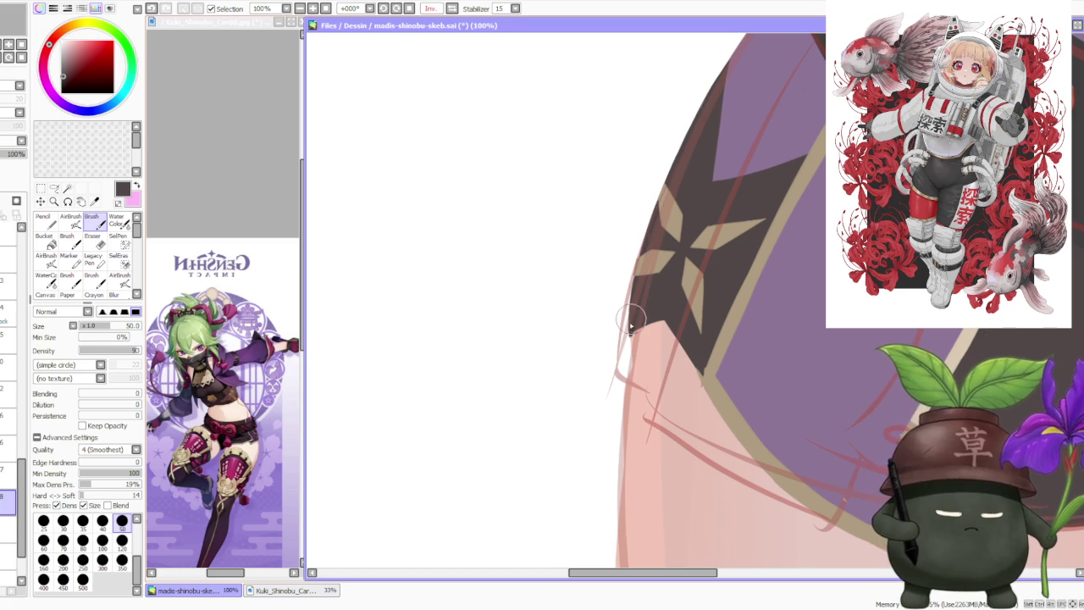
{"action": "key", "text": "ctrl+z"}
{"action": "left_click_drag", "start_coordinate": [634, 235], "coordinate": [629, 254]}
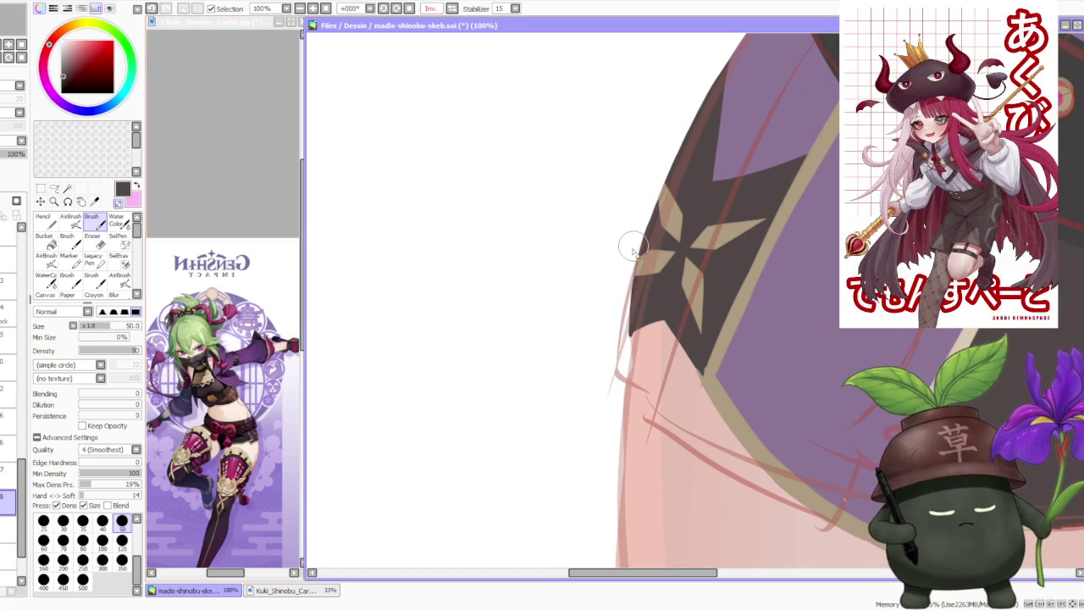
{"action": "scroll", "coordinate": [644, 284], "scroll_direction": "down", "scroll_amount": 1}
{"action": "scroll", "coordinate": [644, 284], "scroll_direction": "down", "scroll_amount": 5}
{"action": "scroll", "coordinate": [644, 284], "scroll_direction": "up", "scroll_amount": 6}
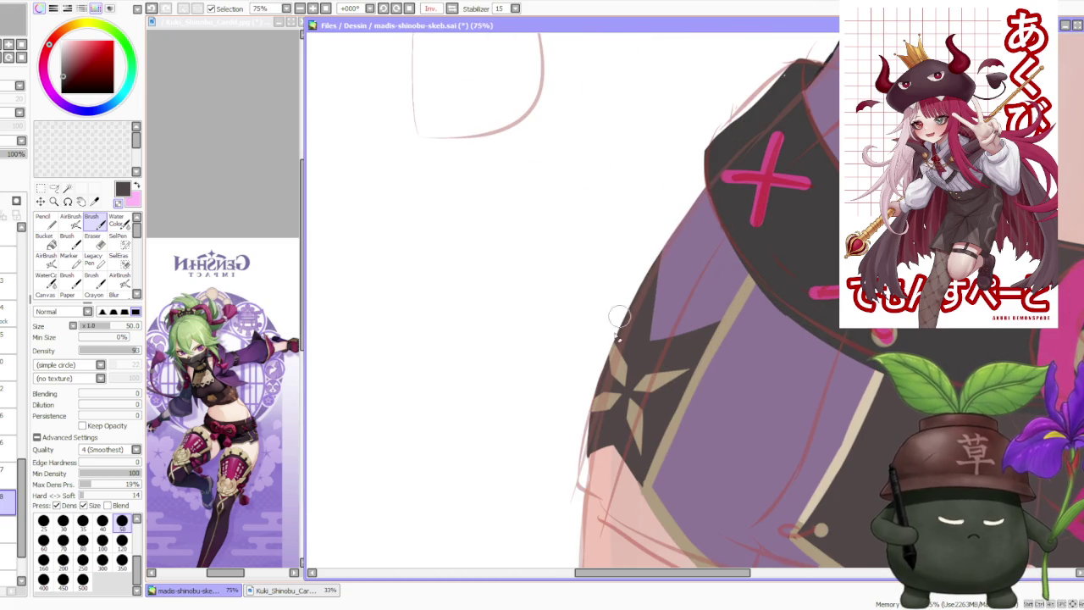
{"action": "scroll", "coordinate": [597, 383], "scroll_direction": "up", "scroll_amount": 1}
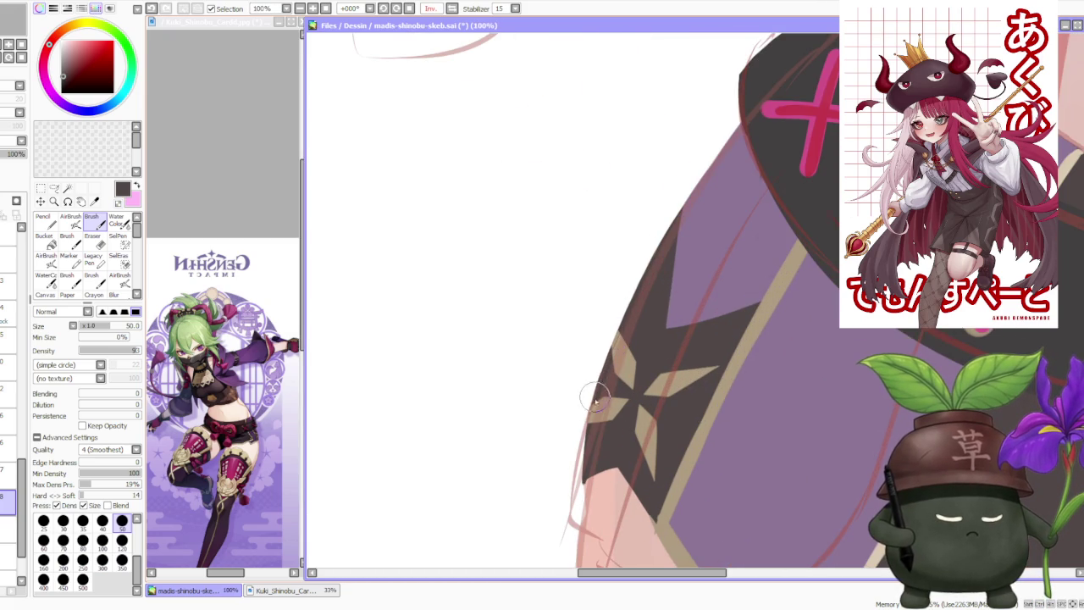
{"action": "scroll", "coordinate": [600, 364], "scroll_direction": "down", "scroll_amount": 2}
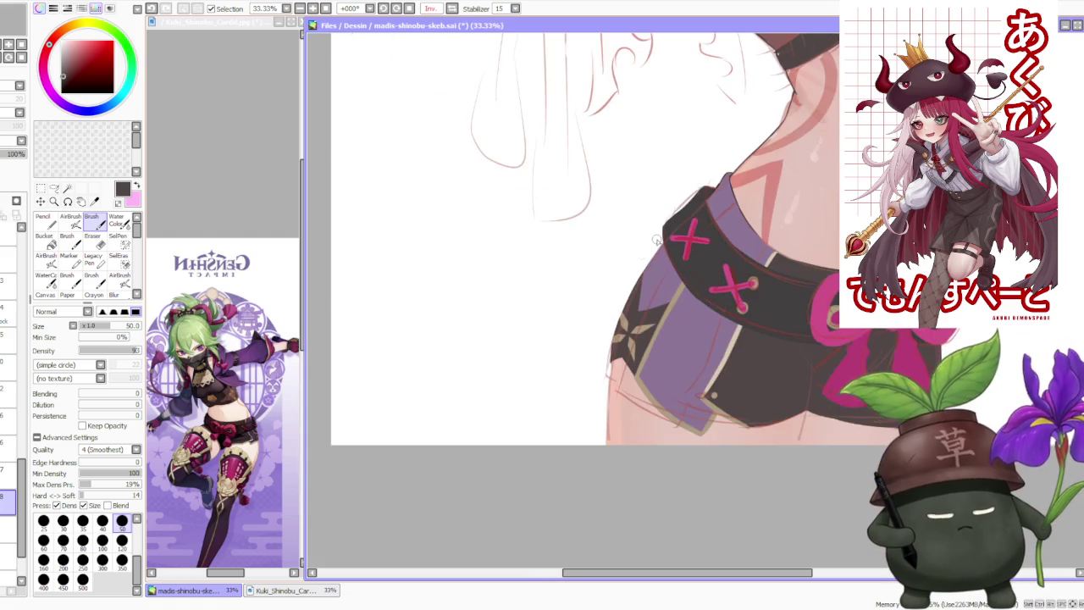
{"action": "scroll", "coordinate": [656, 240], "scroll_direction": "down", "scroll_amount": 1}
{"action": "scroll", "coordinate": [656, 241], "scroll_direction": "down", "scroll_amount": 1}
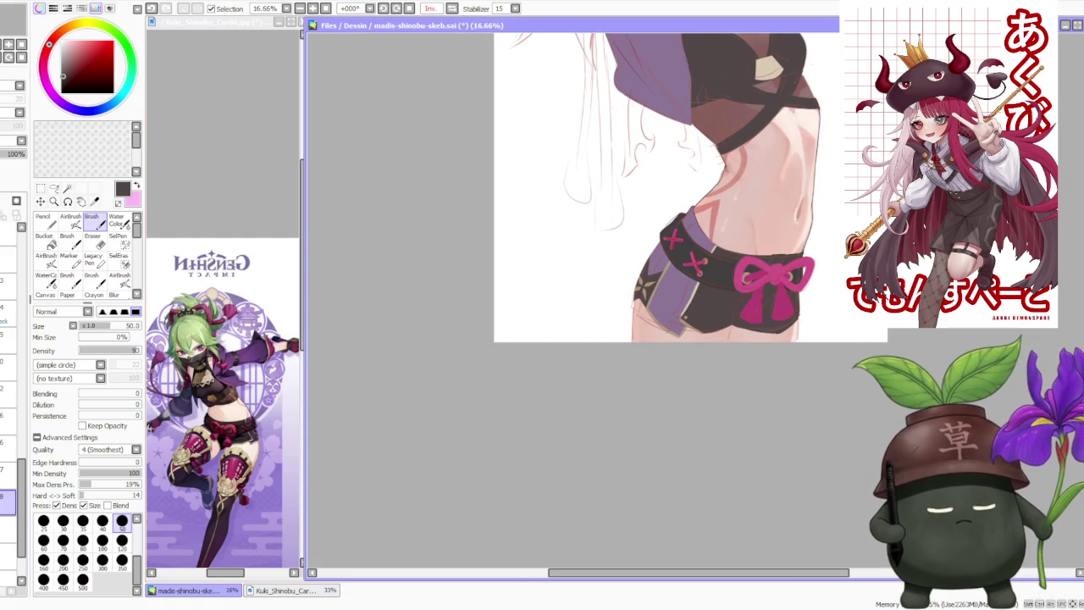
- On another layer, paint skin pink along the thigh's left edge
{"action": "left_click", "coordinate": [8, 572]}
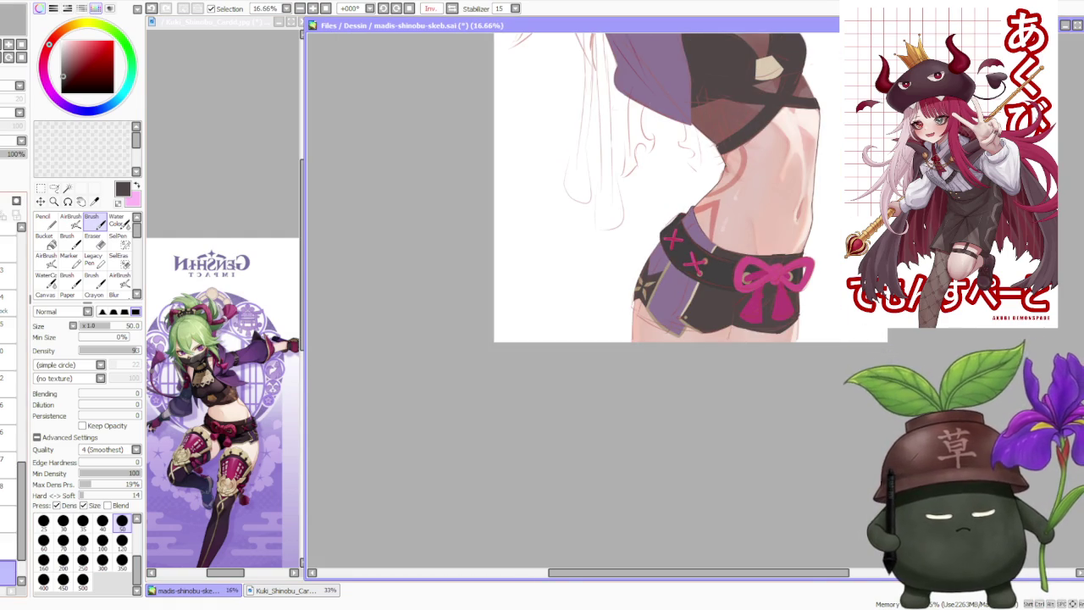
{"action": "scroll", "coordinate": [664, 315], "scroll_direction": "up", "scroll_amount": 3}
{"action": "left_click", "coordinate": [570, 357], "text": "alt"}
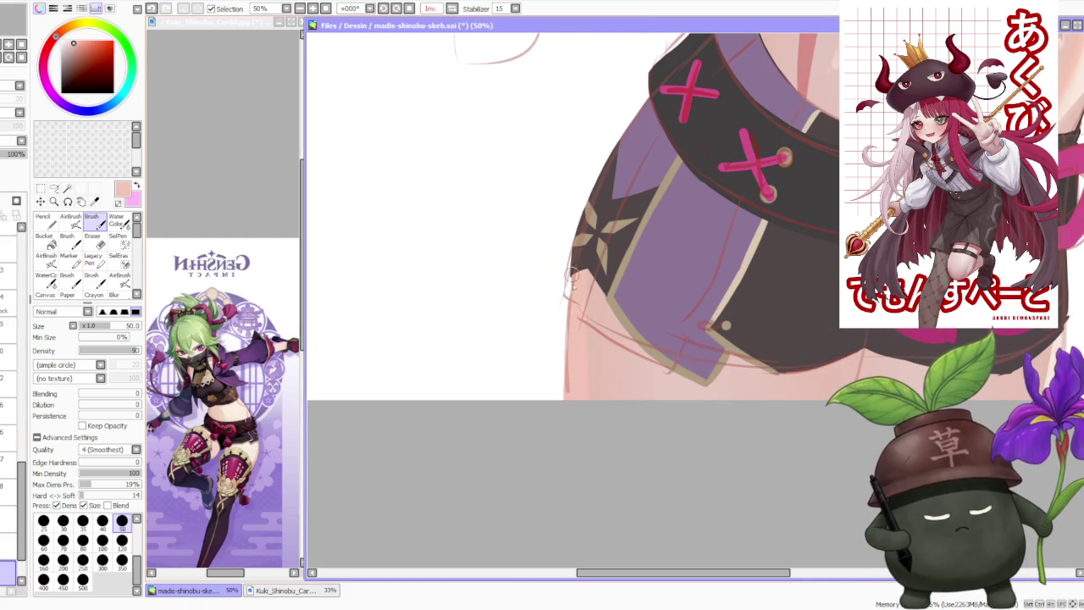
{"action": "left_click_drag", "start_coordinate": [572, 372], "coordinate": [568, 315]}
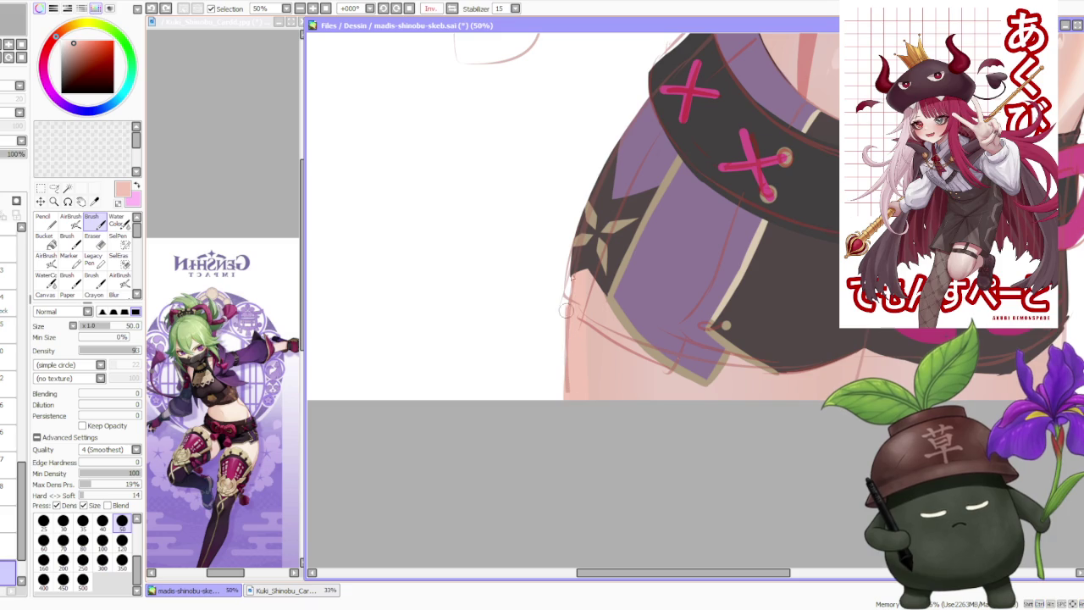
{"action": "scroll", "coordinate": [576, 267], "scroll_direction": "up", "scroll_amount": 1}
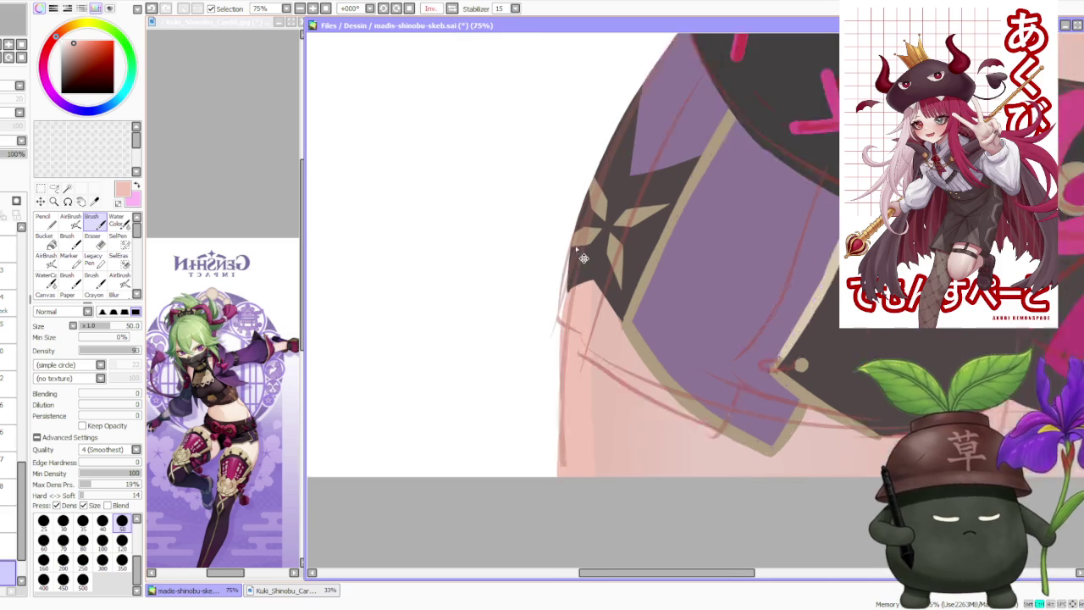
{"action": "scroll", "coordinate": [572, 284], "scroll_direction": "up", "scroll_amount": 1}
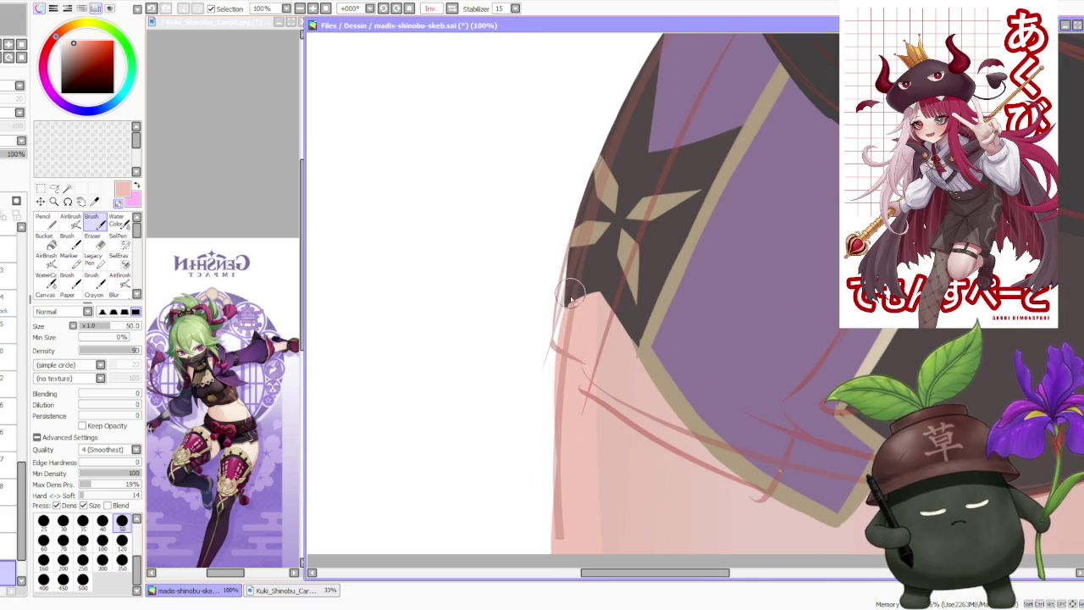
{"action": "scroll", "coordinate": [555, 449], "scroll_direction": "down", "scroll_amount": 1}
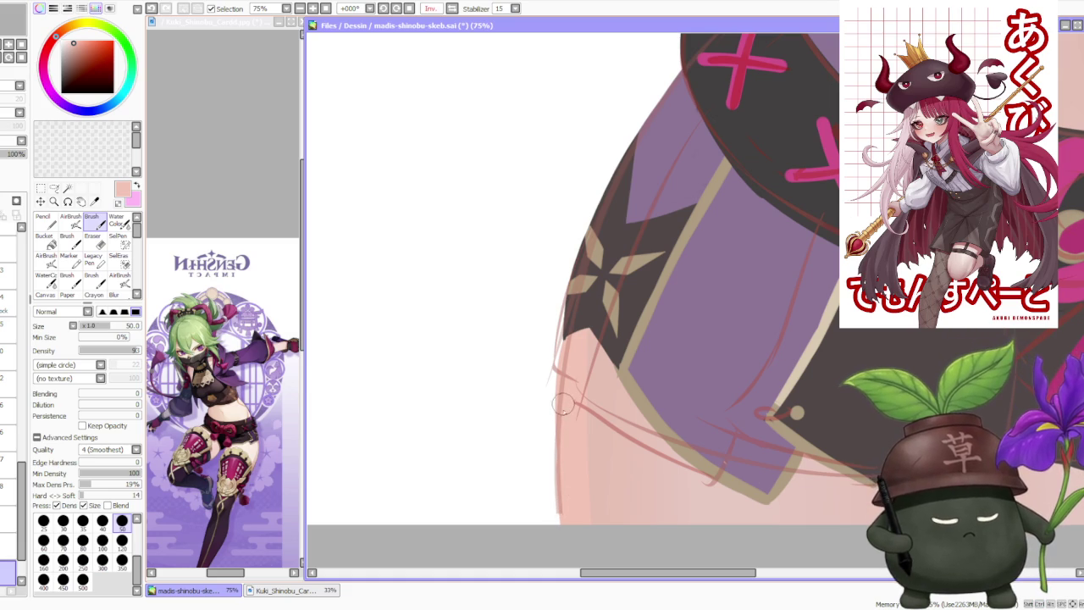
{"action": "scroll", "coordinate": [560, 414], "scroll_direction": "up", "scroll_amount": 1}
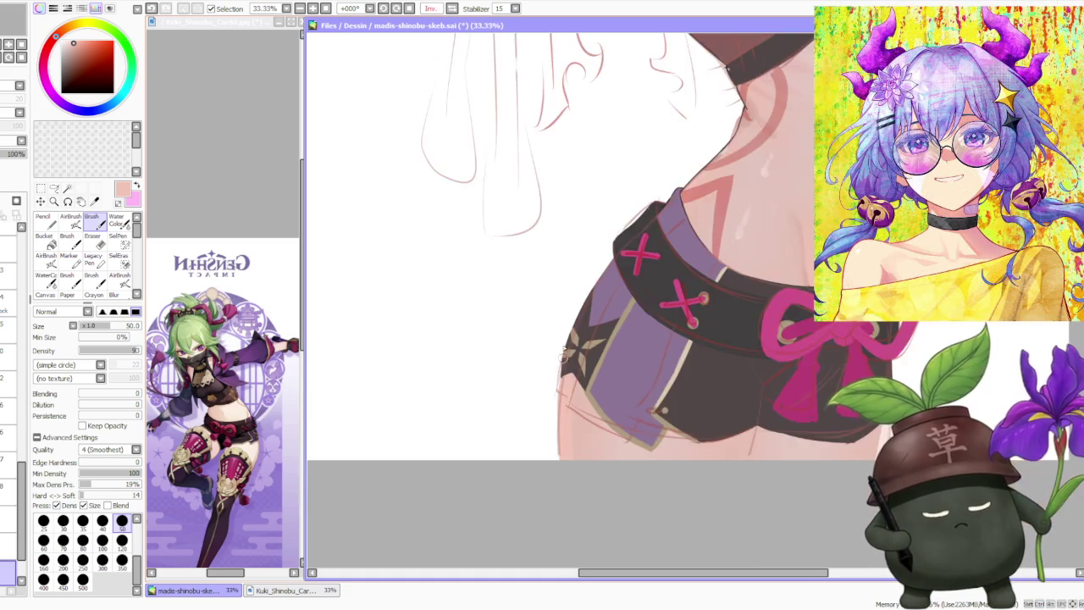
{"action": "scroll", "coordinate": [560, 413], "scroll_direction": "up", "scroll_amount": 1}
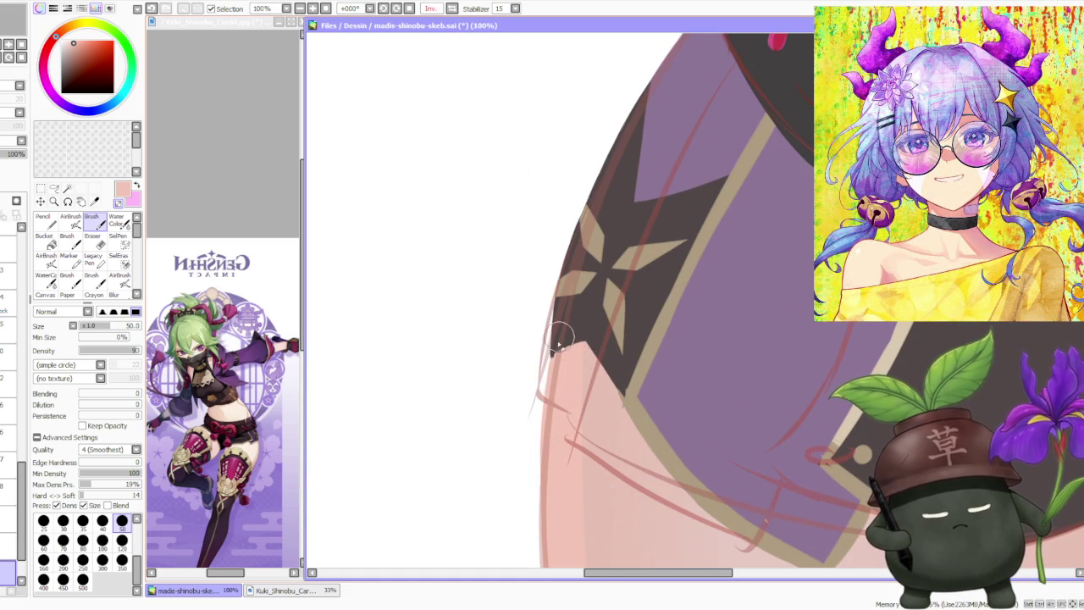
{"action": "scroll", "coordinate": [592, 281], "scroll_direction": "down", "scroll_amount": 3}
{"action": "scroll", "coordinate": [590, 280], "scroll_direction": "down", "scroll_amount": 1}
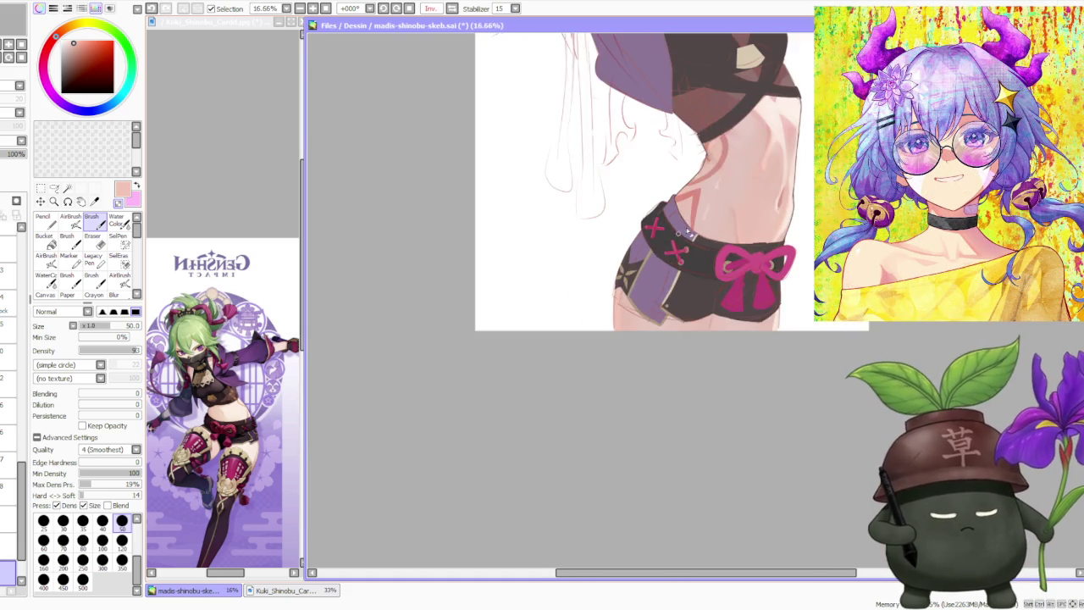
{"action": "scroll", "coordinate": [639, 264], "scroll_direction": "up", "scroll_amount": 1}
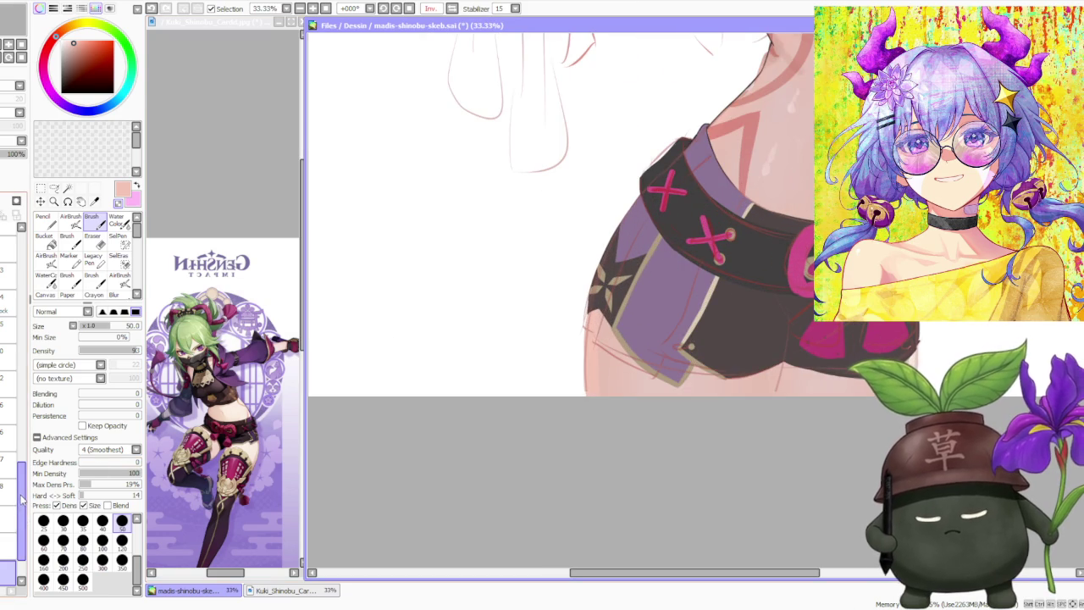
{"action": "scroll", "coordinate": [562, 283], "scroll_direction": "up", "scroll_amount": 2}
{"action": "scroll", "coordinate": [571, 313], "scroll_direction": "up", "scroll_amount": 2}
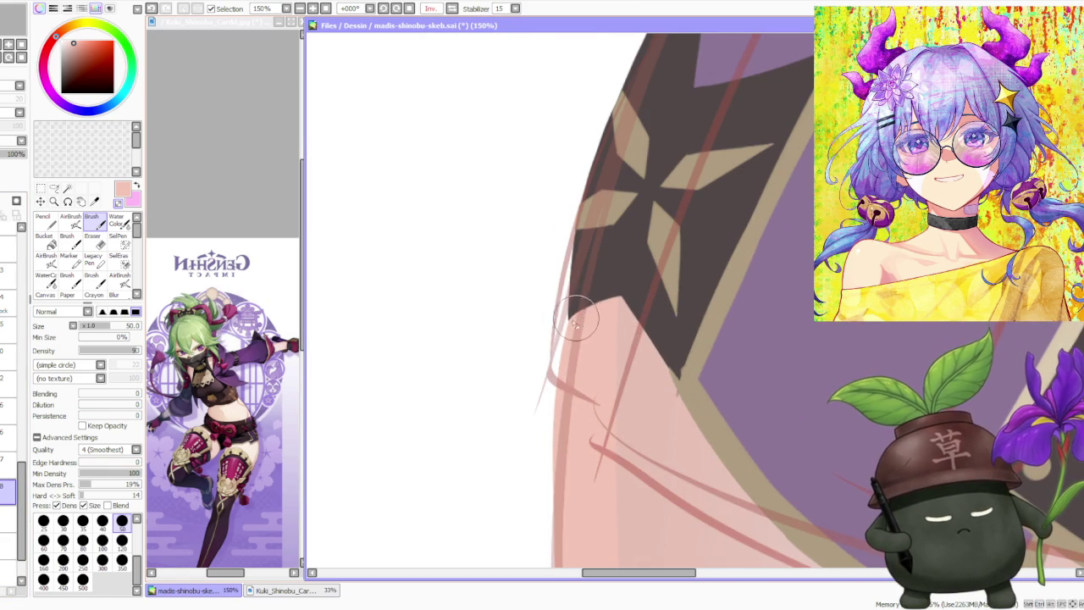
{"action": "scroll", "coordinate": [601, 301], "scroll_direction": "down", "scroll_amount": 1}
{"action": "scroll", "coordinate": [601, 296], "scroll_direction": "down", "scroll_amount": 3}
{"action": "scroll", "coordinate": [617, 290], "scroll_direction": "down", "scroll_amount": 2}
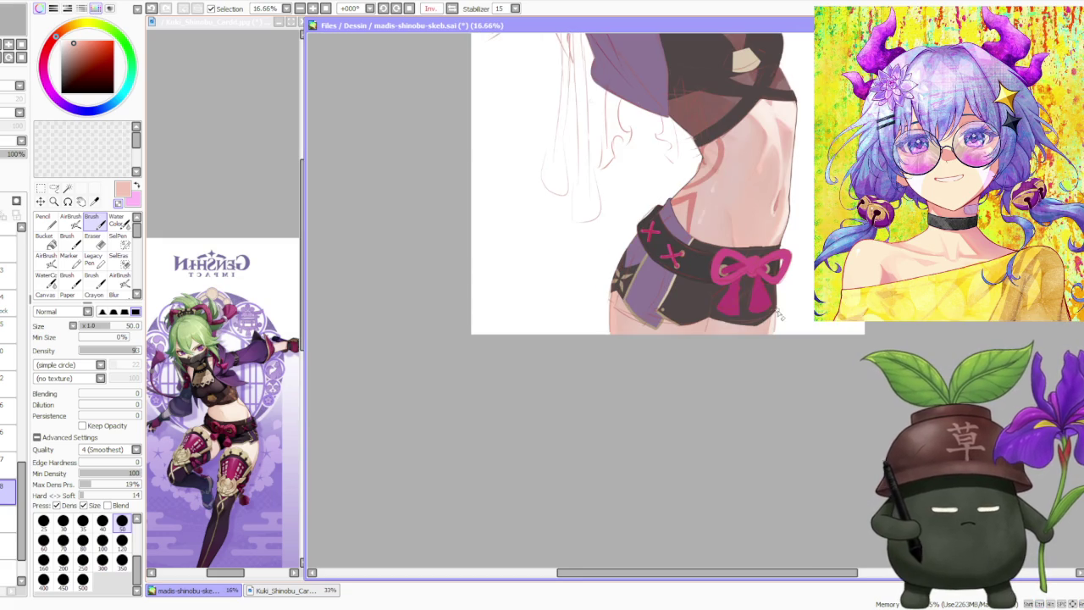
- Flip the canvas view back to normal orientation
{"action": "left_click", "coordinate": [451, 8]}
{"action": "scroll", "coordinate": [593, 177], "scroll_direction": "down", "scroll_amount": 2}
{"action": "scroll", "coordinate": [596, 175], "scroll_direction": "up", "scroll_amount": 1}
{"action": "scroll", "coordinate": [555, 244], "scroll_direction": "down", "scroll_amount": 2}
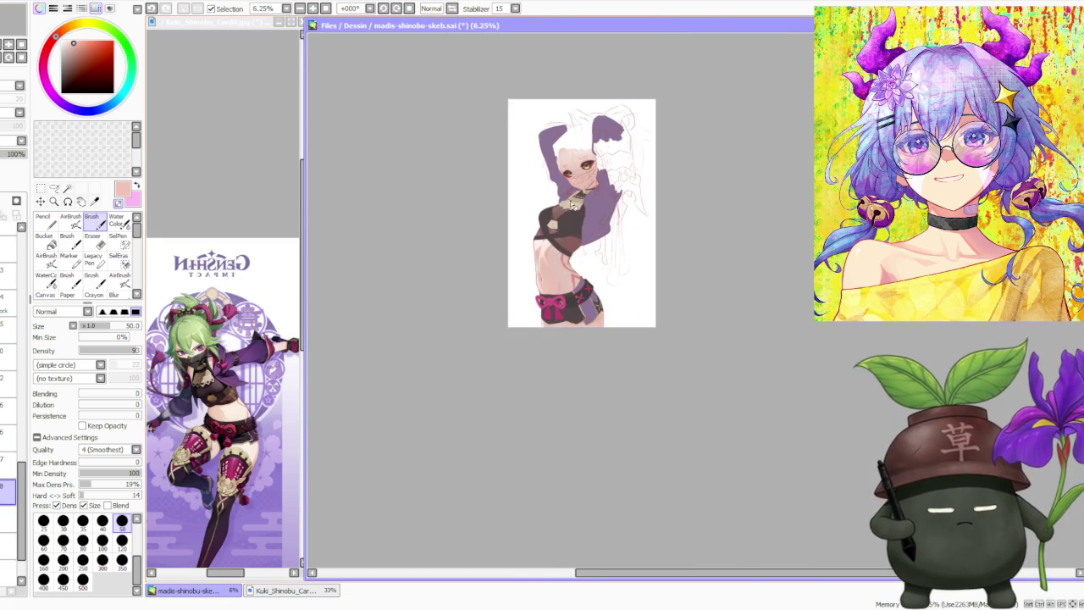
- Zoom in on the shaded midriff and shorts
{"action": "scroll", "coordinate": [560, 320], "scroll_direction": "up", "scroll_amount": 3}
{"action": "scroll", "coordinate": [536, 333], "scroll_direction": "up", "scroll_amount": 2}
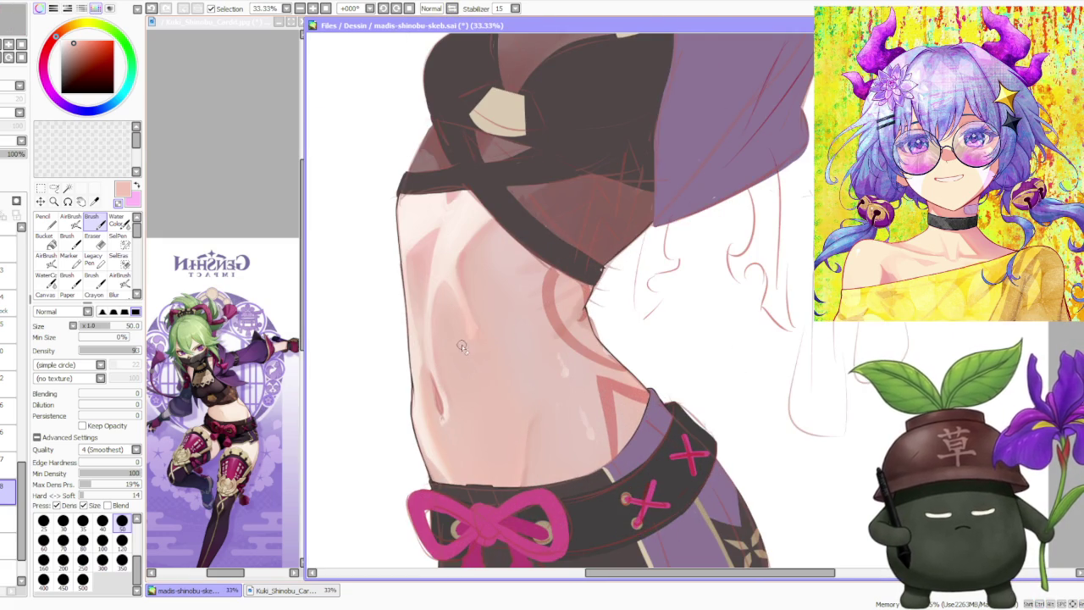
{"action": "scroll", "coordinate": [462, 376], "scroll_direction": "up", "scroll_amount": 1}
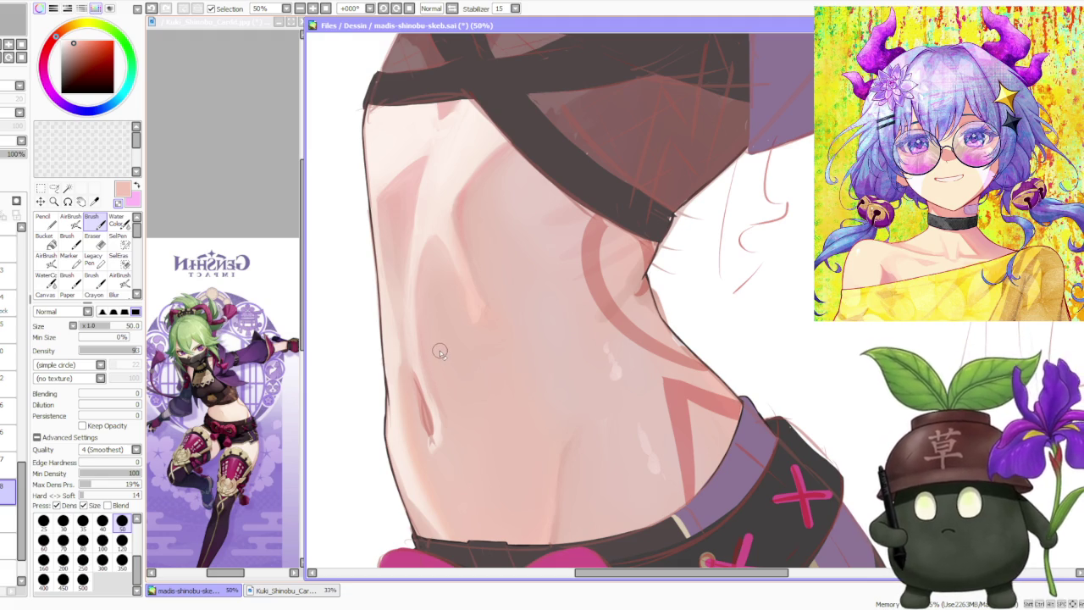
{"action": "scroll", "coordinate": [441, 341], "scroll_direction": "down", "scroll_amount": 2}
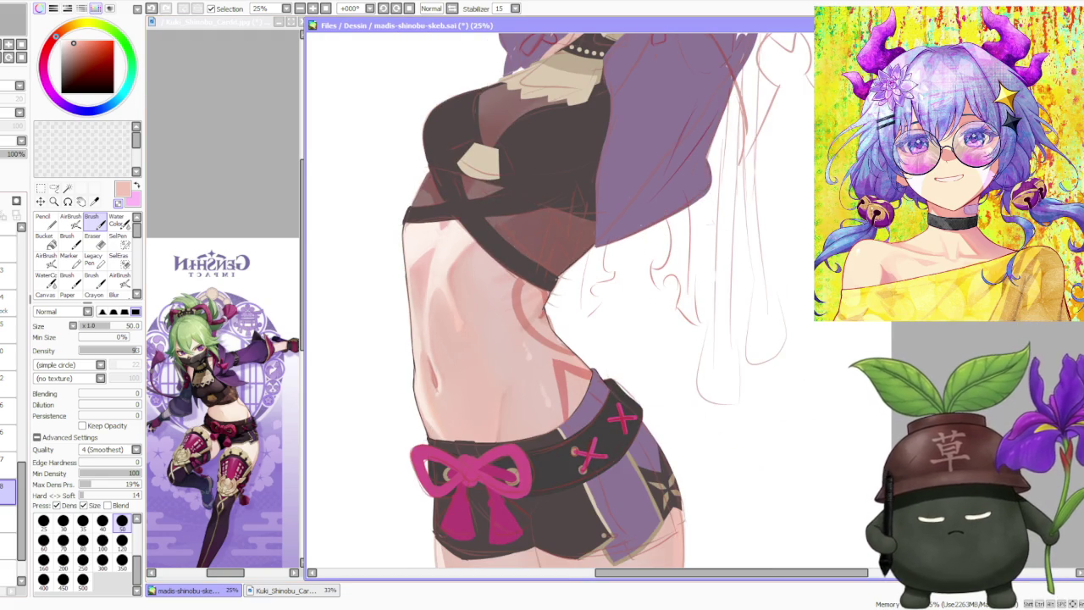
- Switch to a different layer and raise the brush Blending to 100
{"action": "left_click", "coordinate": [8, 572]}
{"action": "scroll", "coordinate": [543, 314], "scroll_direction": "up", "scroll_amount": 1}
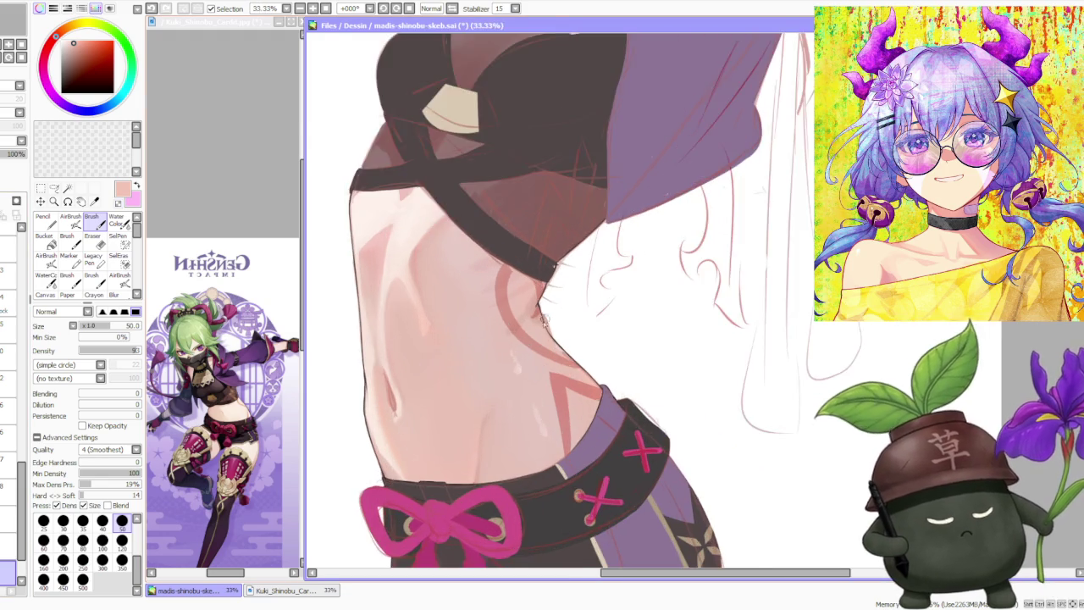
{"action": "scroll", "coordinate": [544, 314], "scroll_direction": "up", "scroll_amount": 1}
{"action": "scroll", "coordinate": [543, 314], "scroll_direction": "up", "scroll_amount": 1}
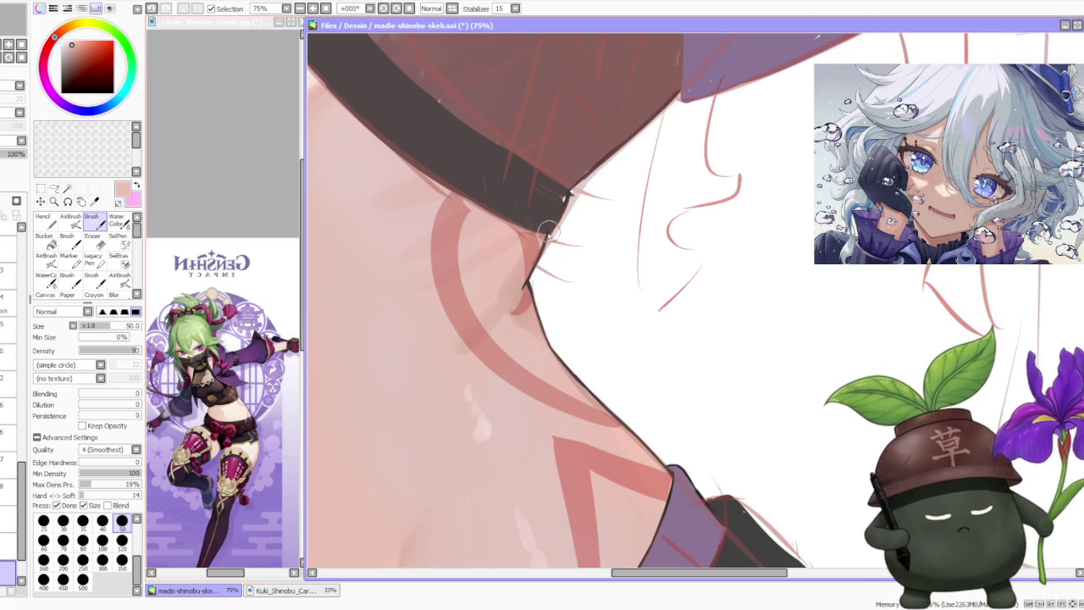
{"action": "scroll", "coordinate": [550, 279], "scroll_direction": "down", "scroll_amount": 2}
{"action": "scroll", "coordinate": [551, 266], "scroll_direction": "up", "scroll_amount": 1}
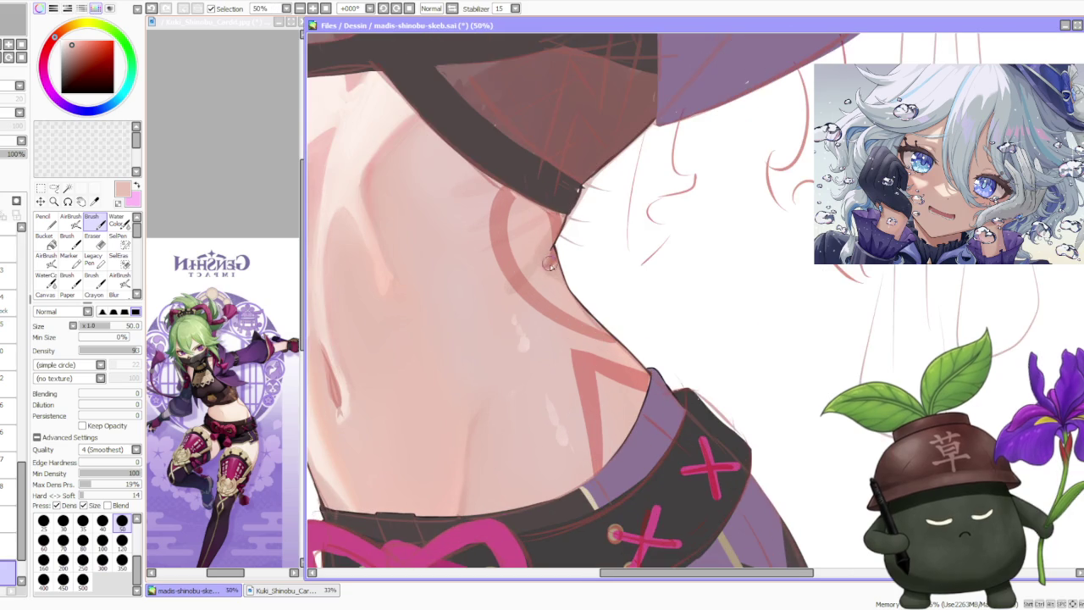
{"action": "scroll", "coordinate": [549, 271], "scroll_direction": "up", "scroll_amount": 1}
{"action": "left_click", "coordinate": [118, 394]}
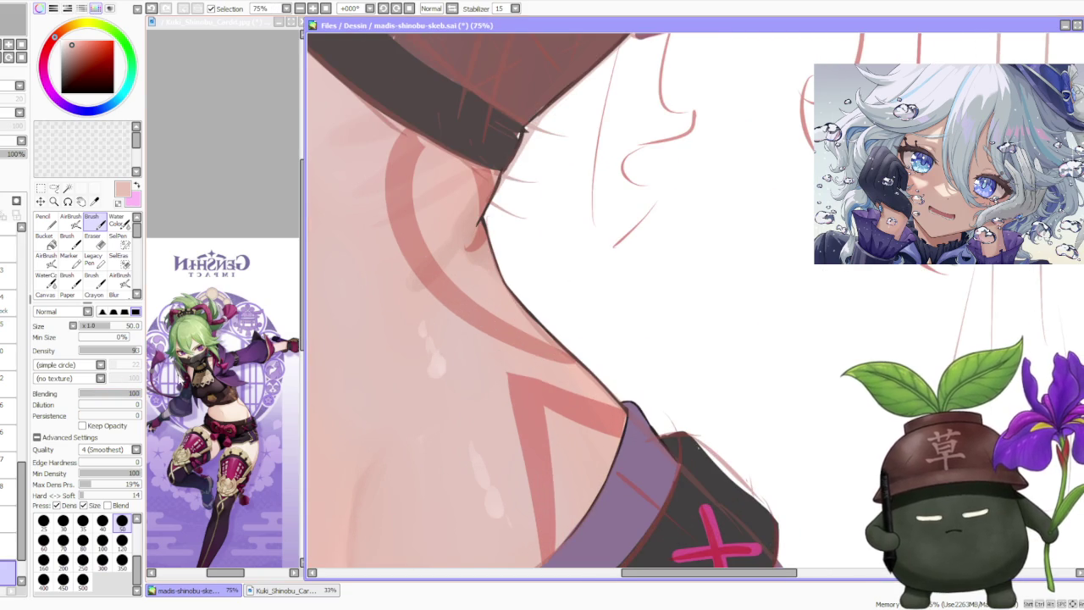
- Zoom in and out to review the midriff, shorts and magenta bow
{"action": "scroll", "coordinate": [551, 110], "scroll_direction": "up", "scroll_amount": 1}
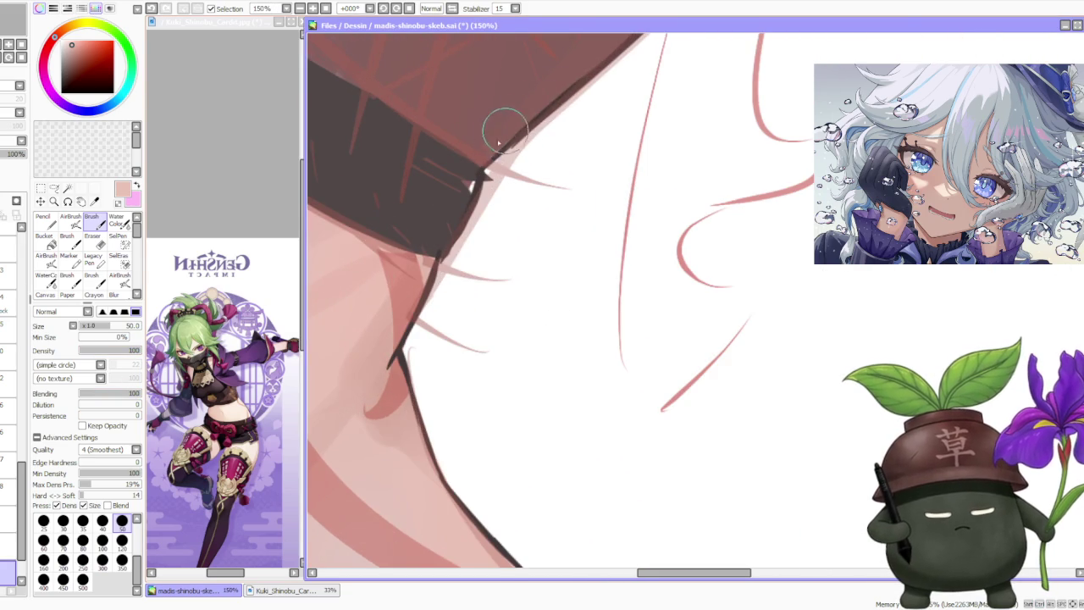
{"action": "scroll", "coordinate": [529, 127], "scroll_direction": "up", "scroll_amount": 1}
{"action": "scroll", "coordinate": [537, 134], "scroll_direction": "down", "scroll_amount": 2}
{"action": "scroll", "coordinate": [542, 118], "scroll_direction": "up", "scroll_amount": 1}
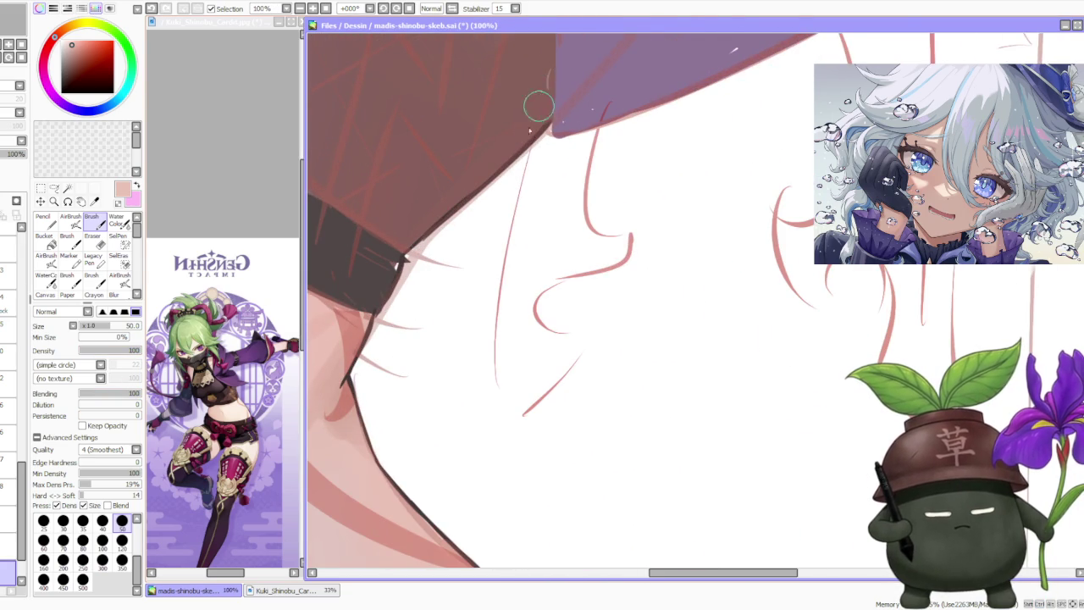
{"action": "scroll", "coordinate": [551, 119], "scroll_direction": "down", "scroll_amount": 3}
{"action": "scroll", "coordinate": [522, 191], "scroll_direction": "up", "scroll_amount": 1}
{"action": "scroll", "coordinate": [518, 146], "scroll_direction": "up", "scroll_amount": 1}
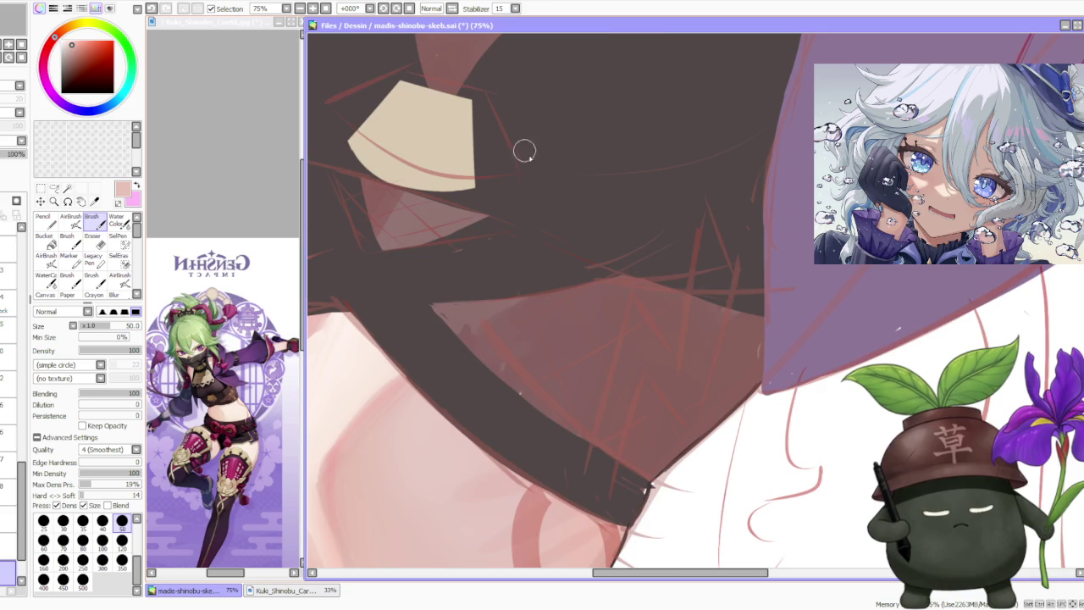
{"action": "scroll", "coordinate": [530, 186], "scroll_direction": "down", "scroll_amount": 1}
{"action": "scroll", "coordinate": [530, 186], "scroll_direction": "down", "scroll_amount": 1}
{"action": "scroll", "coordinate": [542, 274], "scroll_direction": "up", "scroll_amount": 1}
{"action": "scroll", "coordinate": [573, 316], "scroll_direction": "down", "scroll_amount": 1}
{"action": "scroll", "coordinate": [569, 329], "scroll_direction": "down", "scroll_amount": 1}
{"action": "scroll", "coordinate": [525, 364], "scroll_direction": "up", "scroll_amount": 2}
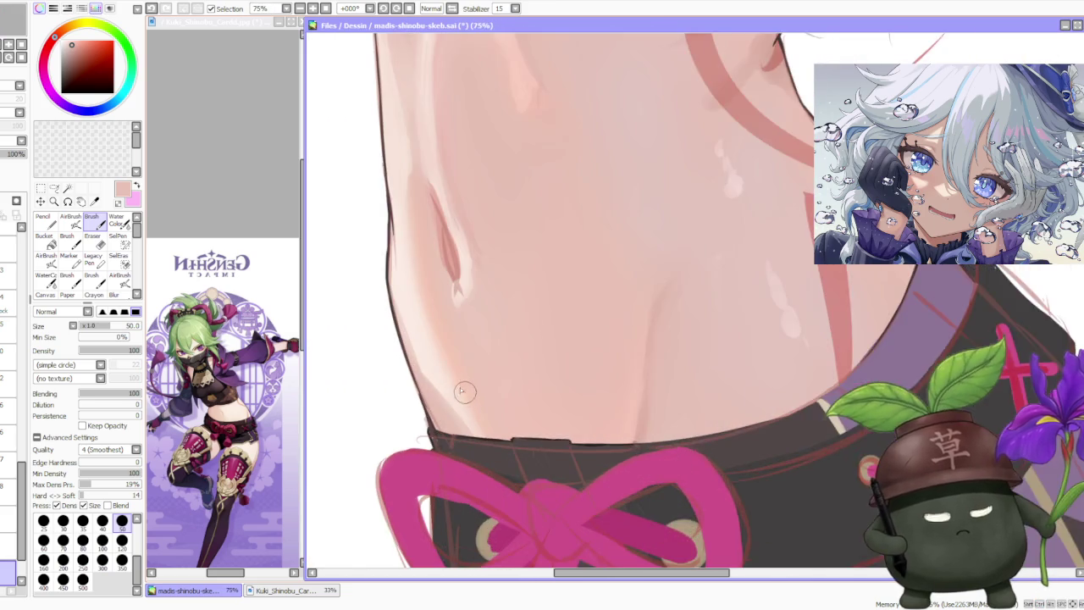
{"action": "scroll", "coordinate": [441, 415], "scroll_direction": "up", "scroll_amount": 1}
{"action": "scroll", "coordinate": [423, 420], "scroll_direction": "down", "scroll_amount": 1}
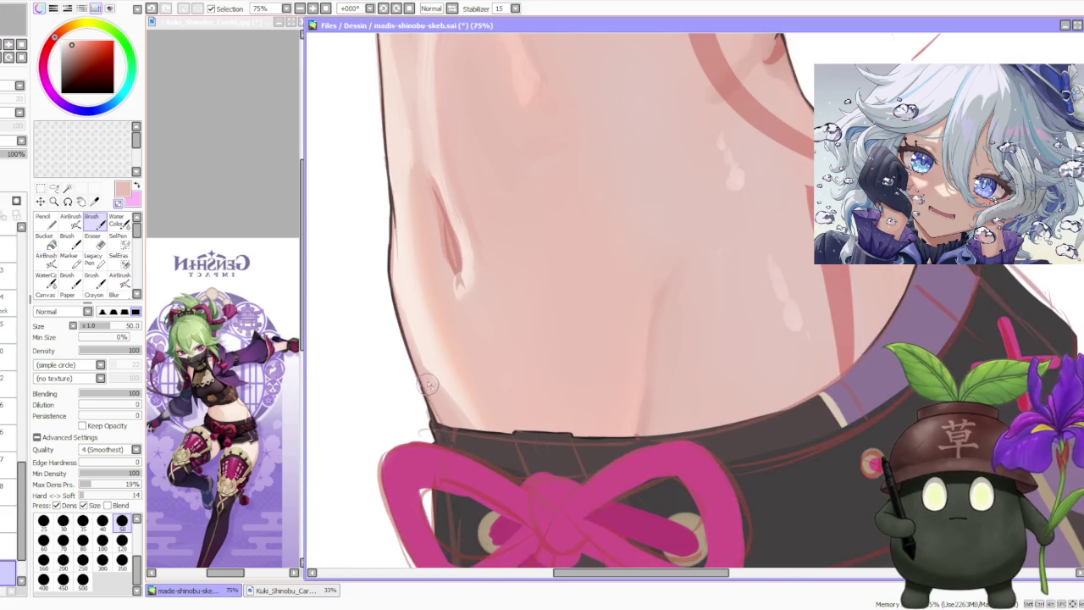
{"action": "scroll", "coordinate": [432, 392], "scroll_direction": "up", "scroll_amount": 1}
{"action": "scroll", "coordinate": [431, 419], "scroll_direction": "up", "scroll_amount": 1}
{"action": "scroll", "coordinate": [437, 434], "scroll_direction": "down", "scroll_amount": 1}
{"action": "scroll", "coordinate": [428, 339], "scroll_direction": "down", "scroll_amount": 2}
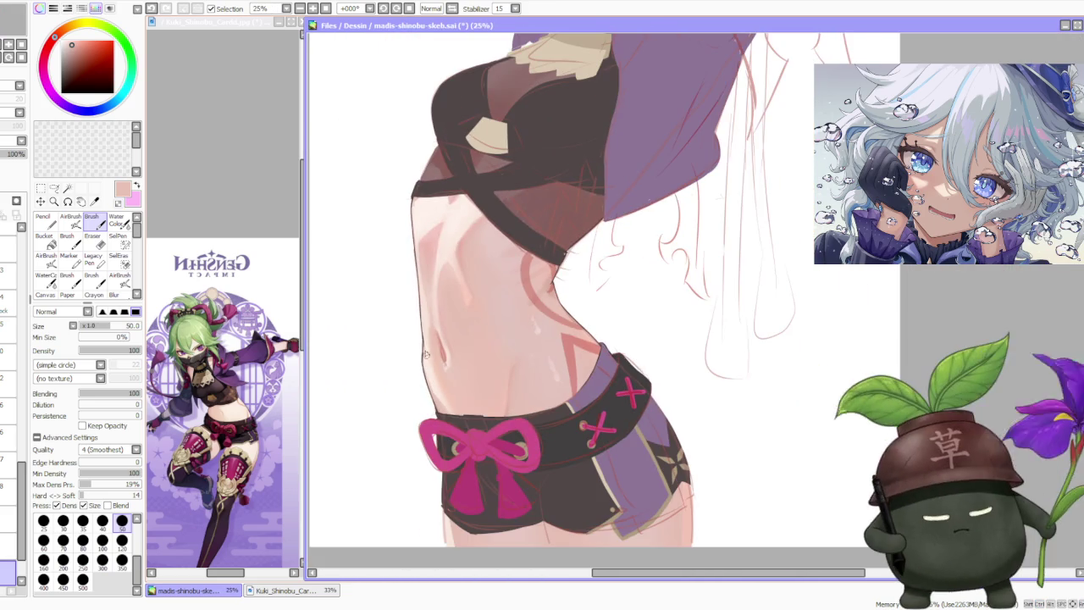
{"action": "scroll", "coordinate": [423, 261], "scroll_direction": "up", "scroll_amount": 1}
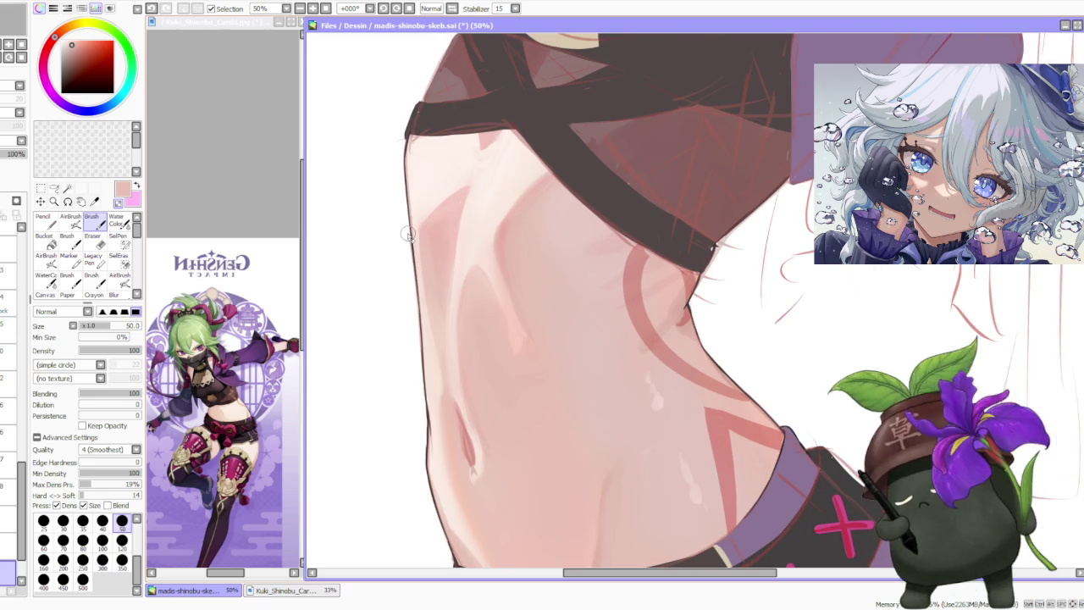
{"action": "scroll", "coordinate": [408, 234], "scroll_direction": "up", "scroll_amount": 1}
{"action": "scroll", "coordinate": [412, 266], "scroll_direction": "down", "scroll_amount": 2}
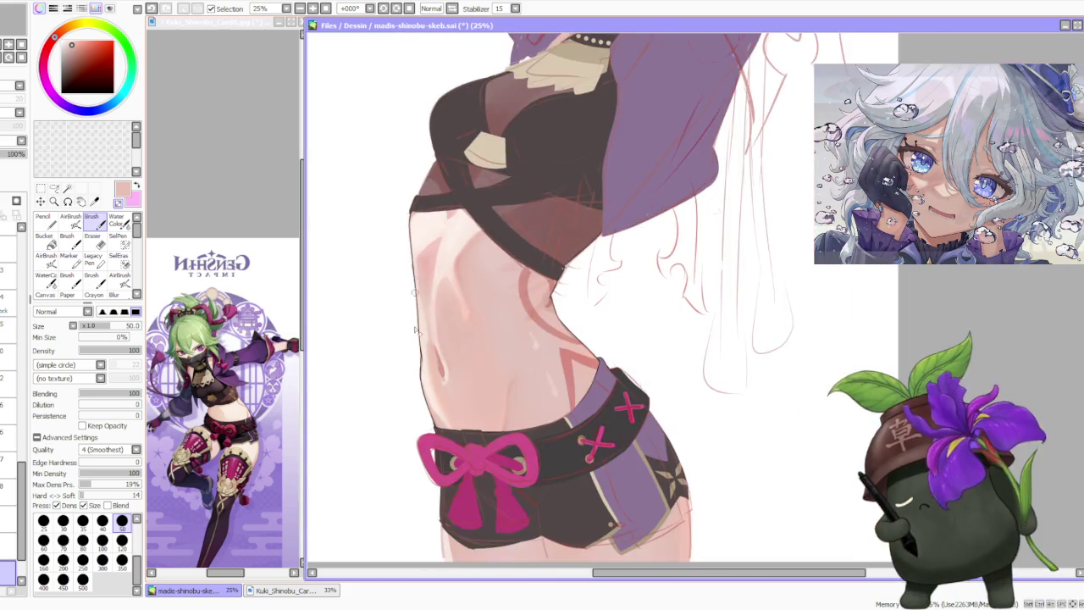
{"action": "scroll", "coordinate": [424, 339], "scroll_direction": "down", "scroll_amount": 1}
{"action": "scroll", "coordinate": [445, 465], "scroll_direction": "up", "scroll_amount": 3}
{"action": "scroll", "coordinate": [438, 417], "scroll_direction": "down", "scroll_amount": 3}
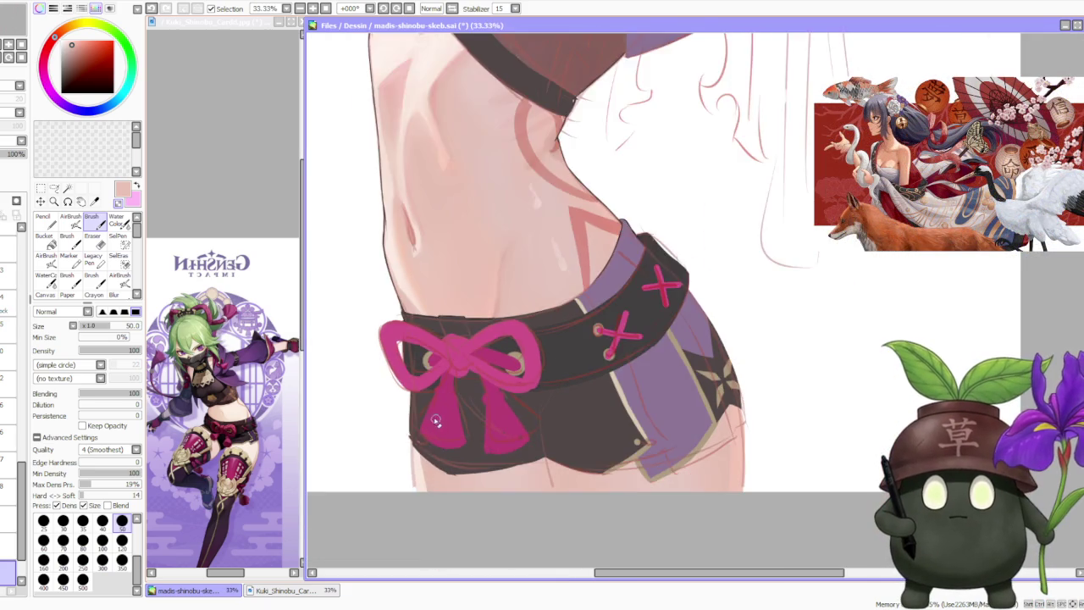
{"action": "scroll", "coordinate": [444, 379], "scroll_direction": "down", "scroll_amount": 1}
{"action": "scroll", "coordinate": [477, 315], "scroll_direction": "down", "scroll_amount": 1}
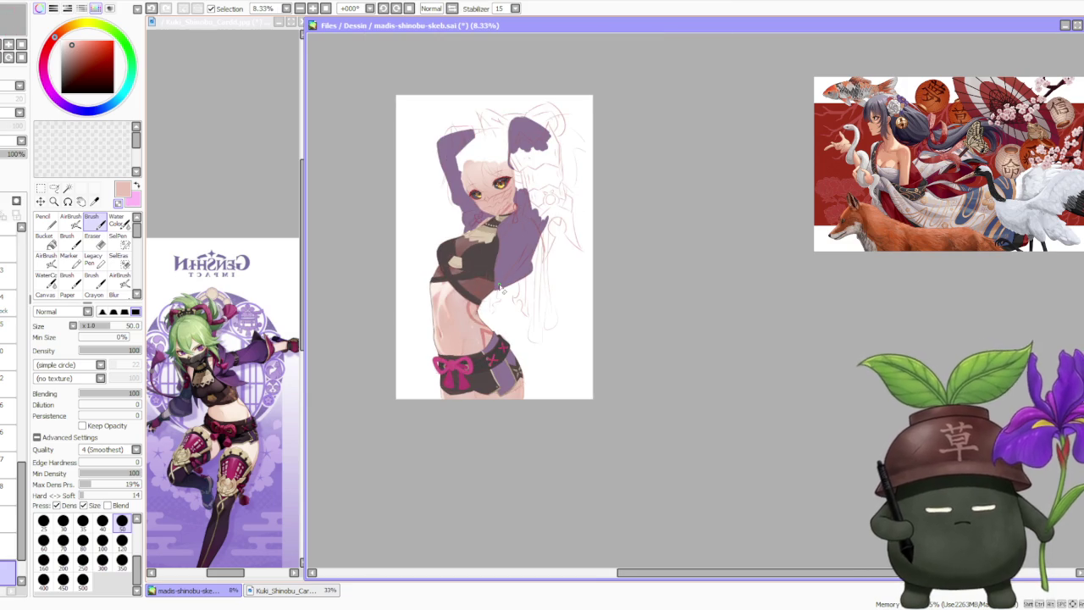
{"action": "scroll", "coordinate": [486, 253], "scroll_direction": "down", "scroll_amount": 1}
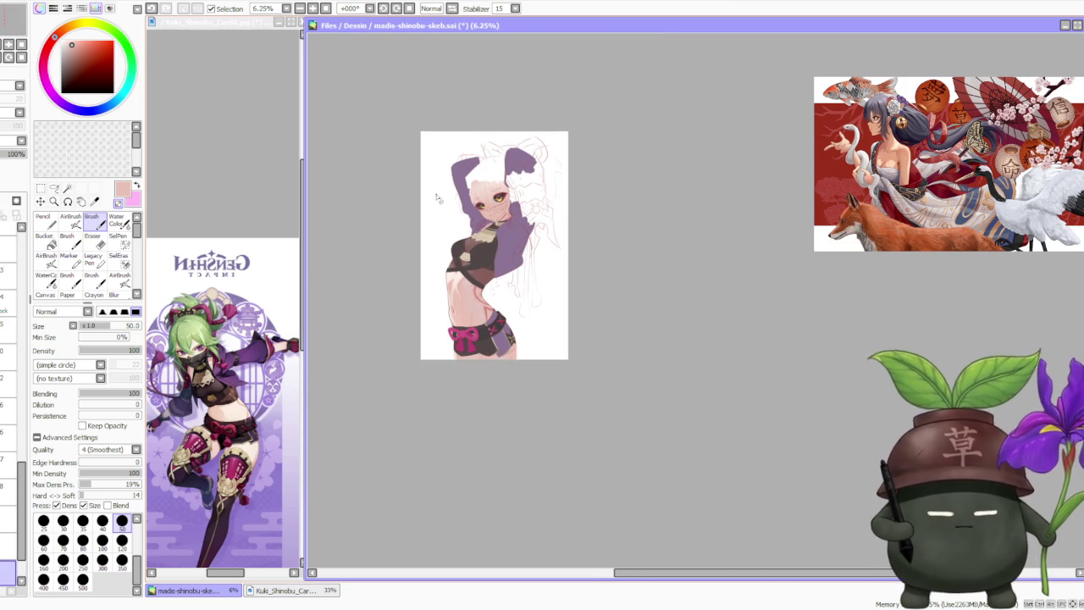
{"action": "scroll", "coordinate": [514, 195], "scroll_direction": "down", "scroll_amount": 1}
{"action": "scroll", "coordinate": [500, 188], "scroll_direction": "up", "scroll_amount": 3}
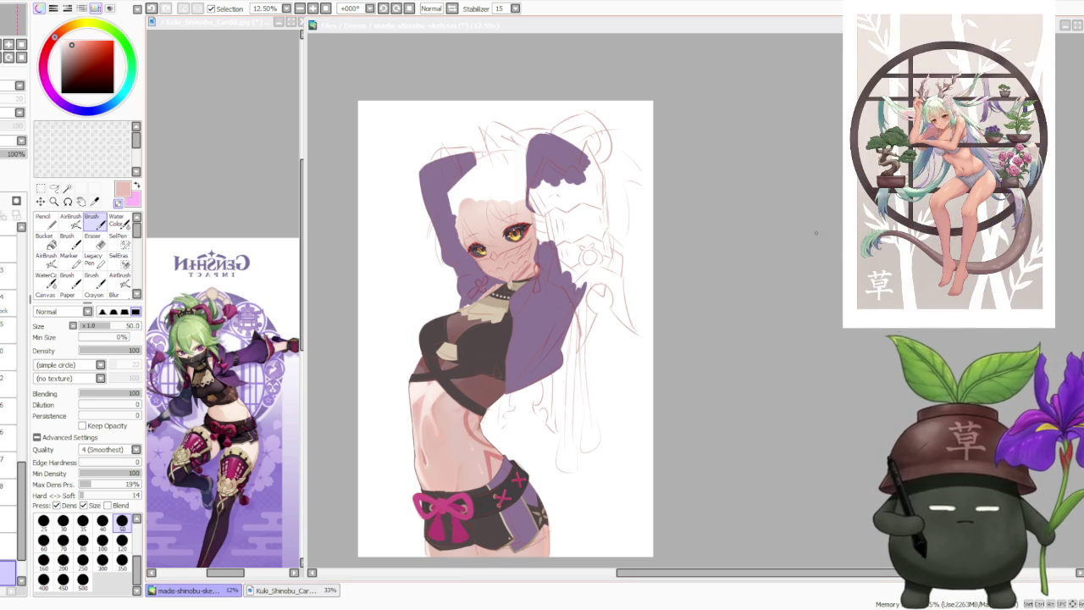
{"action": "scroll", "coordinate": [758, 258], "scroll_direction": "down", "scroll_amount": 1}
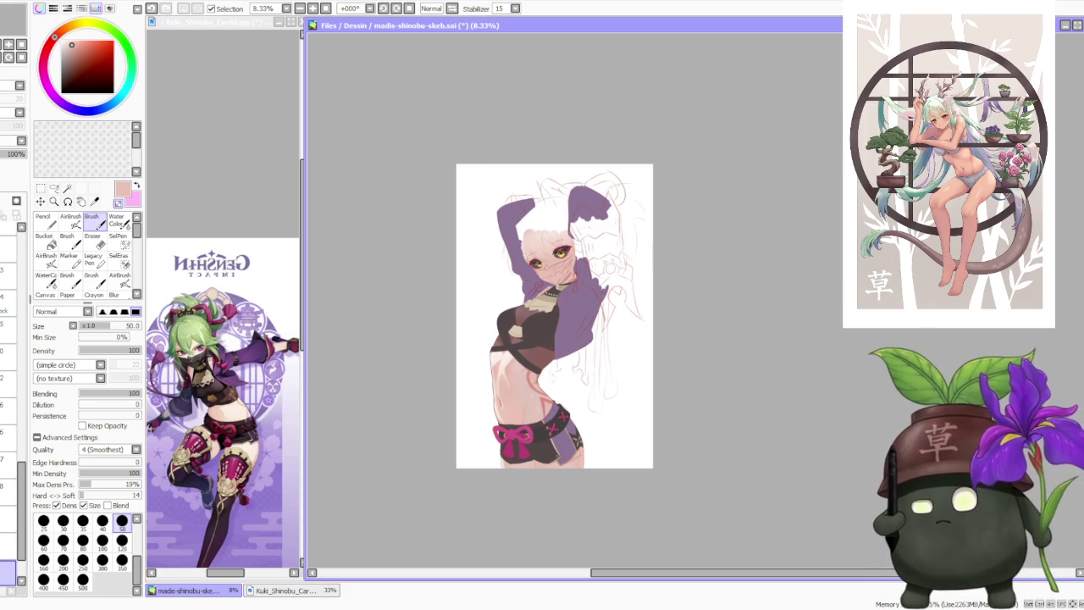
{"action": "key", "text": "alt+Tab"}
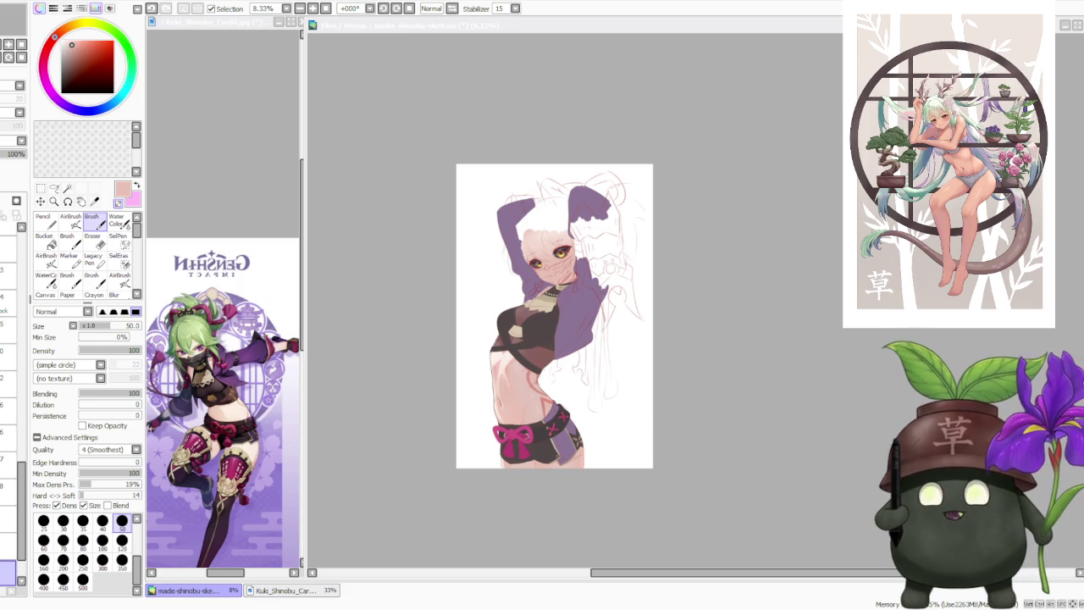
{"action": "left_click", "coordinate": [798, 319]}
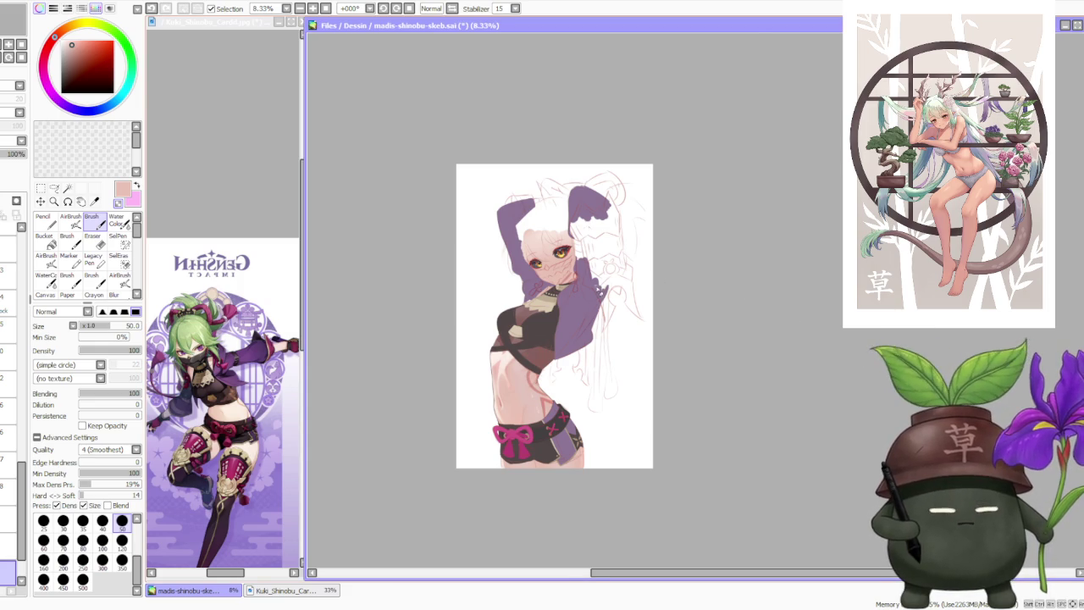
{"action": "scroll", "coordinate": [525, 291], "scroll_direction": "up", "scroll_amount": 1}
{"action": "scroll", "coordinate": [525, 292], "scroll_direction": "down", "scroll_amount": 1}
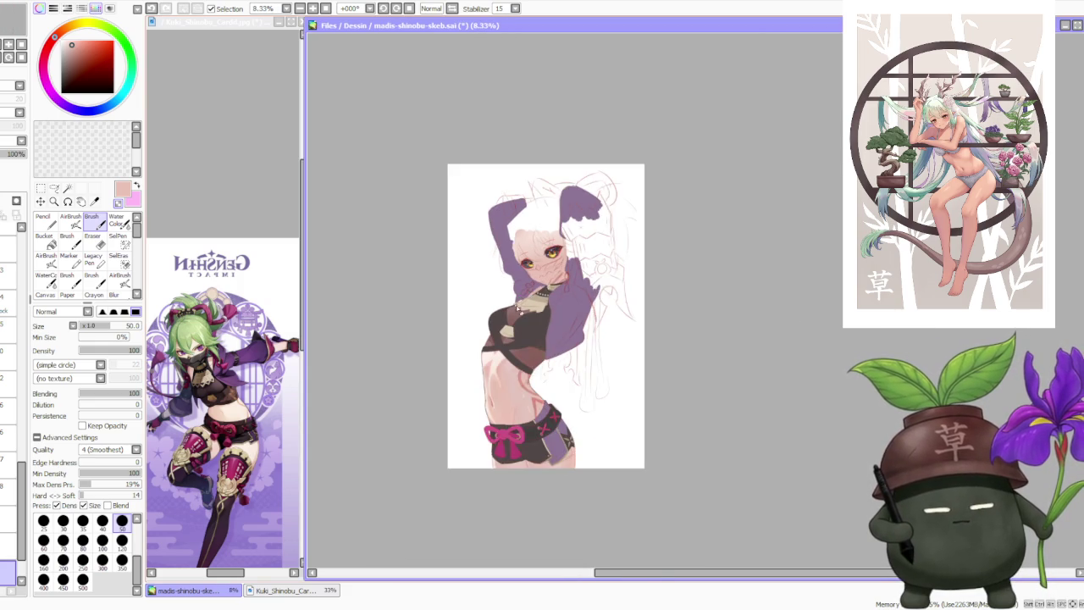
{"action": "scroll", "coordinate": [519, 331], "scroll_direction": "up", "scroll_amount": 1}
{"action": "scroll", "coordinate": [519, 333], "scroll_direction": "up", "scroll_amount": 1}
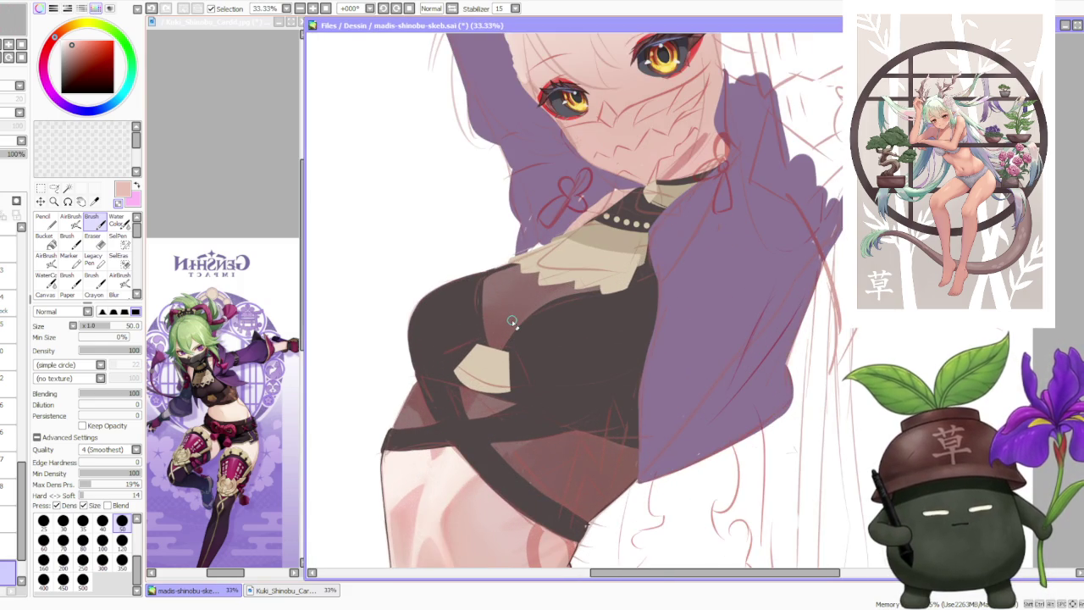
{"action": "scroll", "coordinate": [511, 321], "scroll_direction": "down", "scroll_amount": 1}
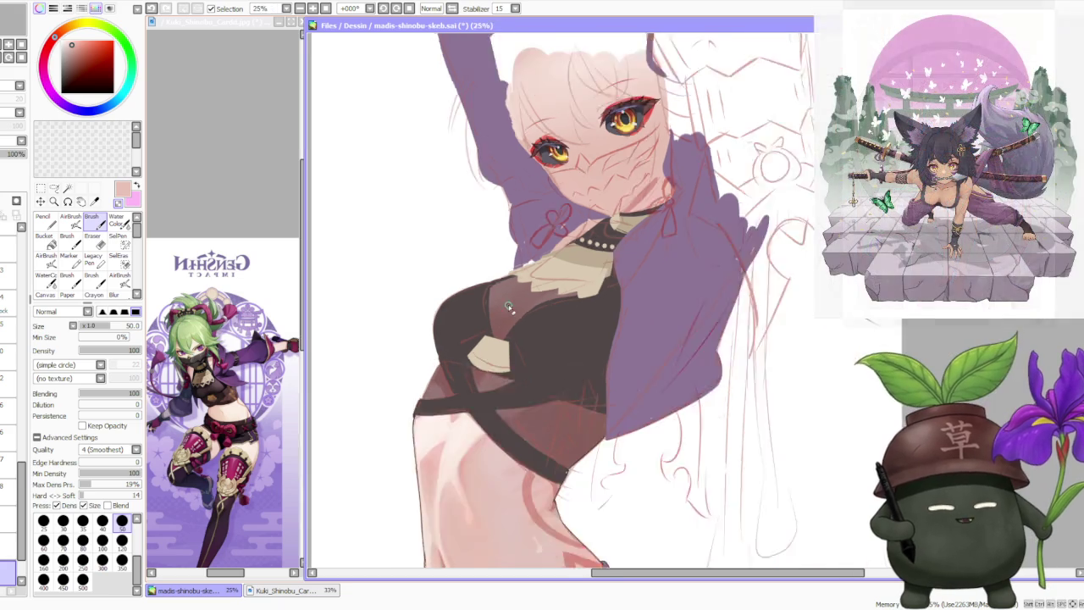
{"action": "scroll", "coordinate": [520, 290], "scroll_direction": "down", "scroll_amount": 1}
{"action": "scroll", "coordinate": [518, 363], "scroll_direction": "down", "scroll_amount": 2}
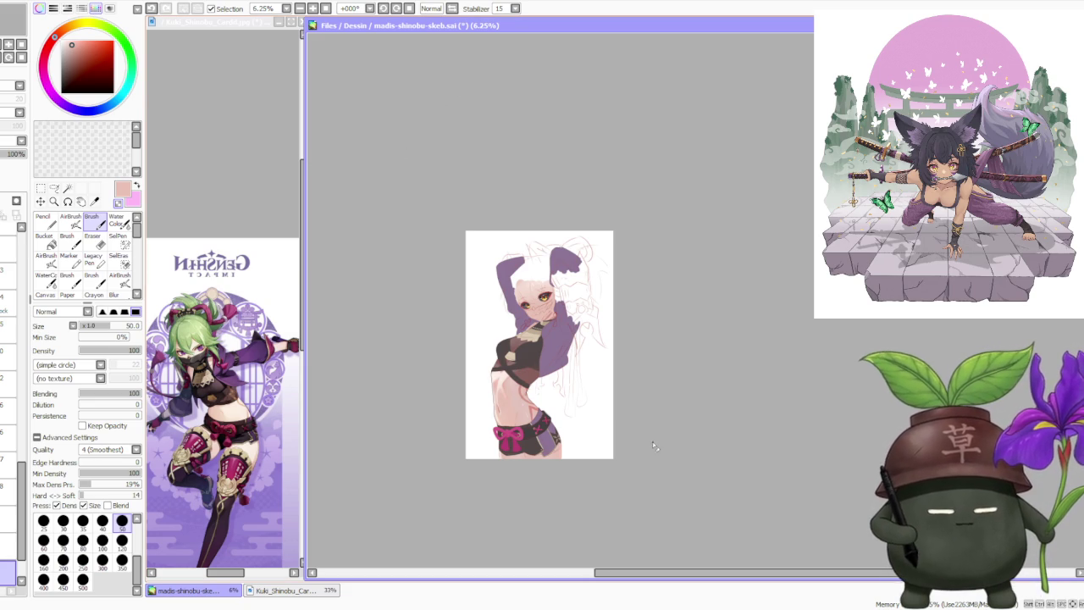
{"action": "scroll", "coordinate": [529, 354], "scroll_direction": "up", "scroll_amount": 1}
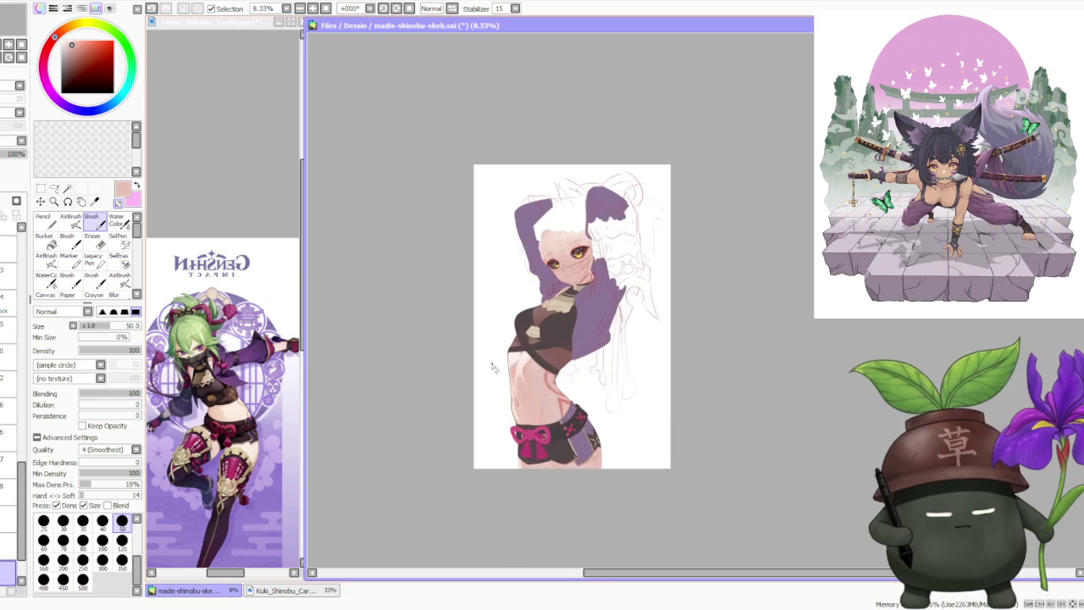
{"action": "scroll", "coordinate": [529, 354], "scroll_direction": "up", "scroll_amount": 1}
{"action": "scroll", "coordinate": [528, 354], "scroll_direction": "up", "scroll_amount": 2}
{"action": "scroll", "coordinate": [529, 354], "scroll_direction": "down", "scroll_amount": 1}
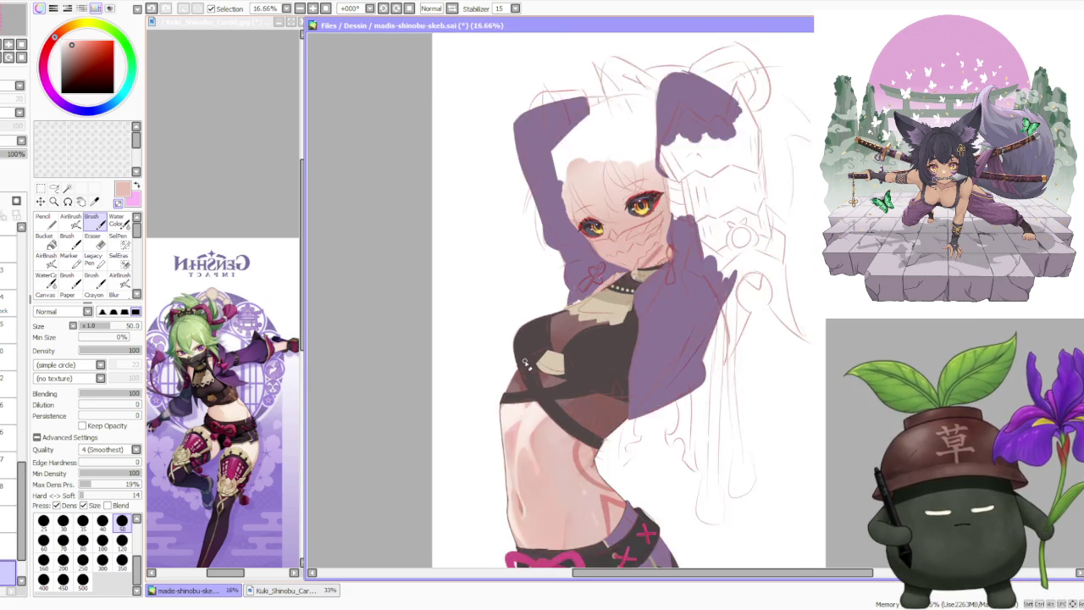
{"action": "scroll", "coordinate": [528, 356], "scroll_direction": "down", "scroll_amount": 1}
{"action": "scroll", "coordinate": [520, 381], "scroll_direction": "up", "scroll_amount": 3}
{"action": "scroll", "coordinate": [508, 390], "scroll_direction": "down", "scroll_amount": 1}
{"action": "scroll", "coordinate": [506, 360], "scroll_direction": "up", "scroll_amount": 1}
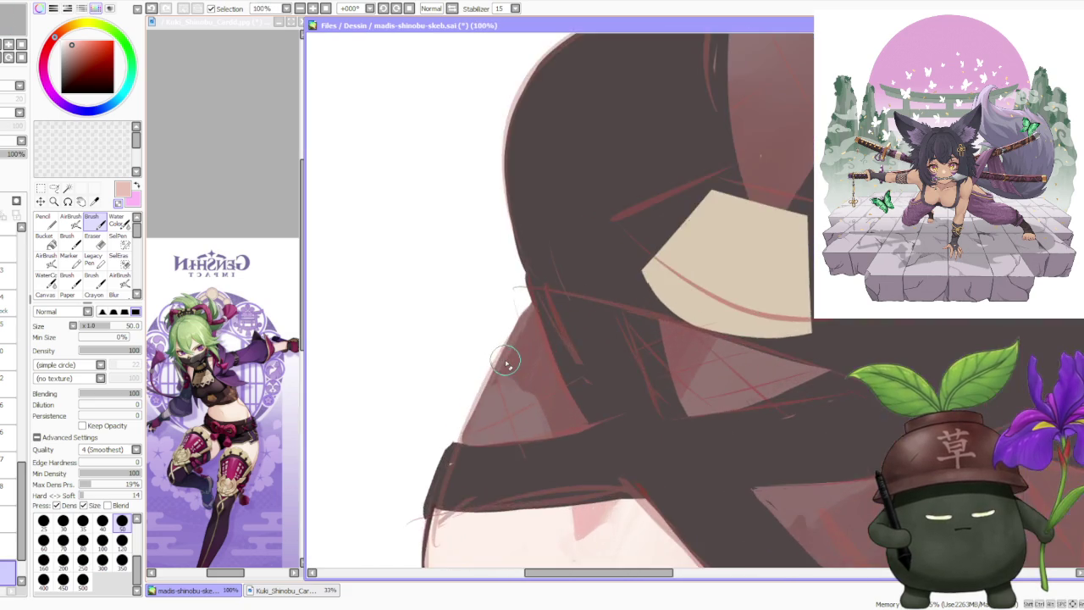
{"action": "scroll", "coordinate": [505, 362], "scroll_direction": "down", "scroll_amount": 1}
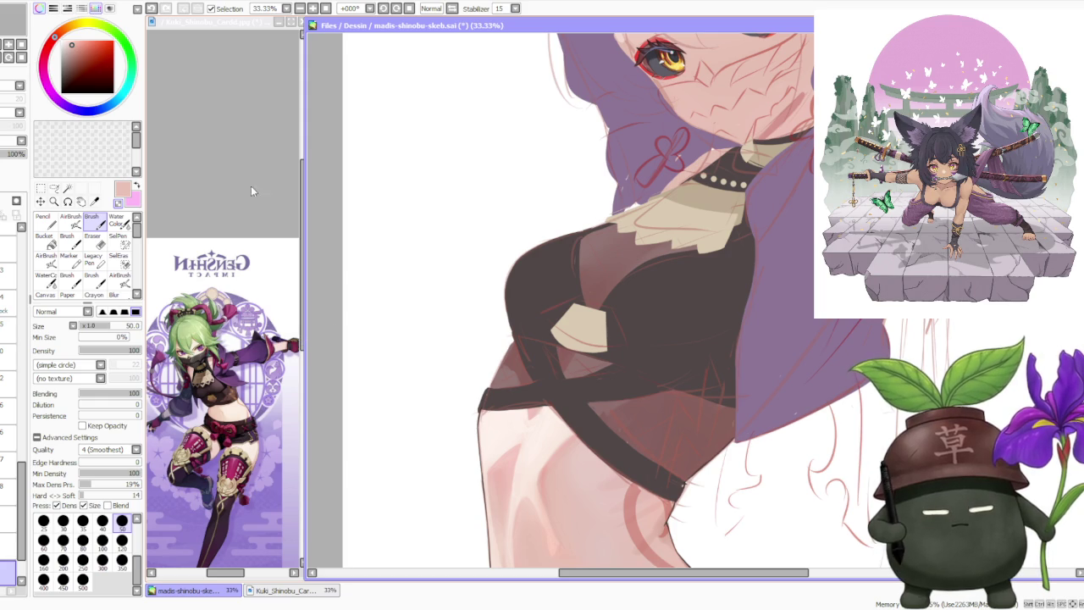
{"action": "scroll", "coordinate": [358, 272], "scroll_direction": "down", "scroll_amount": 2}
{"action": "scroll", "coordinate": [360, 290], "scroll_direction": "down", "scroll_amount": 2}
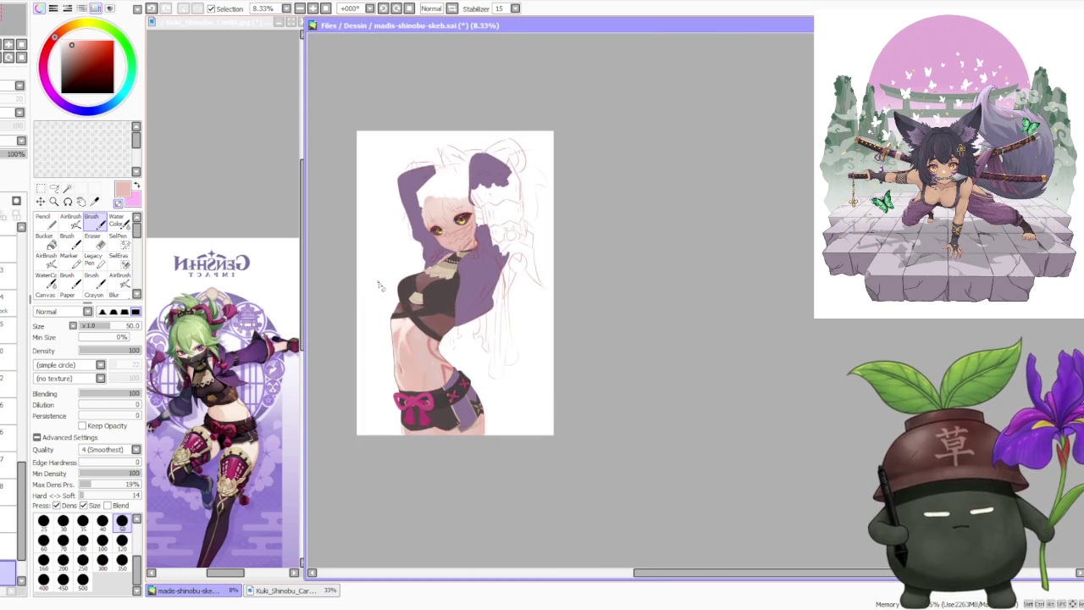
{"action": "scroll", "coordinate": [372, 293], "scroll_direction": "up", "scroll_amount": 3}
{"action": "scroll", "coordinate": [432, 312], "scroll_direction": "up", "scroll_amount": 1}
{"action": "scroll", "coordinate": [424, 314], "scroll_direction": "up", "scroll_amount": 1}
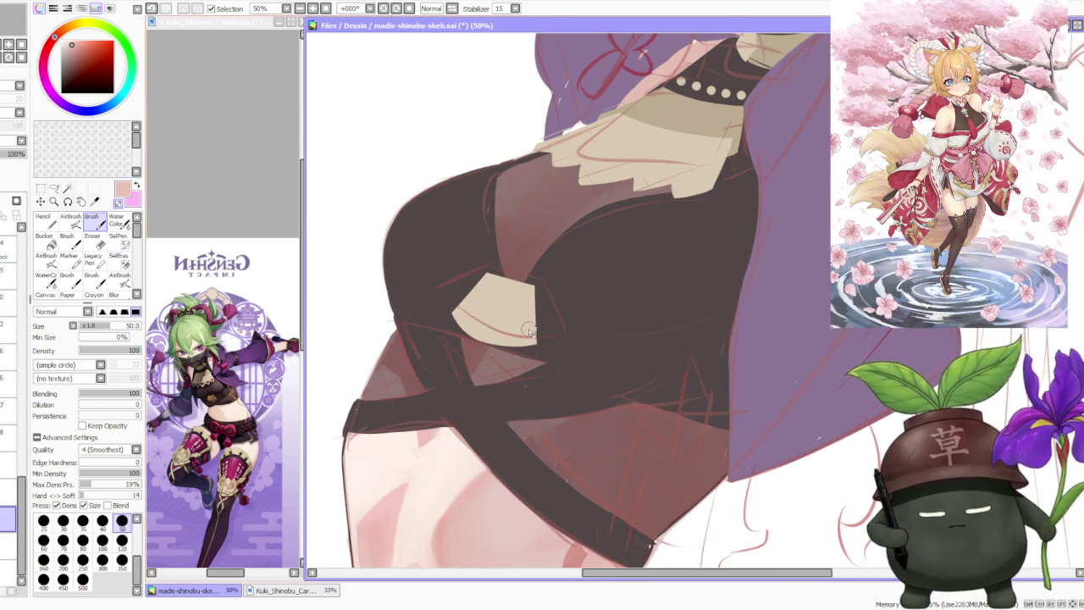
{"action": "scroll", "coordinate": [532, 320], "scroll_direction": "down", "scroll_amount": 2}
{"action": "scroll", "coordinate": [531, 320], "scroll_direction": "down", "scroll_amount": 2}
{"action": "scroll", "coordinate": [538, 314], "scroll_direction": "down", "scroll_amount": 1}
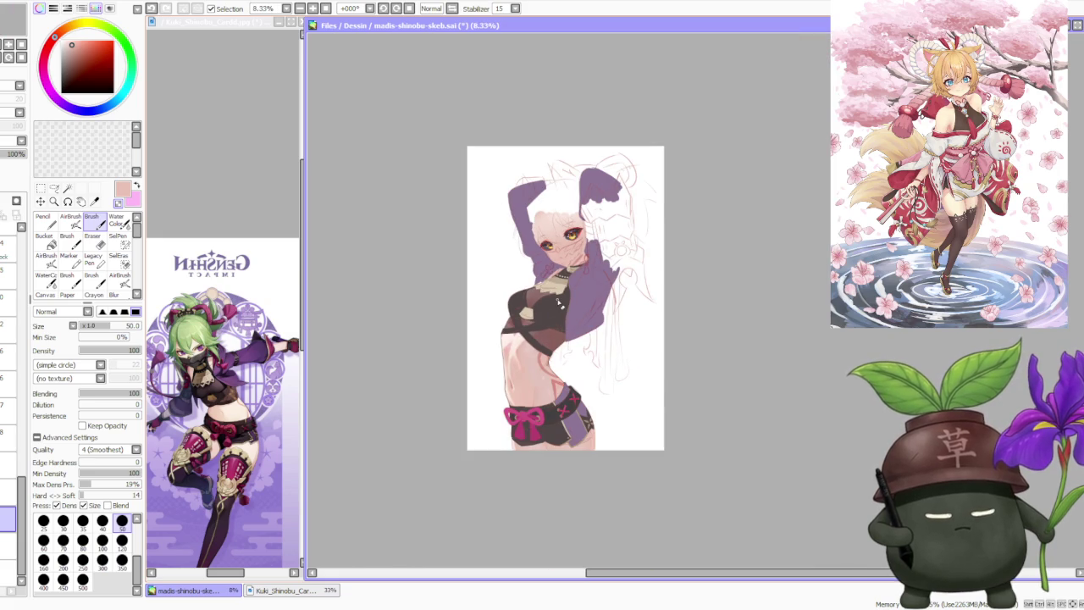